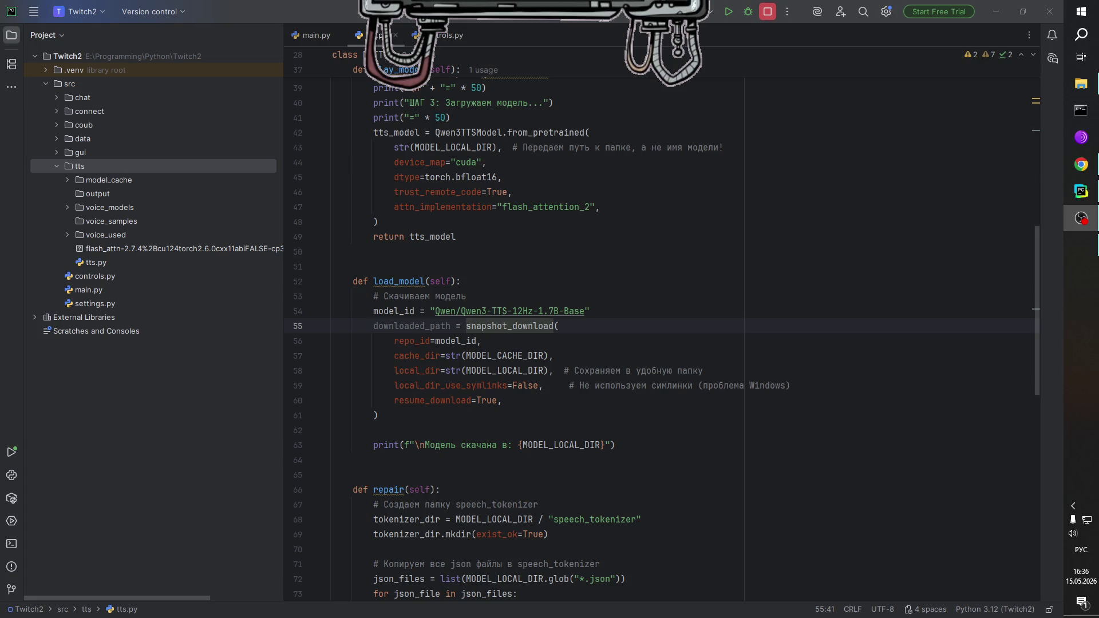
# Scroll back up to the top of tts.py in the PyCharm editor.
pyautogui.click(915, 430)
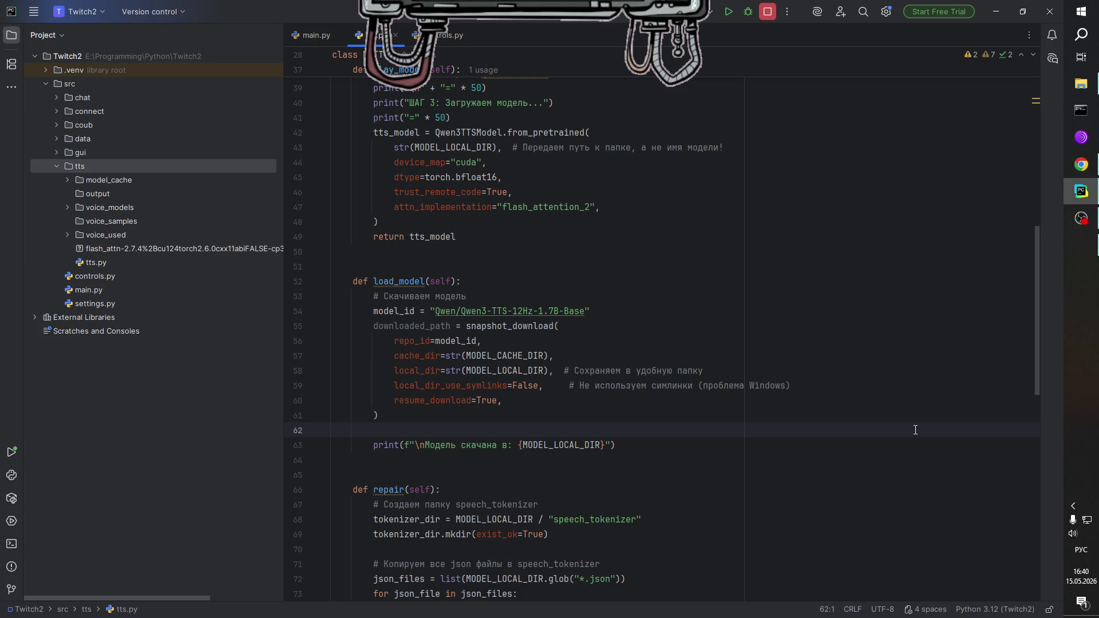
pyautogui.scroll(-10, 698, 315)
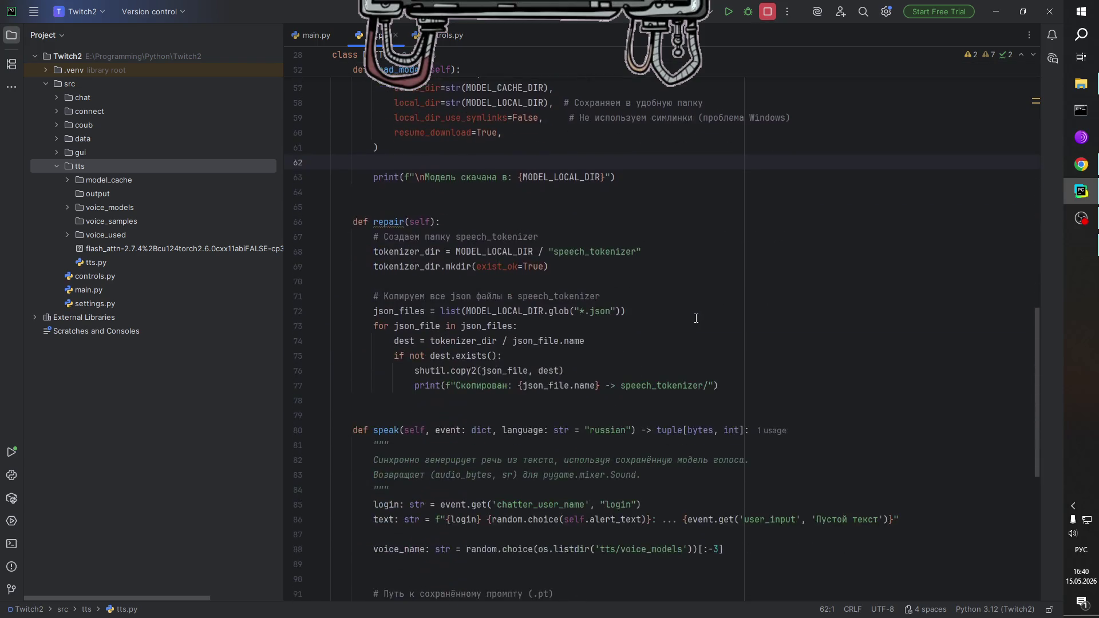
pyautogui.scroll(20, 698, 316)
pyautogui.scroll(3, 709, 329)
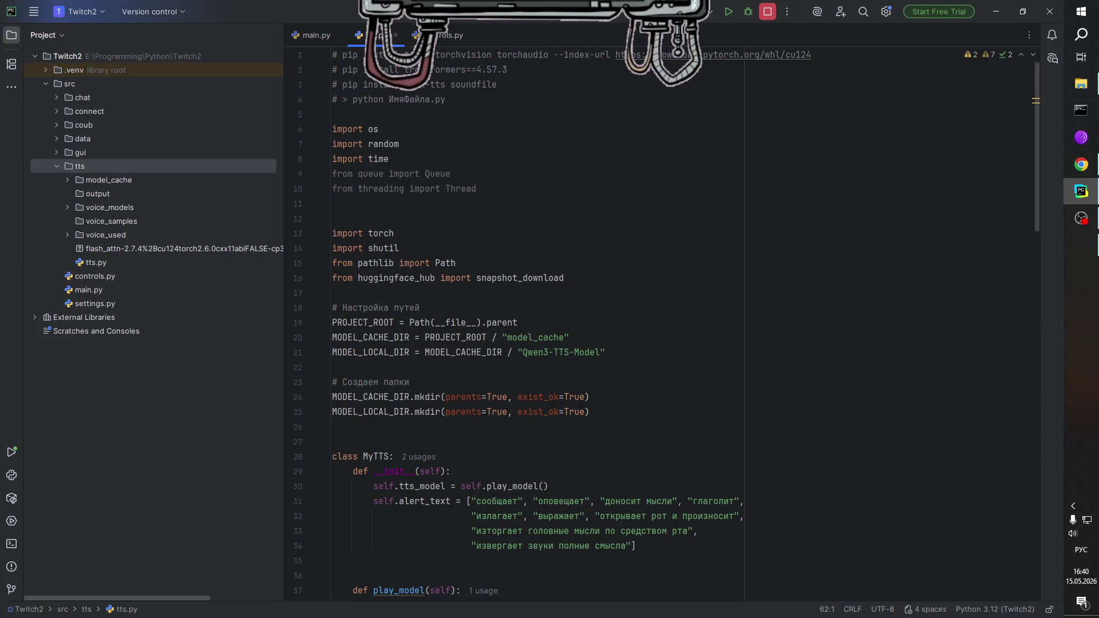
# Turn the system music volume down to 24.
pyautogui.click(1081, 217)
pyautogui.press('XF86AudioRaiseVolume')
pyautogui.press('XF86AudioLowerVolume')
pyautogui.press('XF86AudioLowerVolume')
pyautogui.press('XF86AudioLowerVolume')
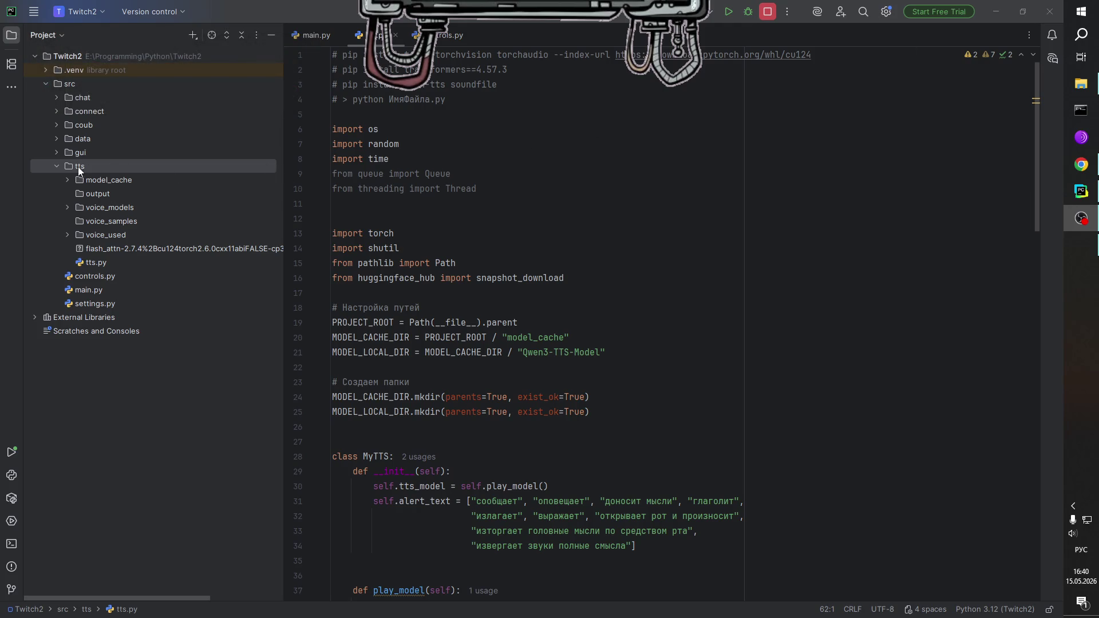
# Open chat.py from the chat folder, then switch over to the Chrome browser.
pyautogui.click(60, 166)
pyautogui.click(56, 98)
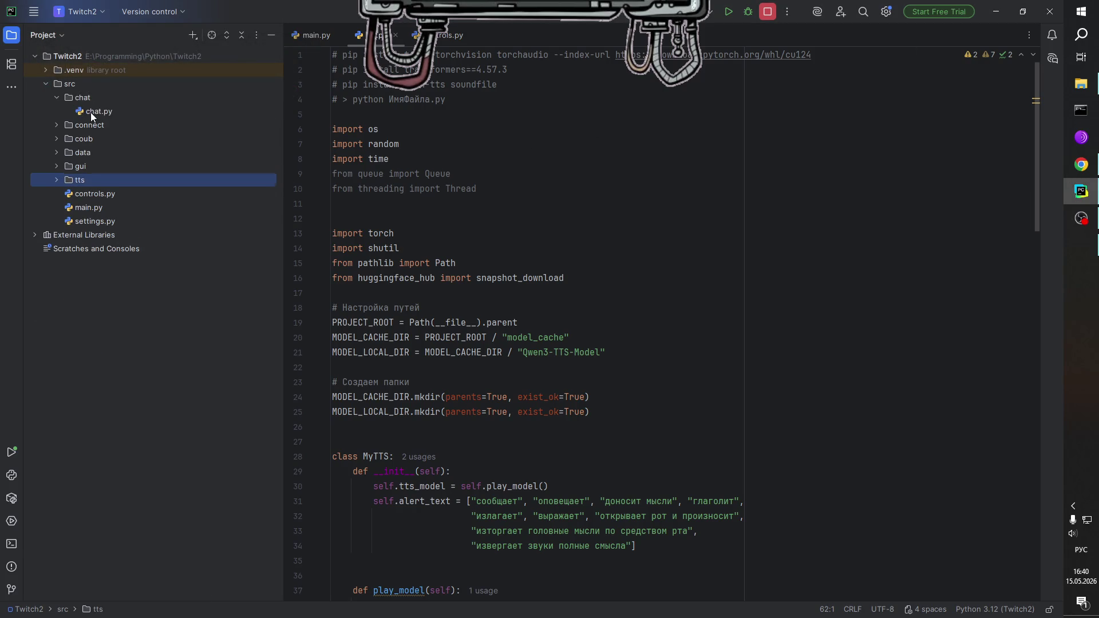
pyautogui.doubleClick(92, 112)
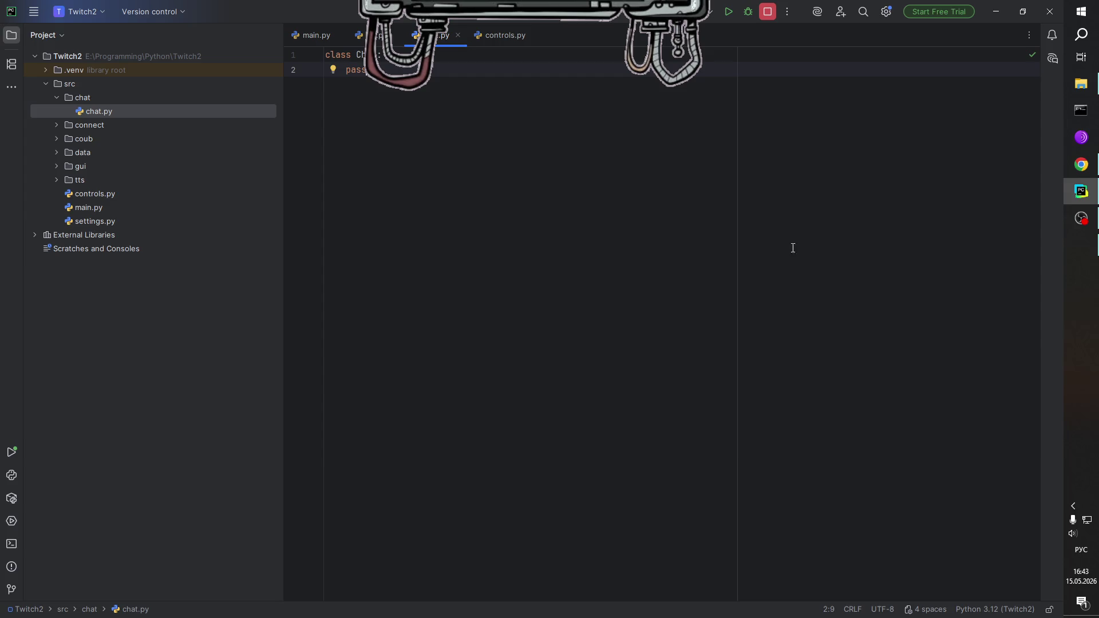
pyautogui.hotkey('alt', 'Tab')
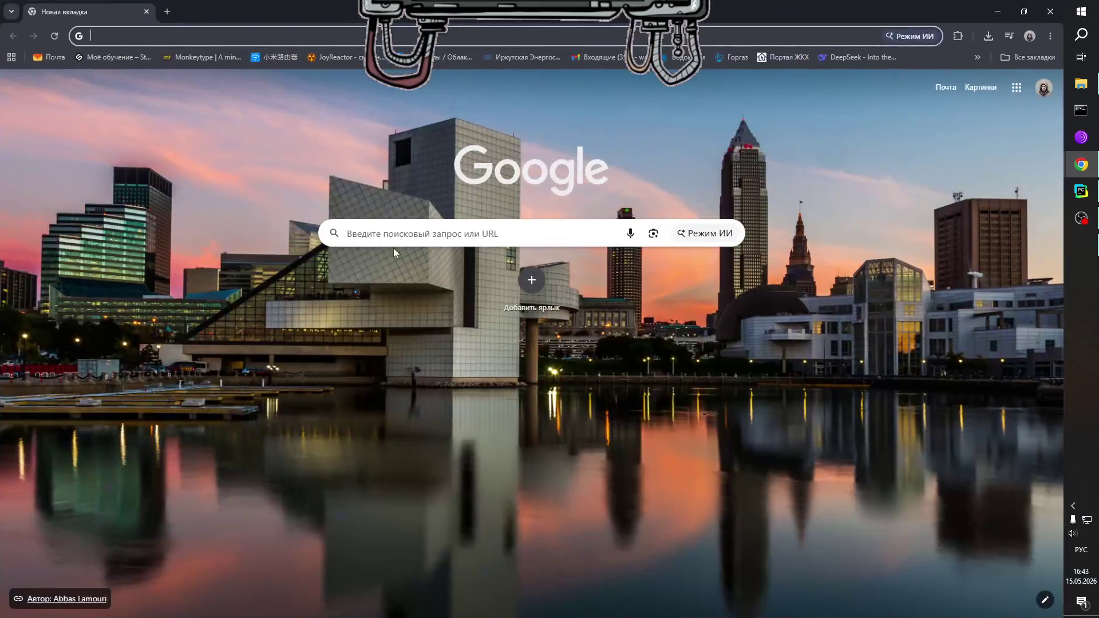
# Google 'Анимированная шестеренка' and browse through the results.
pyautogui.click(418, 242)
pyautogui.write('Анимир')
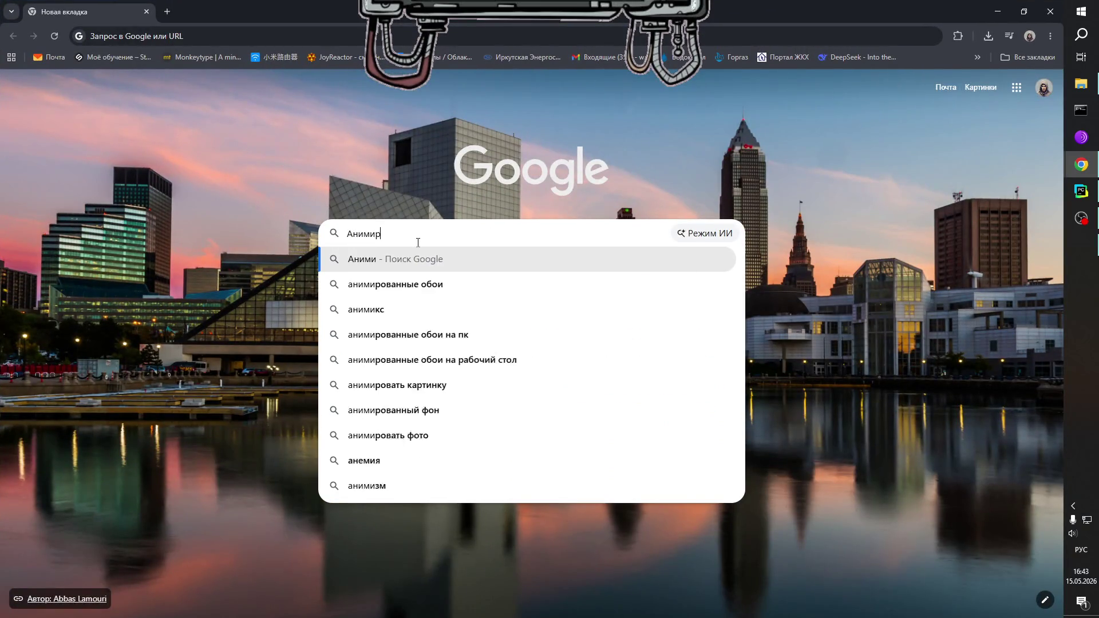
pyautogui.write('ованная шестерена')
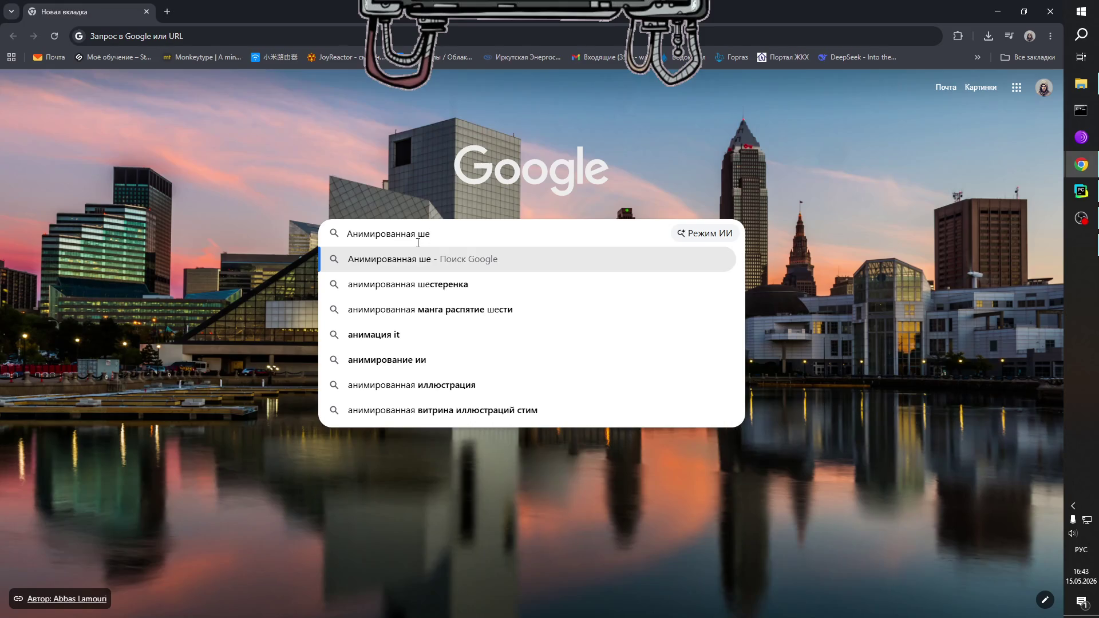
pyautogui.press('BackSpace')
pyautogui.write('ка')
pyautogui.press('Return')
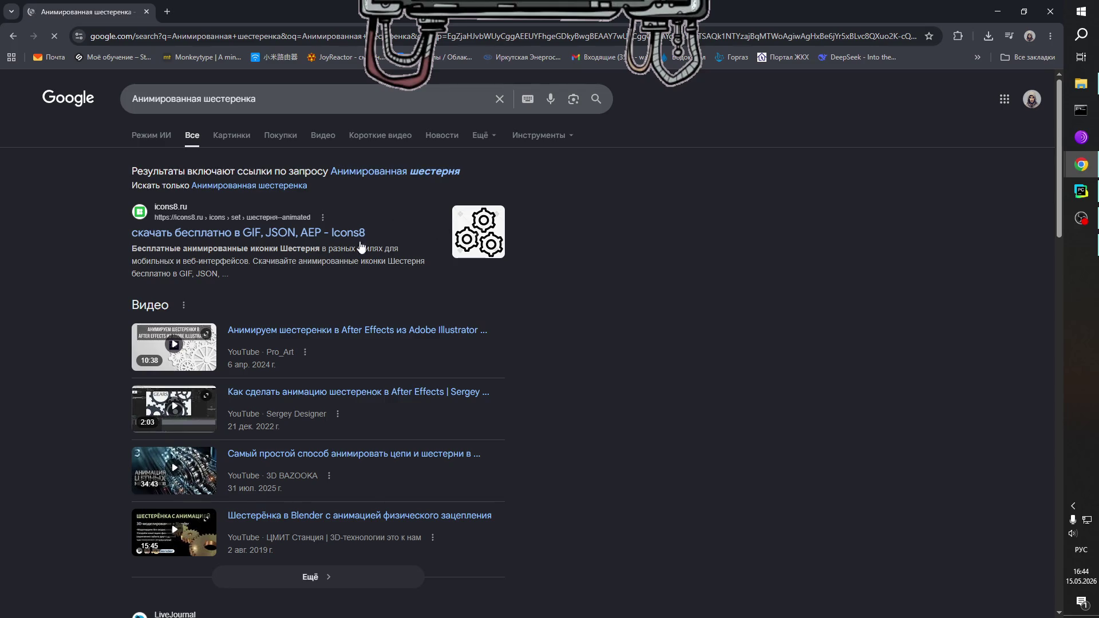
pyautogui.scroll(-5, 361, 275)
pyautogui.scroll(-5, 358, 304)
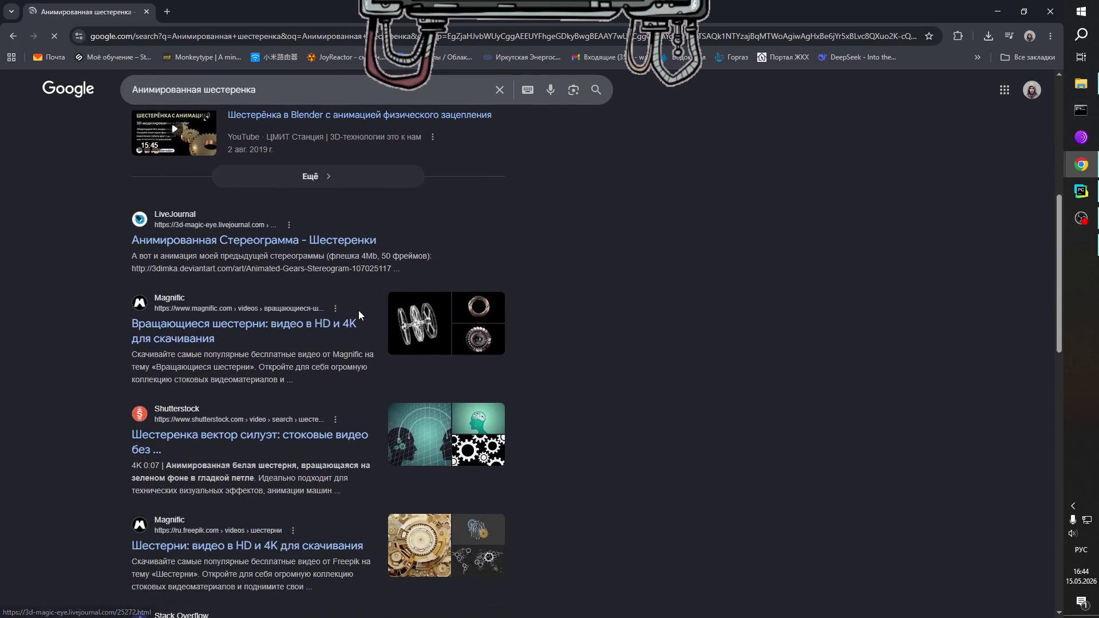
pyautogui.scroll(-10, 321, 346)
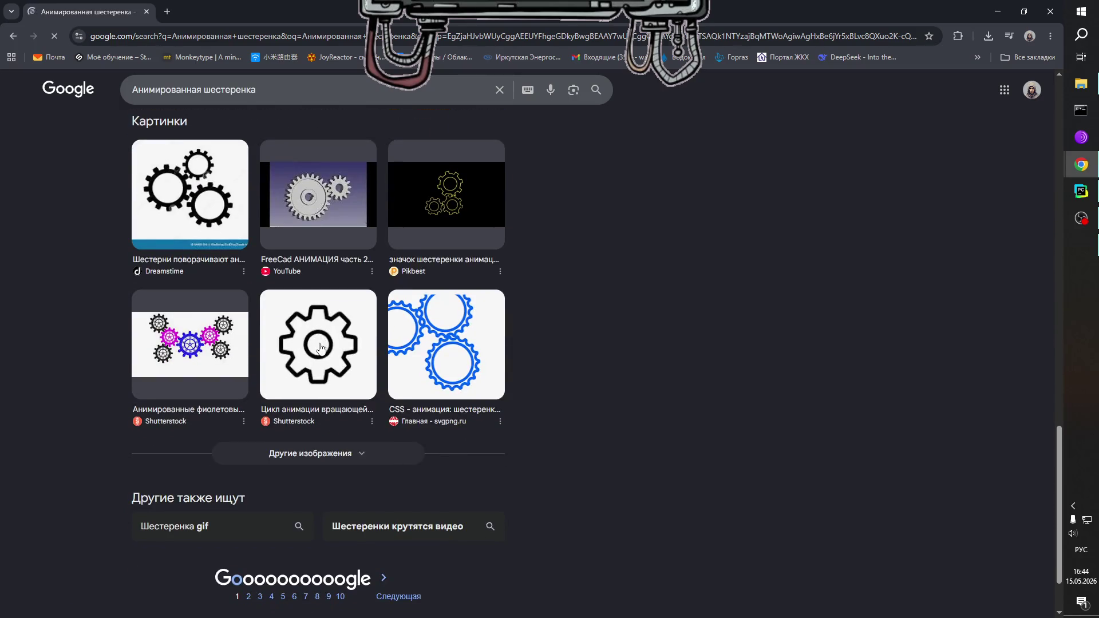
pyautogui.scroll(5, 342, 370)
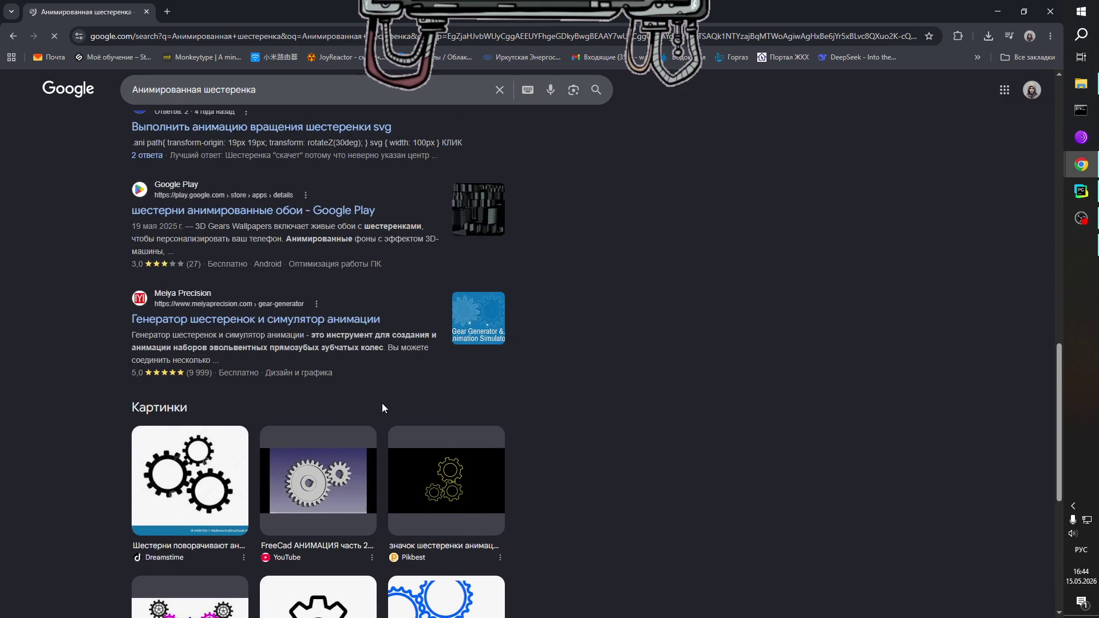
pyautogui.scroll(-4, 380, 406)
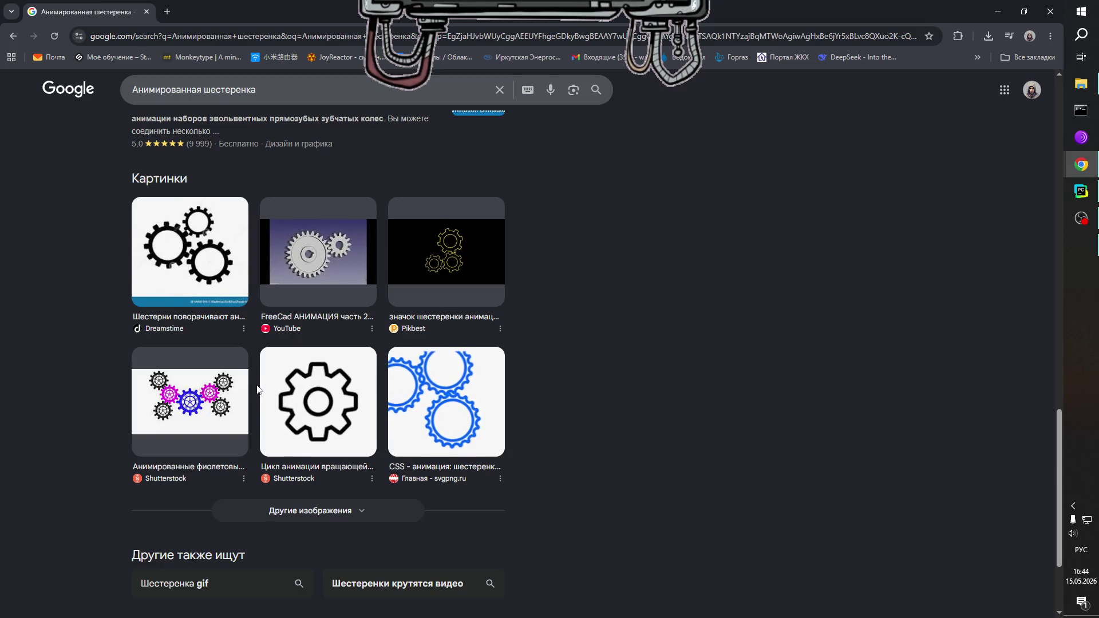
pyautogui.scroll(15, 438, 461)
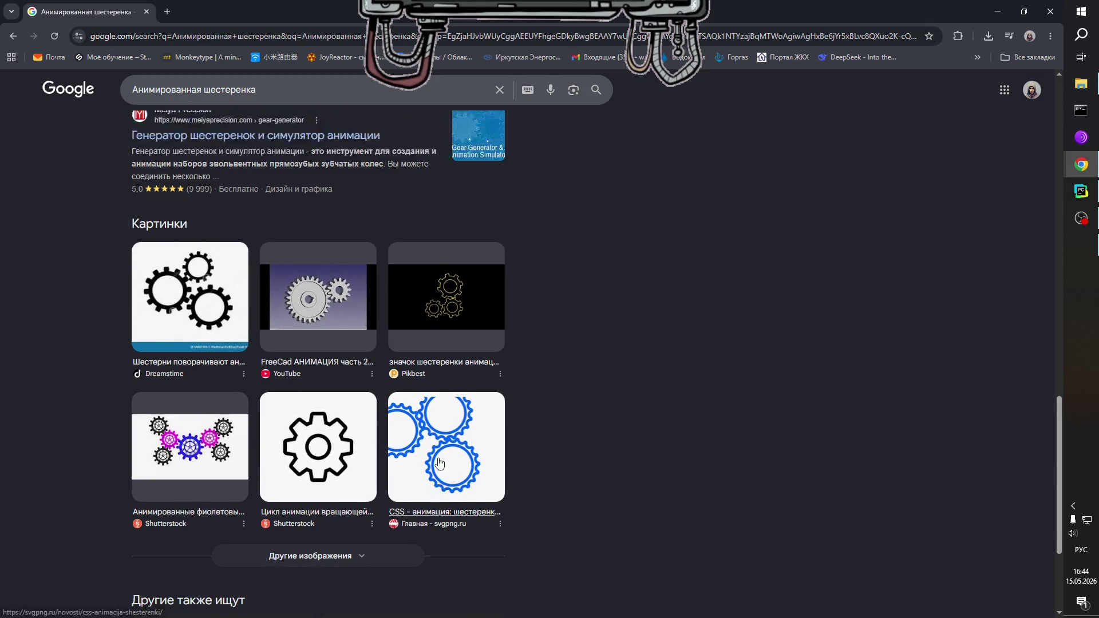
# Refine the search to 'Анимированная шестеренка Pinterest' and look over the results.
pyautogui.click(309, 107)
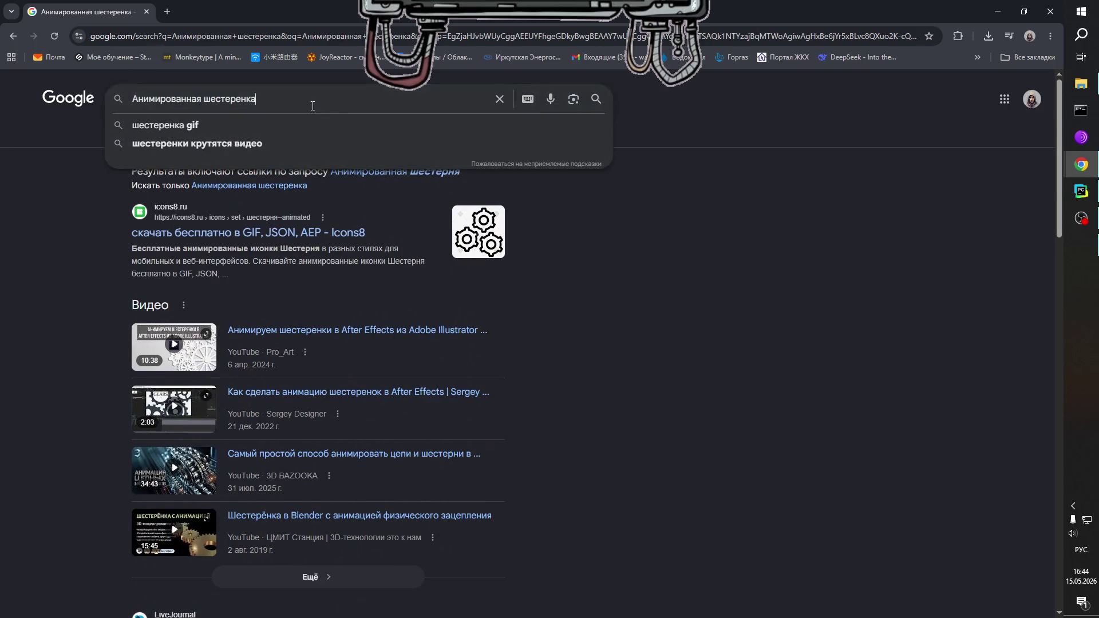
pyautogui.hotkey('alt', 'shift')
pyautogui.write('Pinteres')
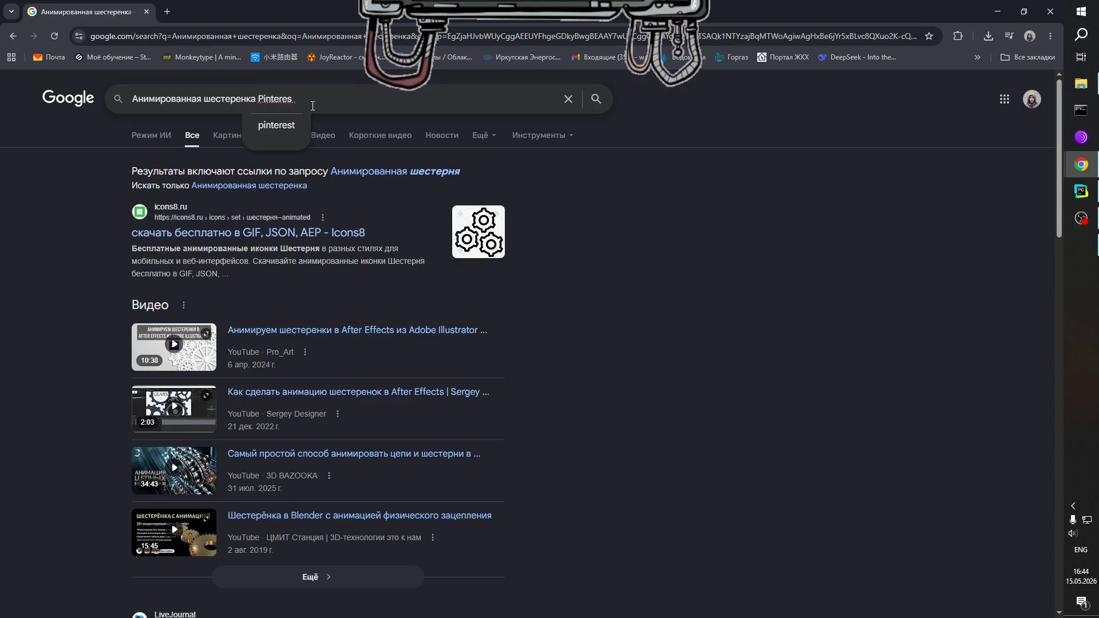
pyautogui.write('t')
pyautogui.press('Return')
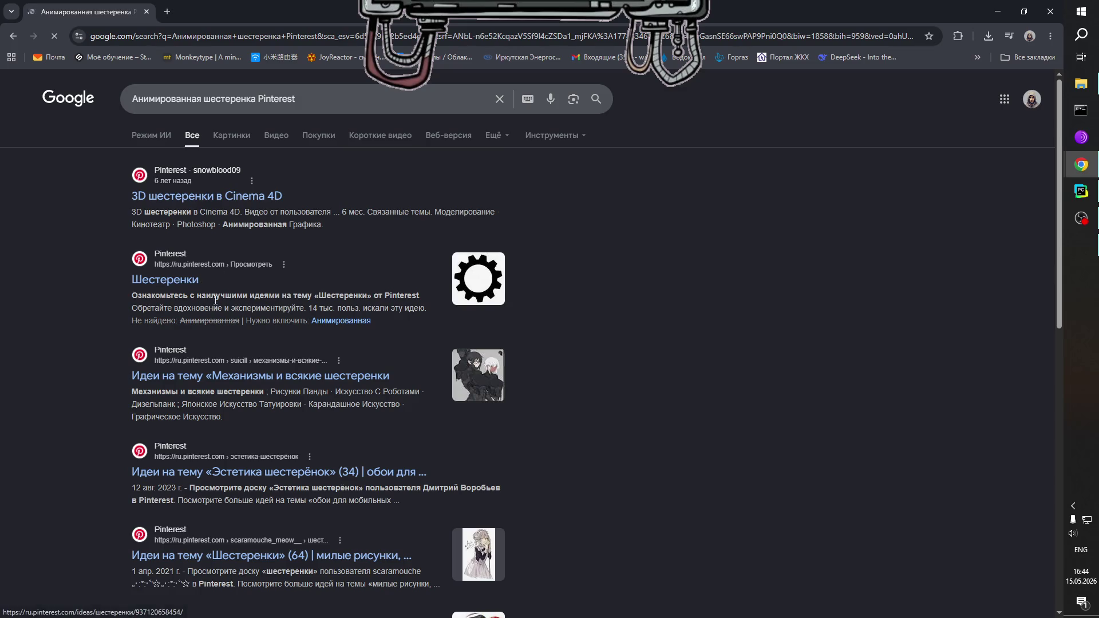
pyautogui.scroll(-5, 303, 358)
pyautogui.scroll(5, 303, 358)
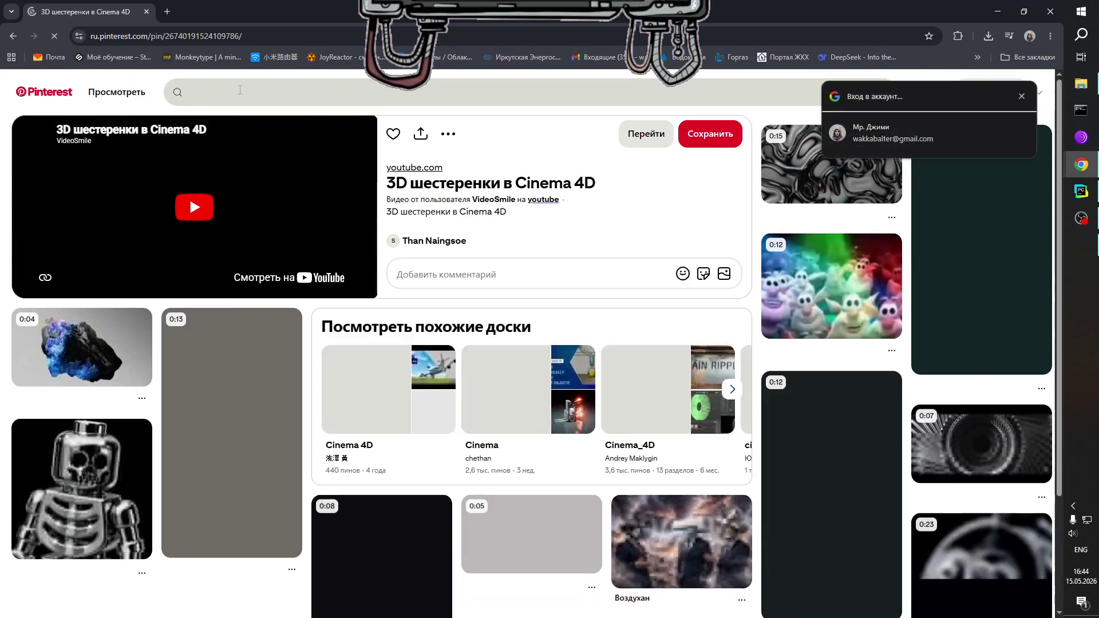
# Search Pinterest for 'Шестеренка' and open the rusty brown gear pin.
pyautogui.click(279, 92)
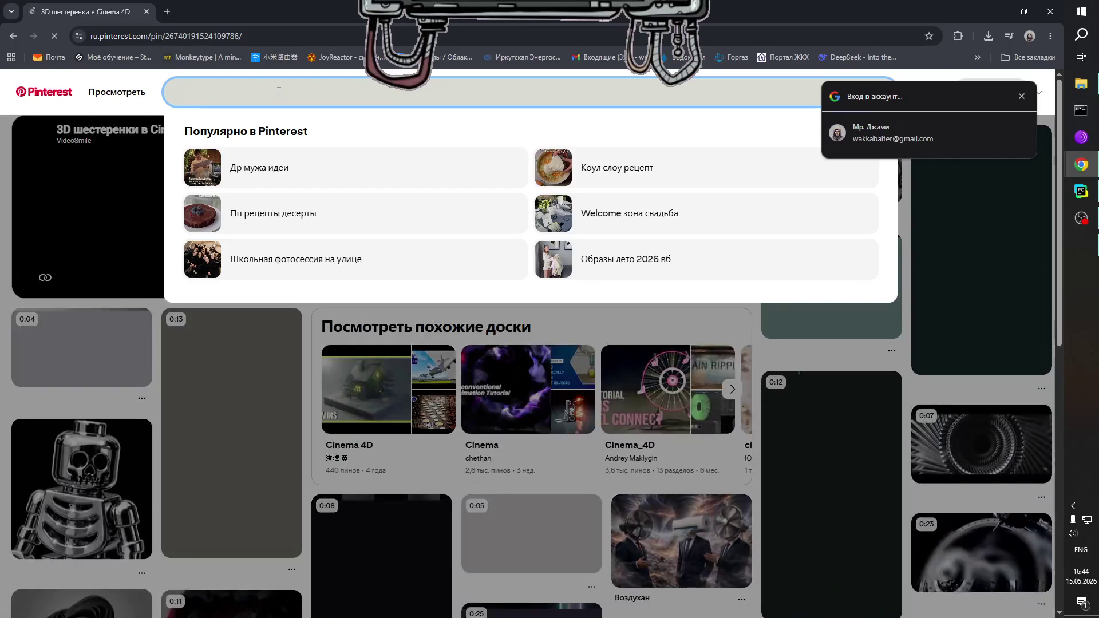
pyautogui.write('Itcntht')
pyautogui.press('BackSpace')
pyautogui.press('BackSpace')
pyautogui.press('BackSpace')
pyautogui.hotkey('alt', 'shift')
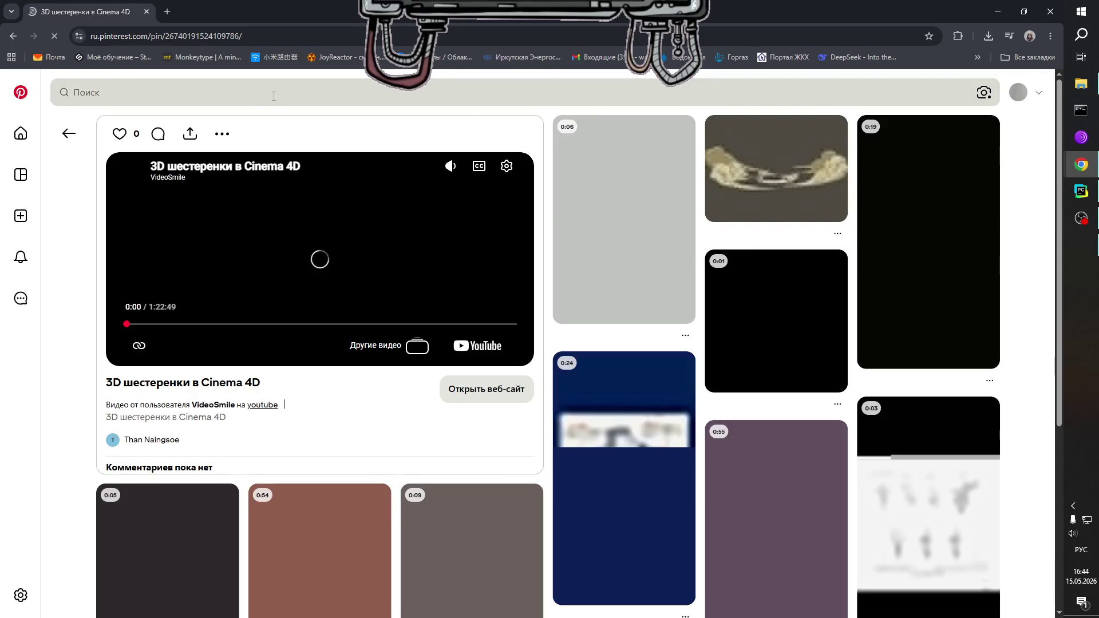
pyautogui.click(274, 94)
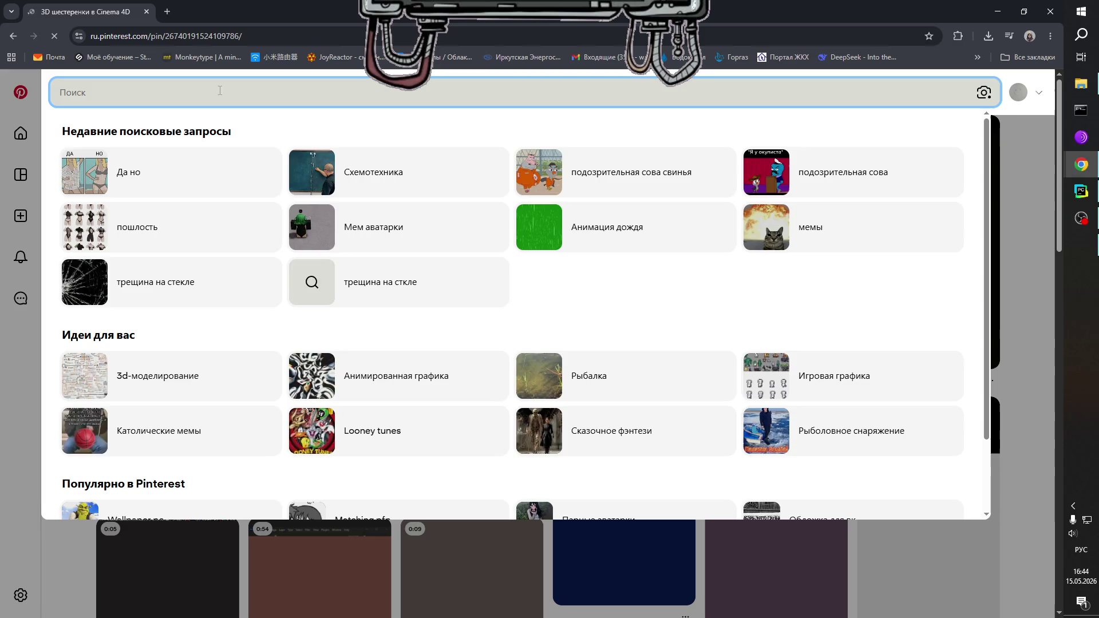
pyautogui.write('ывапдо')
pyautogui.press('BackSpace')
pyautogui.press('BackSpace')
pyautogui.press('BackSpace')
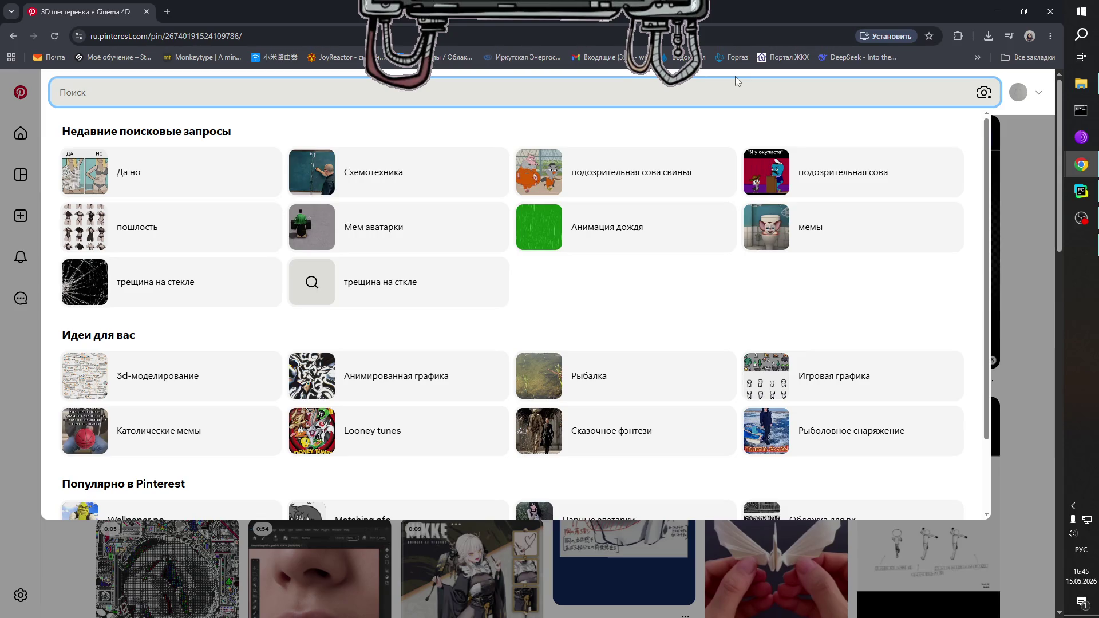
pyautogui.write('Аним')
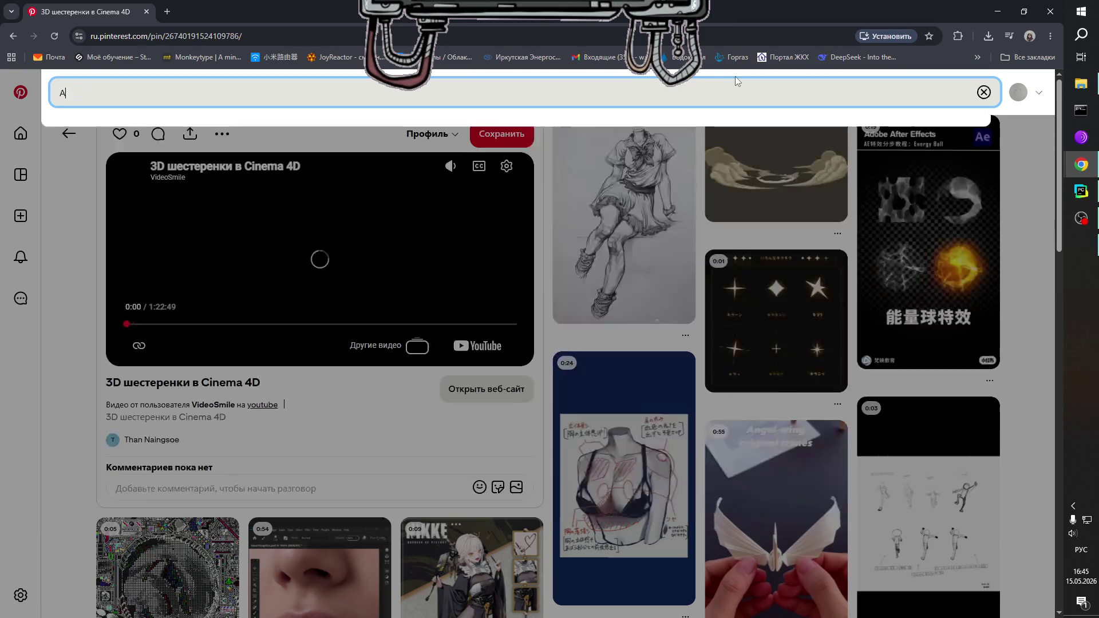
pyautogui.press('BackSpace')
pyautogui.press('BackSpace')
pyautogui.press('BackSpace')
pyautogui.write('Ше')
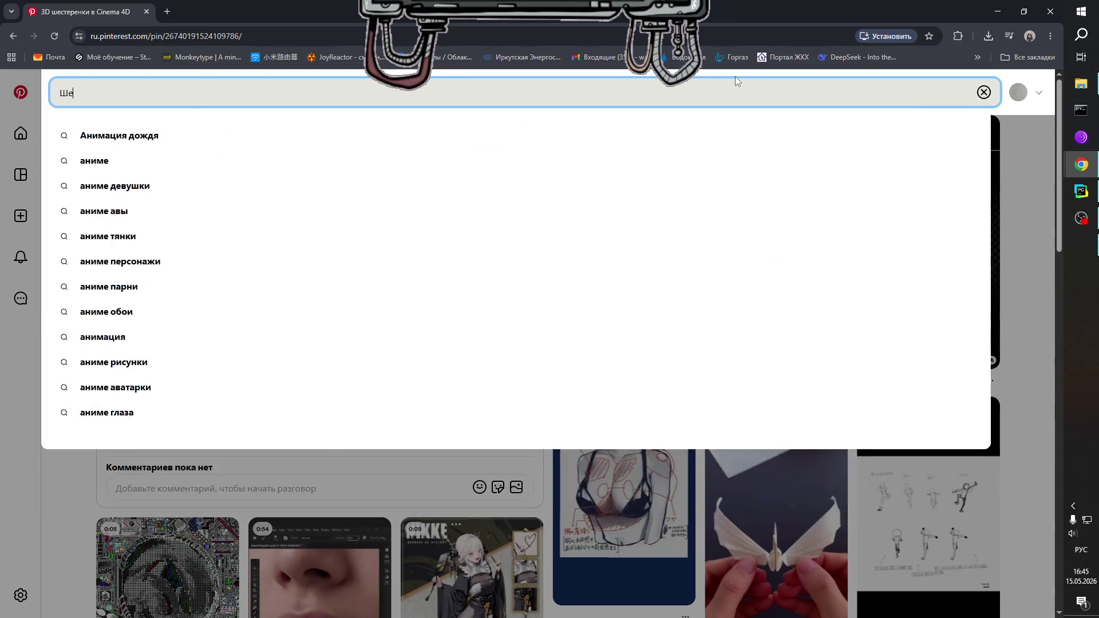
pyautogui.write('стеренка')
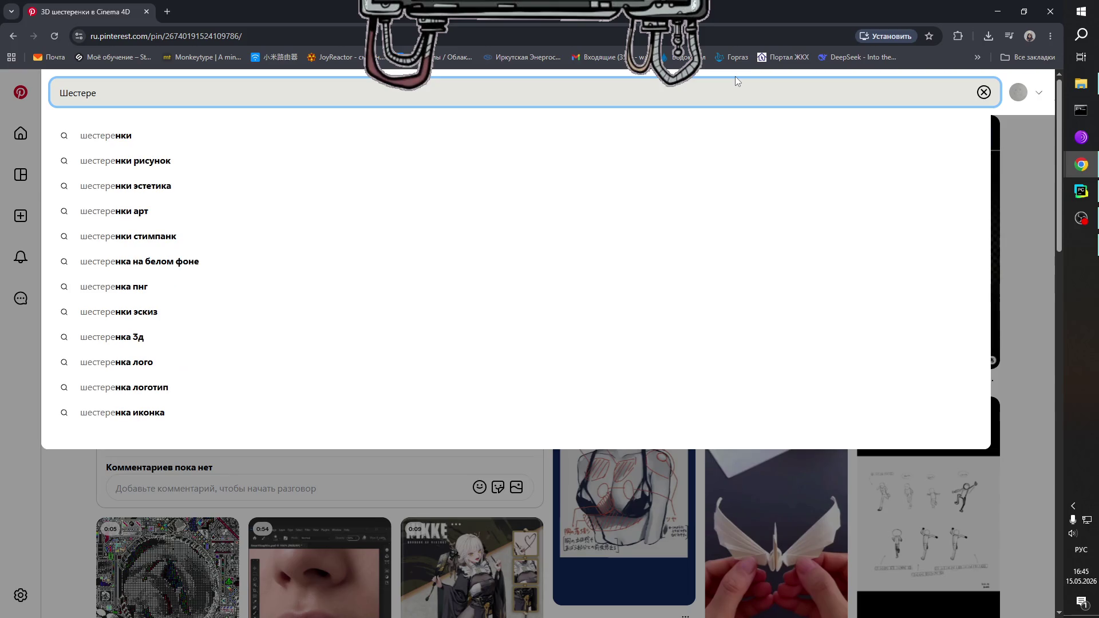
pyautogui.press('Return')
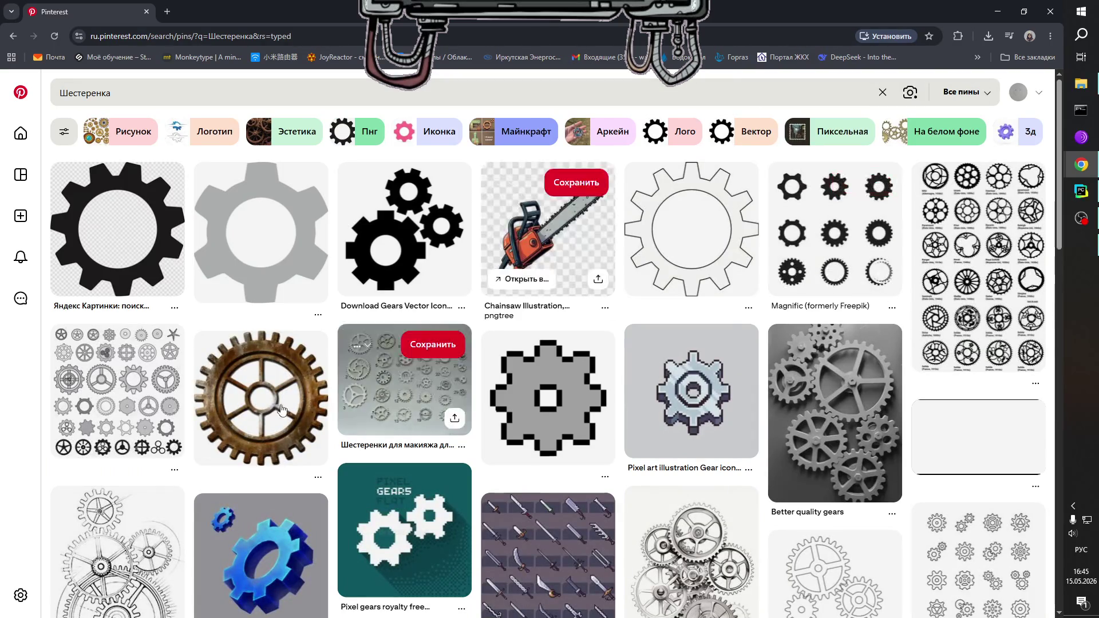
pyautogui.click(275, 389)
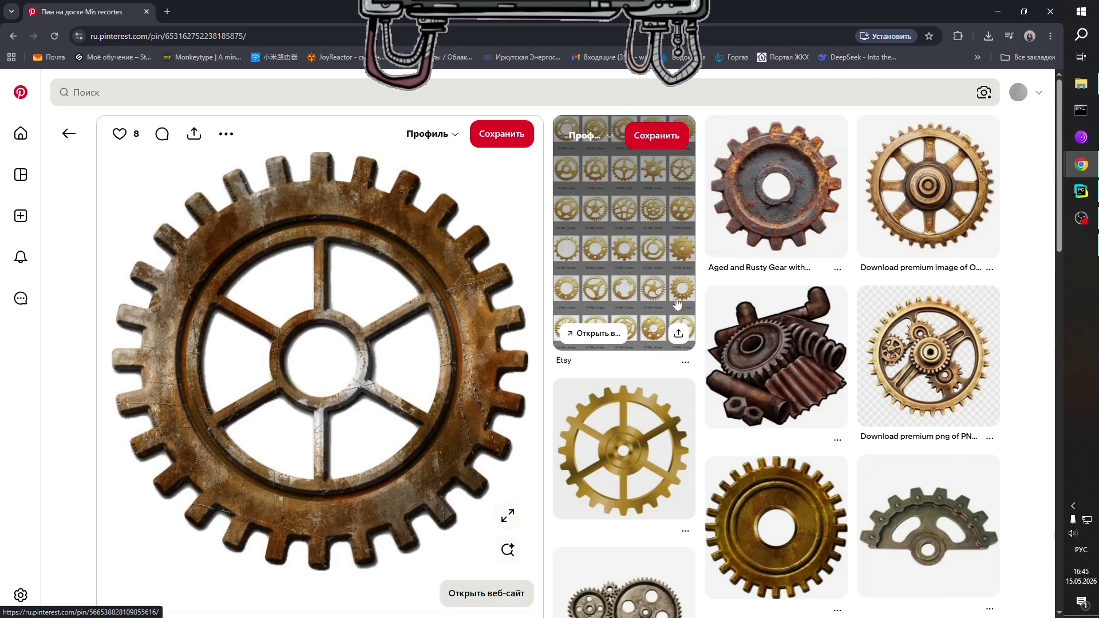
# Look at two gold gear pins, then return to the rusty gear pin.
pyautogui.click(633, 437)
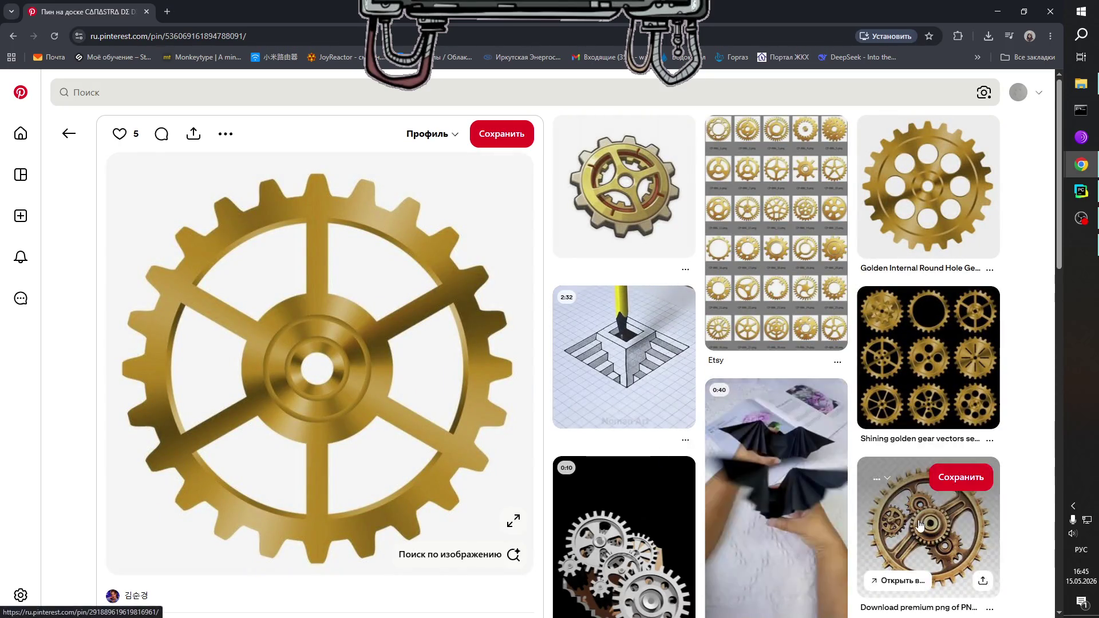
pyautogui.click(918, 182)
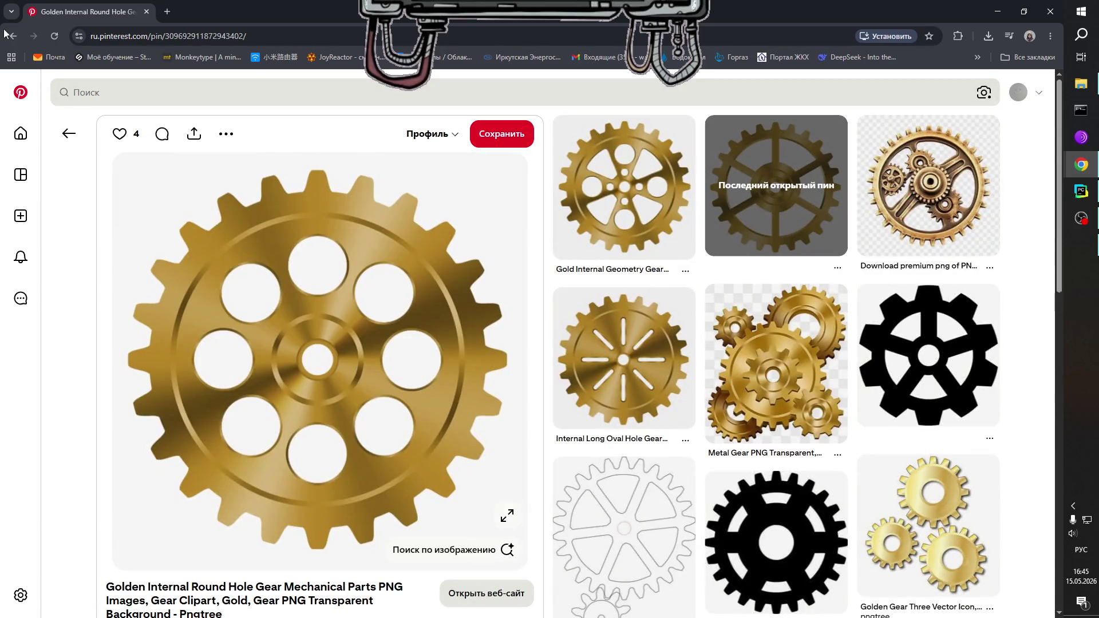
pyautogui.click(13, 36)
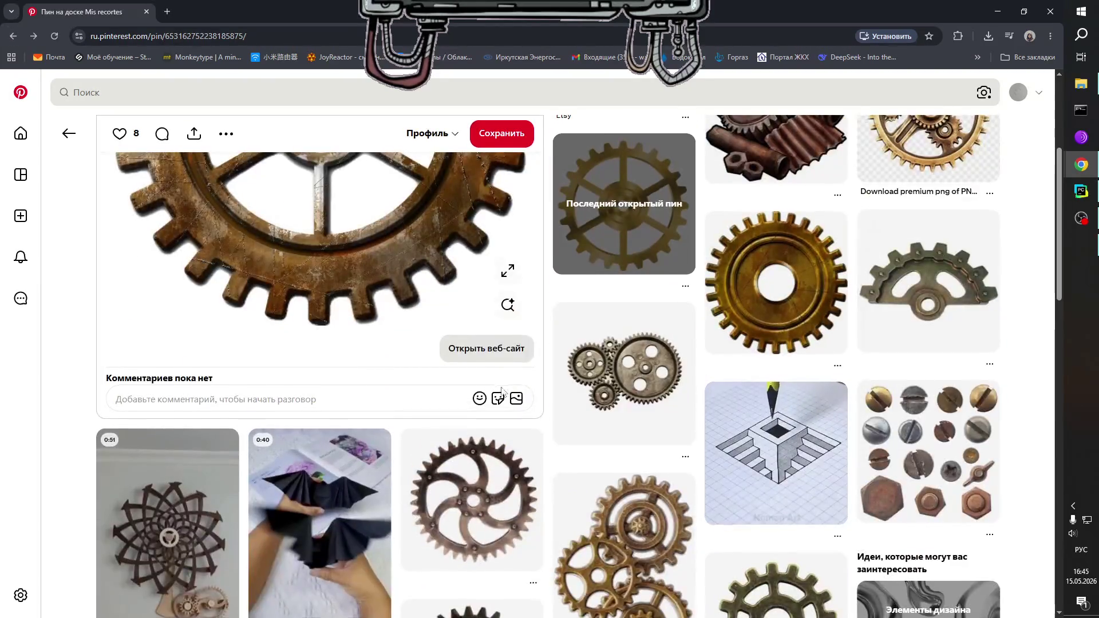
pyautogui.scroll(4, 558, 421)
pyautogui.scroll(-1, 558, 420)
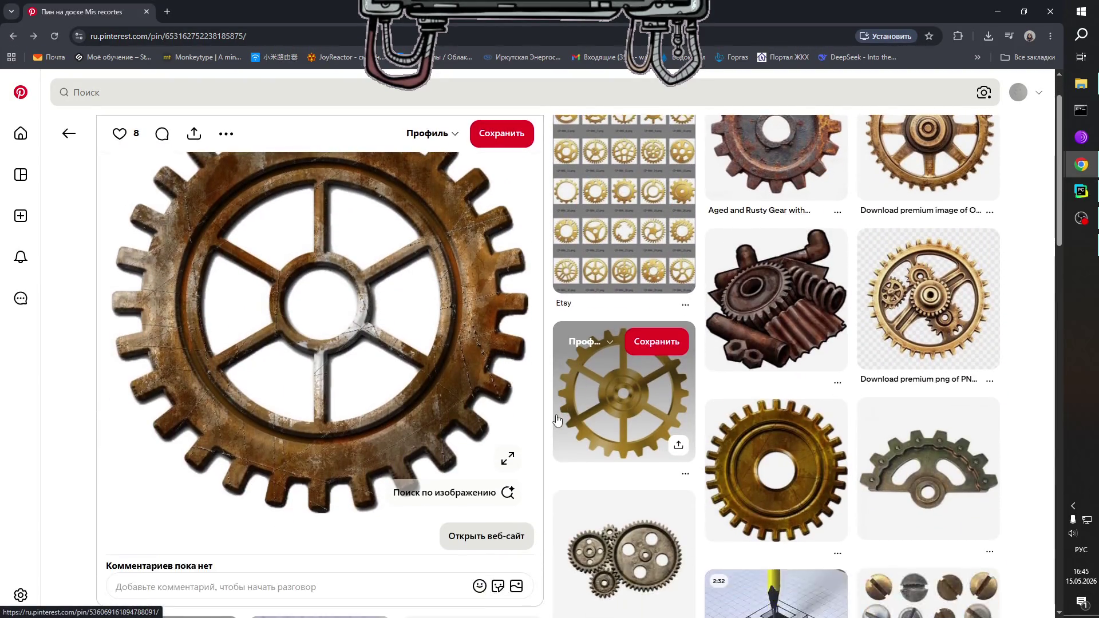
pyautogui.scroll(1, 558, 421)
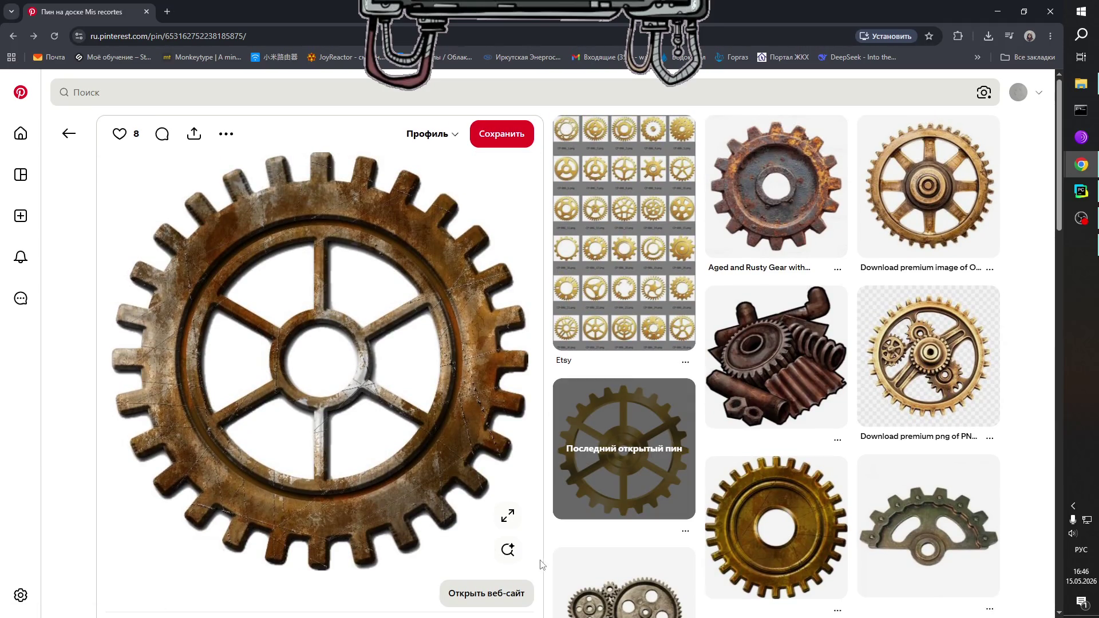
pyautogui.moveTo(553, 564)
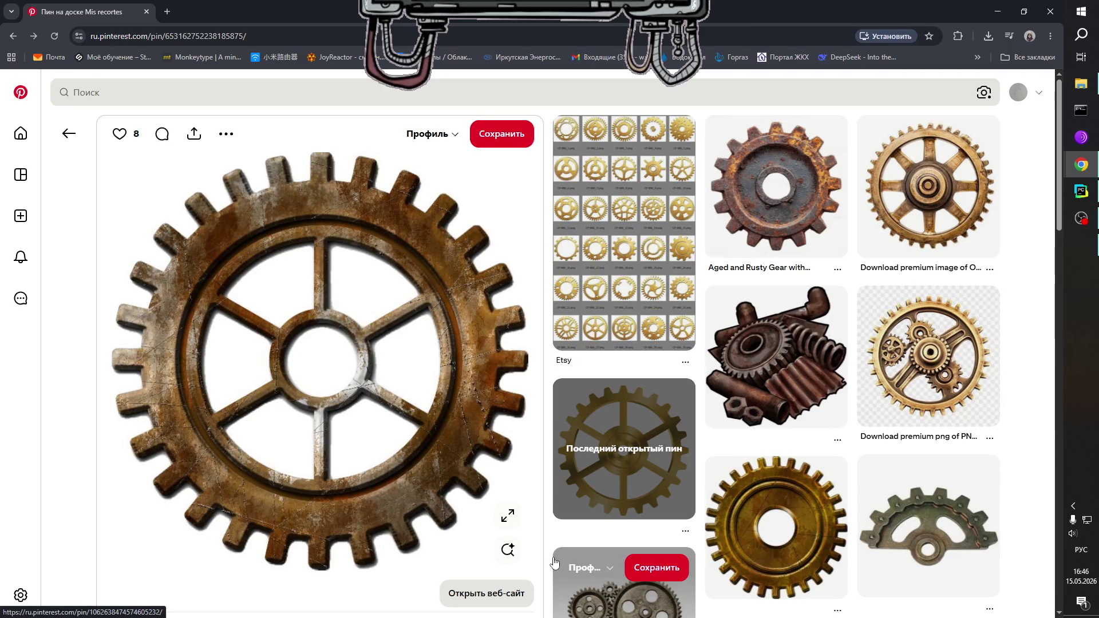
# Snip a rectangle around the rusty gear image and minimize Chrome.
pyautogui.press('super+shift+s')
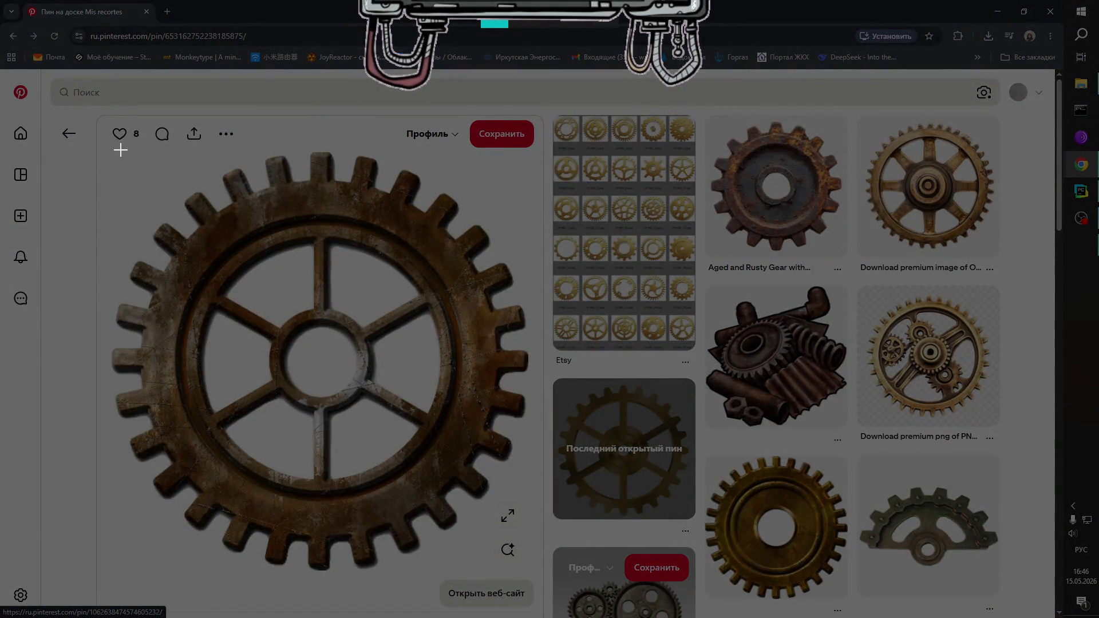
pyautogui.moveTo(97, 151)
pyautogui.mouseDown()
pyautogui.moveTo(329, 428)
pyautogui.moveTo(541, 584)
pyautogui.moveTo(532, 571)
pyautogui.mouseUp()
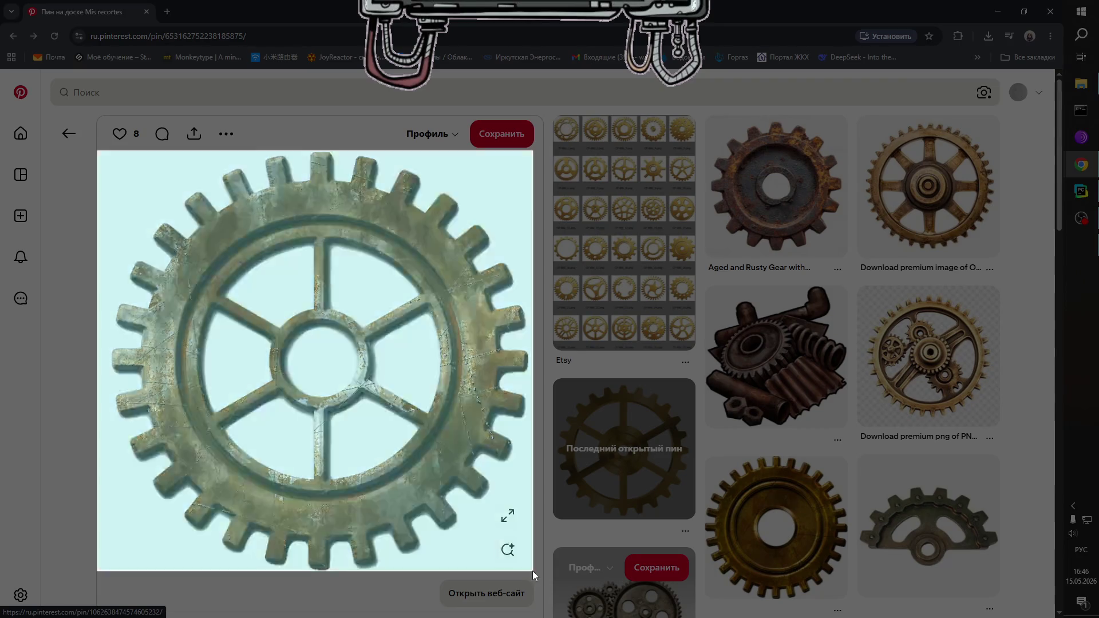
pyautogui.click(998, 12)
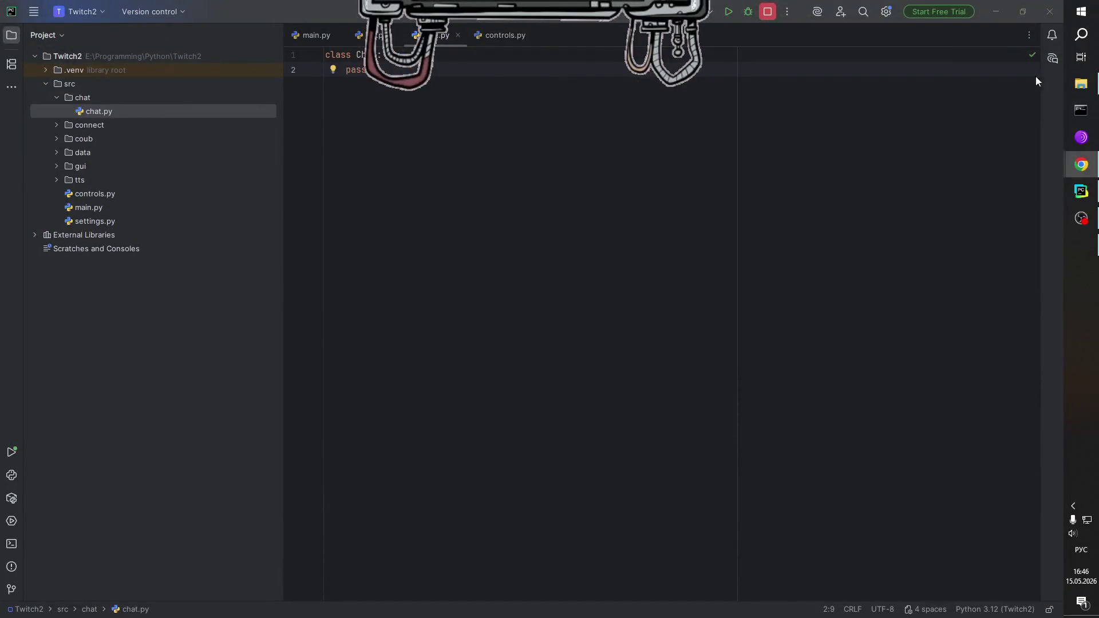
# Launch Aseprite from the desktop and create a transparent 761×735 sprite via File > New.
pyautogui.click(995, 12)
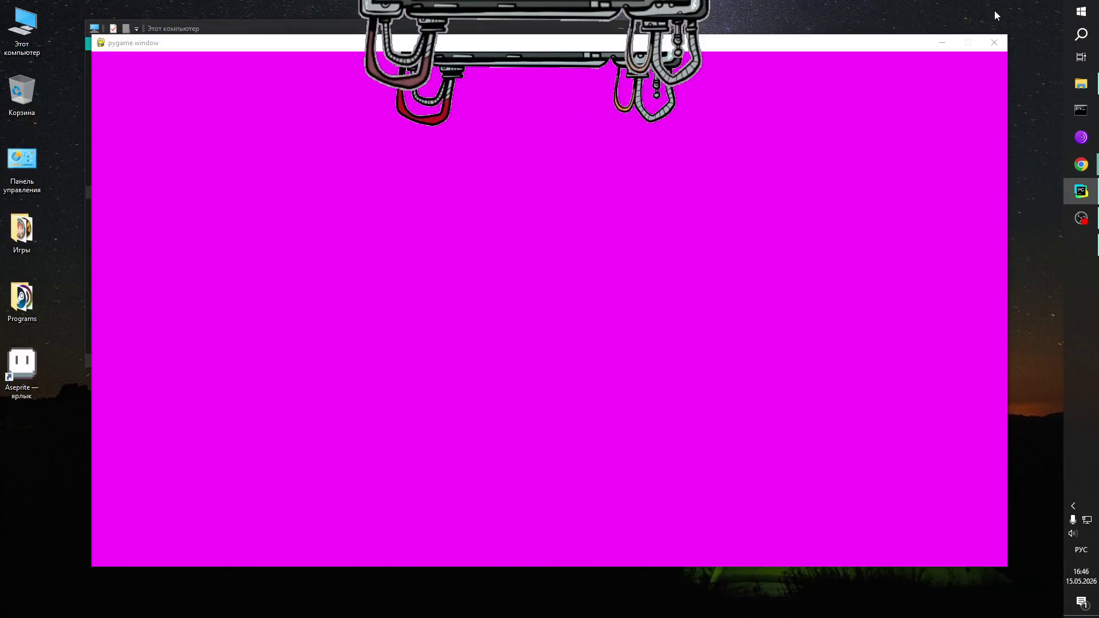
pyautogui.click(600, 25)
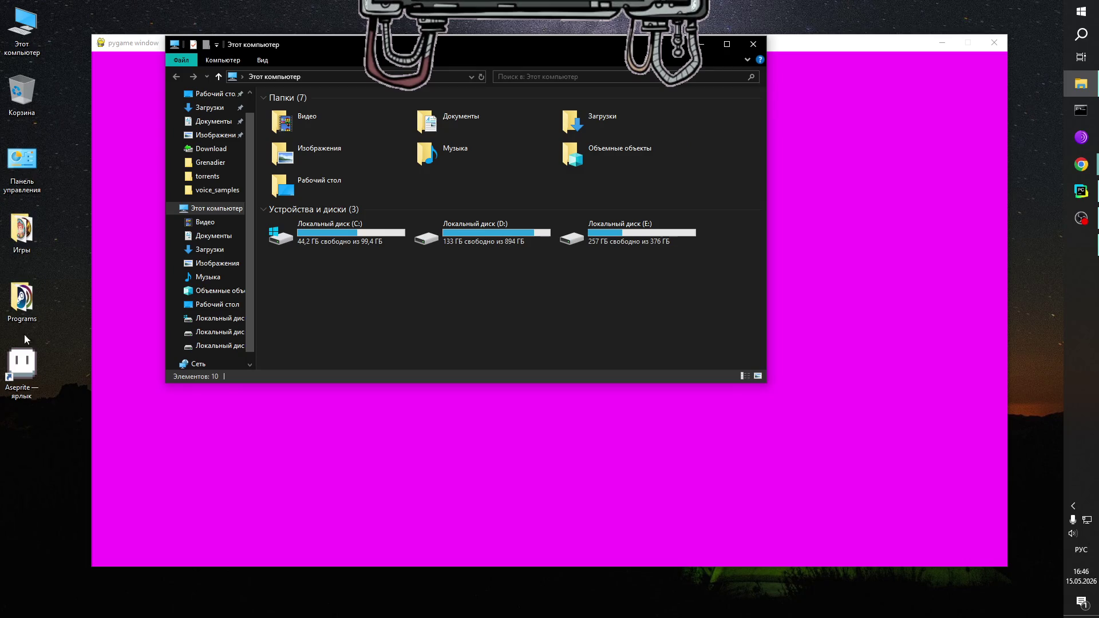
pyautogui.doubleClick(25, 371)
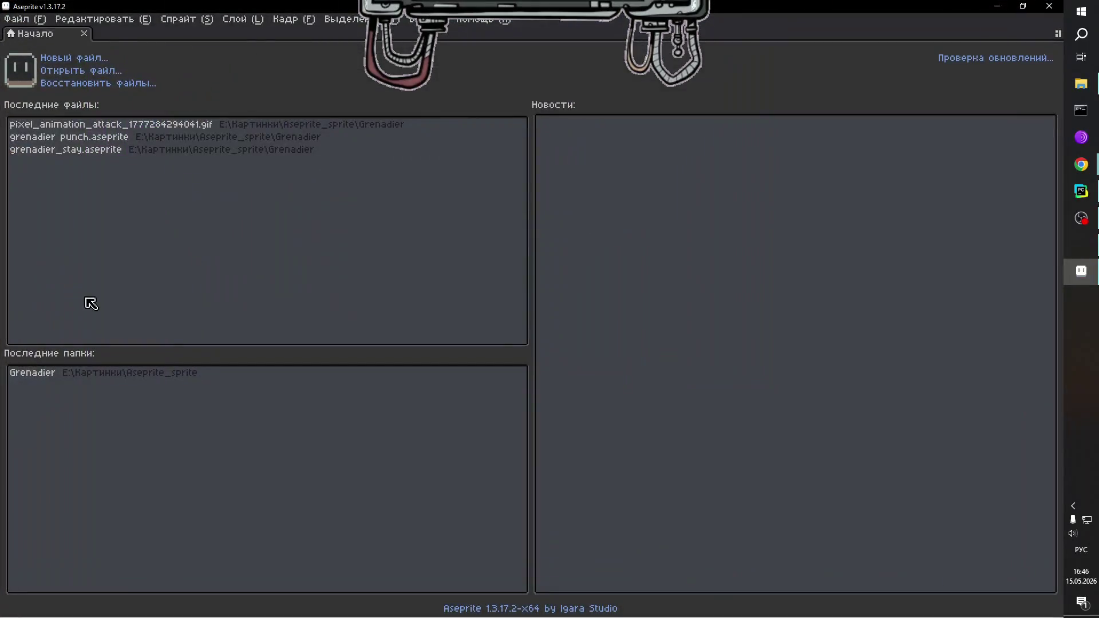
pyautogui.click(23, 19)
pyautogui.click(26, 32)
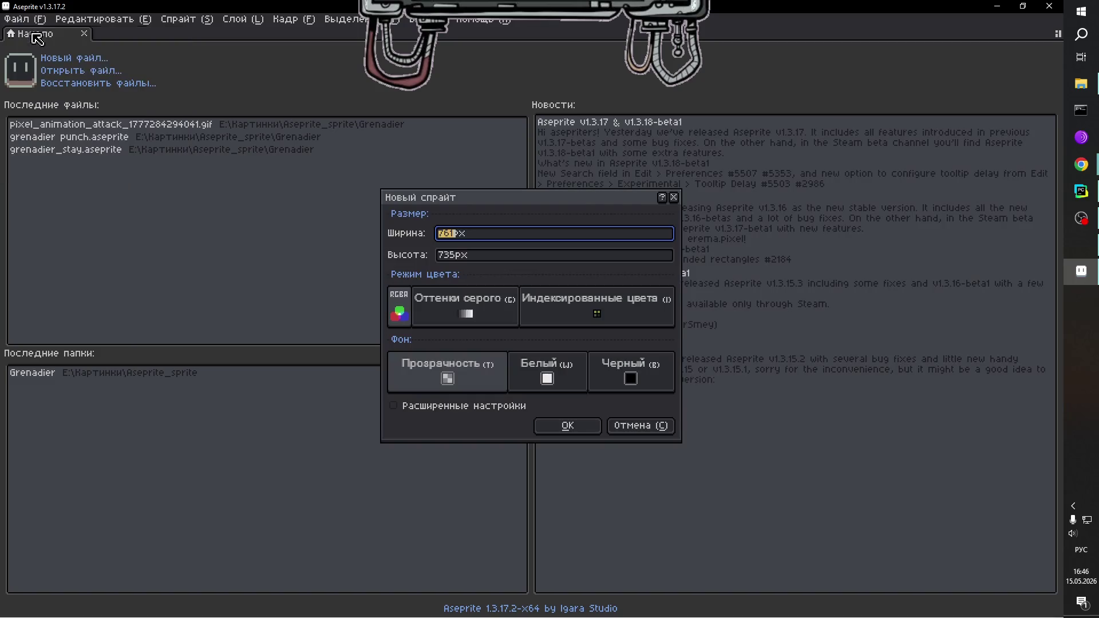
pyautogui.click(550, 425)
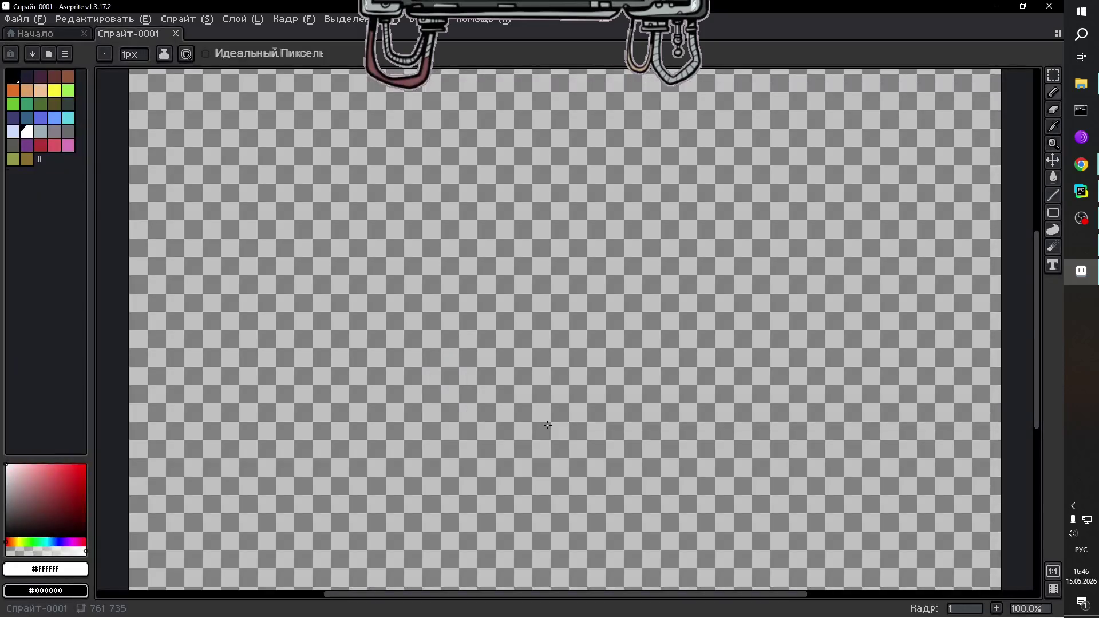
# Paste the gear snip onto the canvas at full size, discarding a shrunken attempt.
pyautogui.hotkey('ctrl', 'v')
pyautogui.scroll(-2, 577, 369)
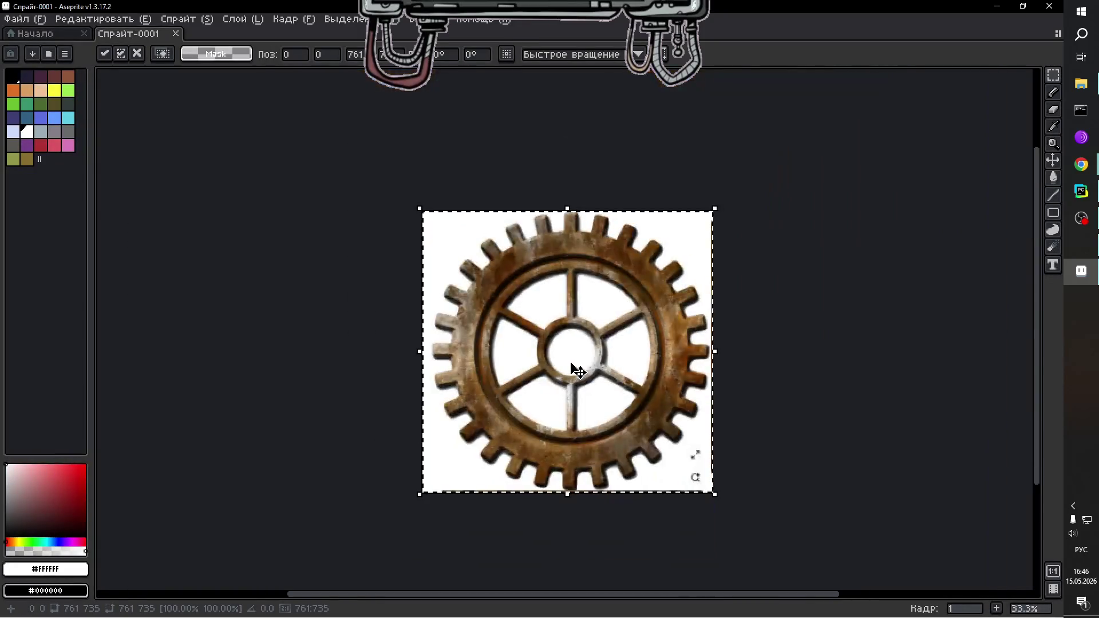
pyautogui.scroll(1, 610, 393)
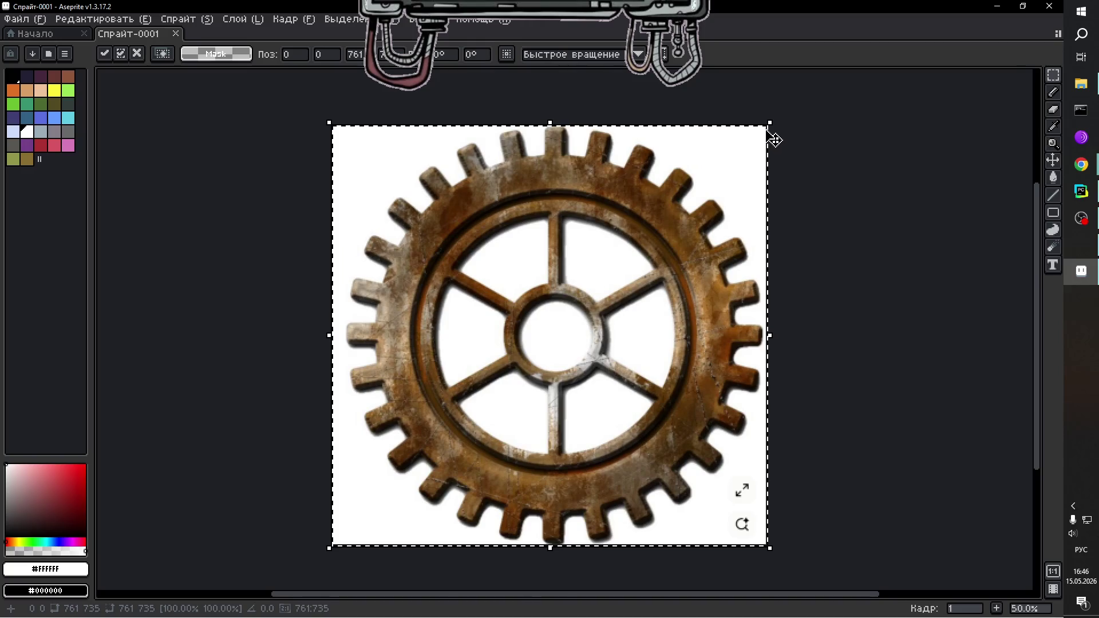
pyautogui.moveTo(770, 121)
pyautogui.mouseDown()
pyautogui.moveTo(729, 162)
pyautogui.moveTo(621, 339)
pyautogui.moveTo(558, 315)
pyautogui.moveTo(568, 316)
pyautogui.mouseUp()
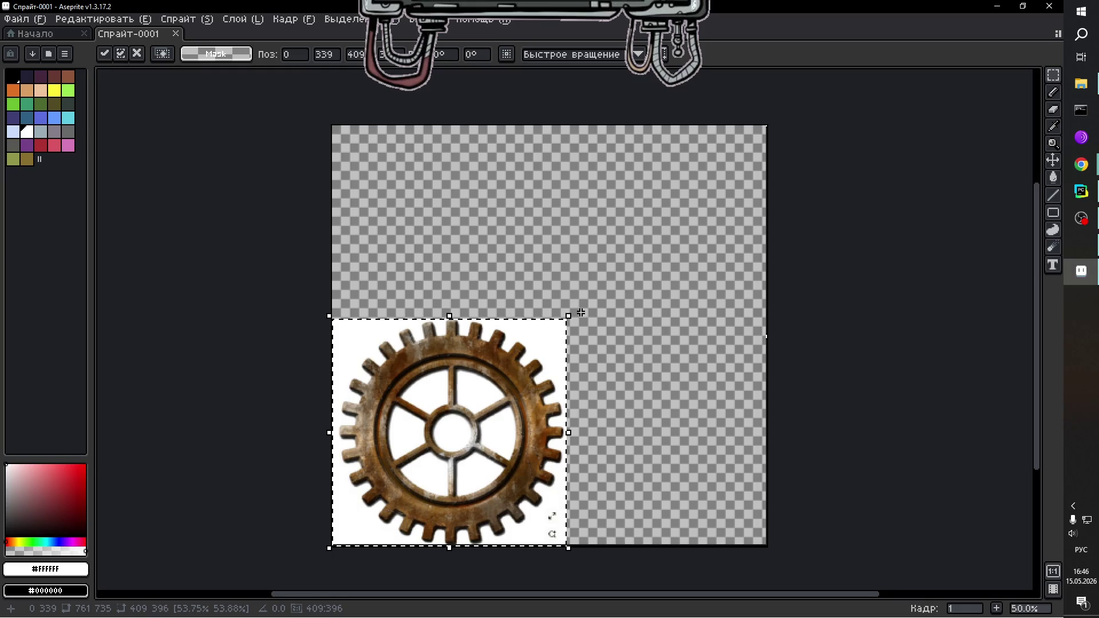
pyautogui.press('Escape')
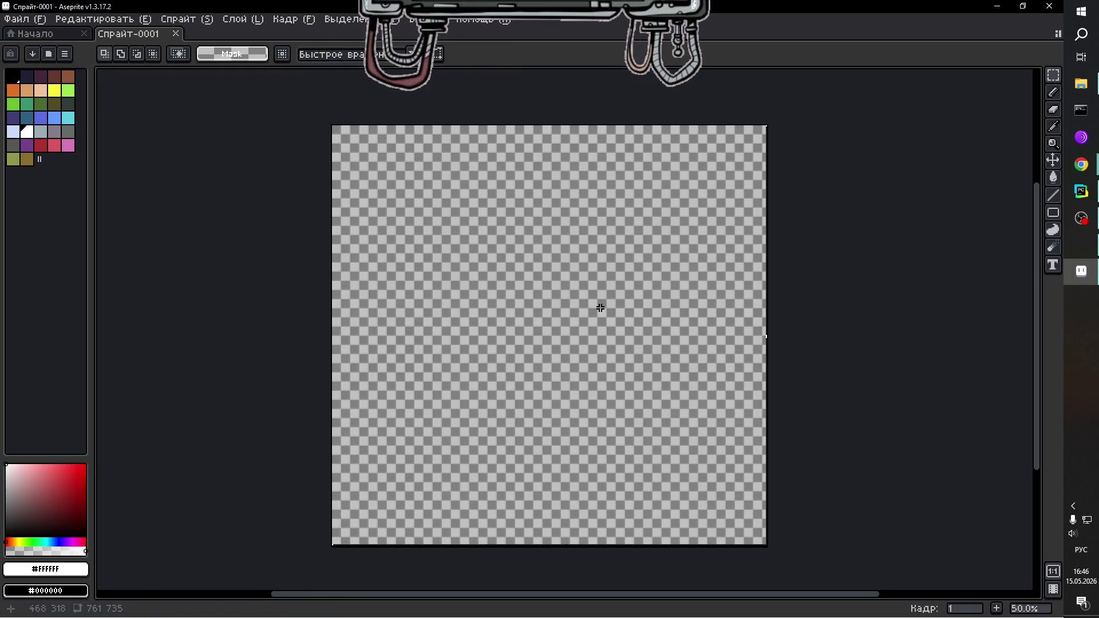
pyautogui.hotkey('ctrl', 'v')
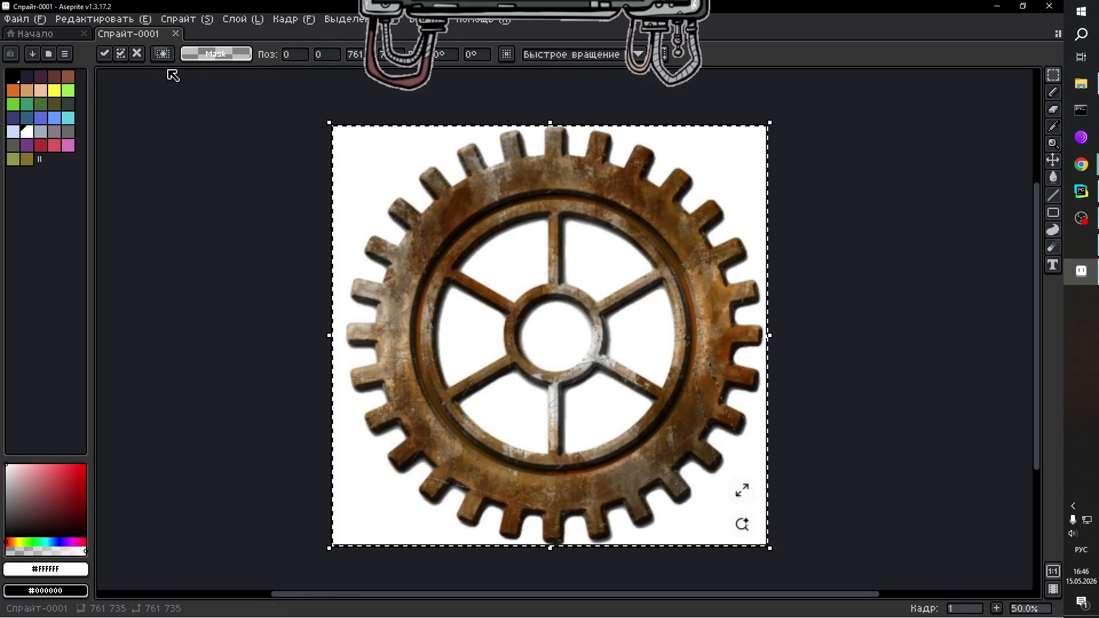
# Browse the Edit and Sprite menus toward the Canvas Size command.
pyautogui.click(91, 23)
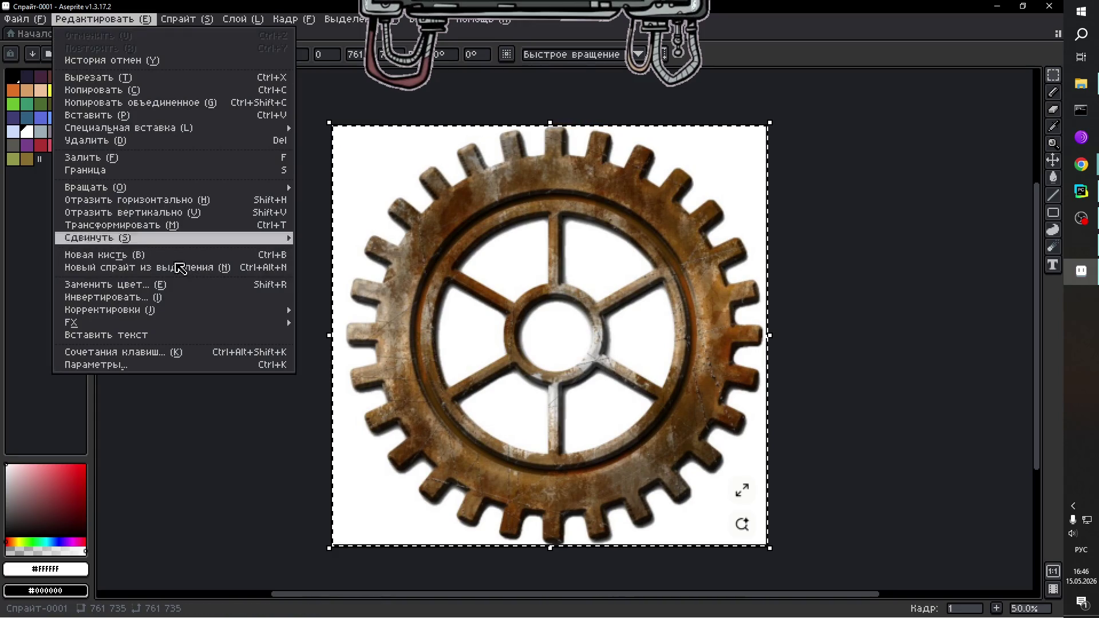
pyautogui.moveTo(213, 22)
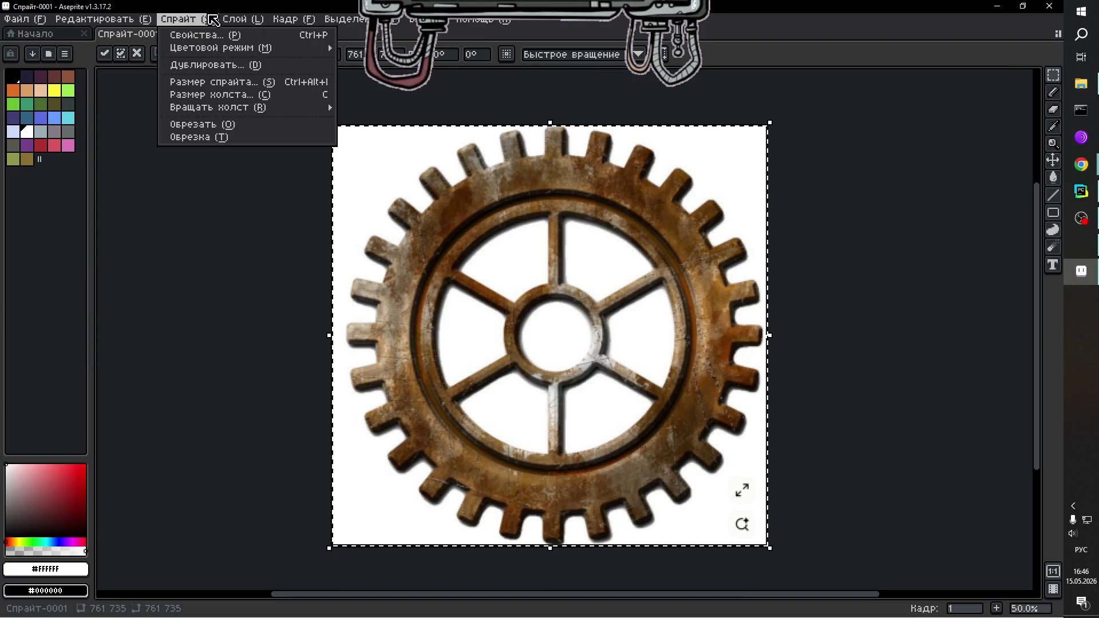
pyautogui.moveTo(238, 107)
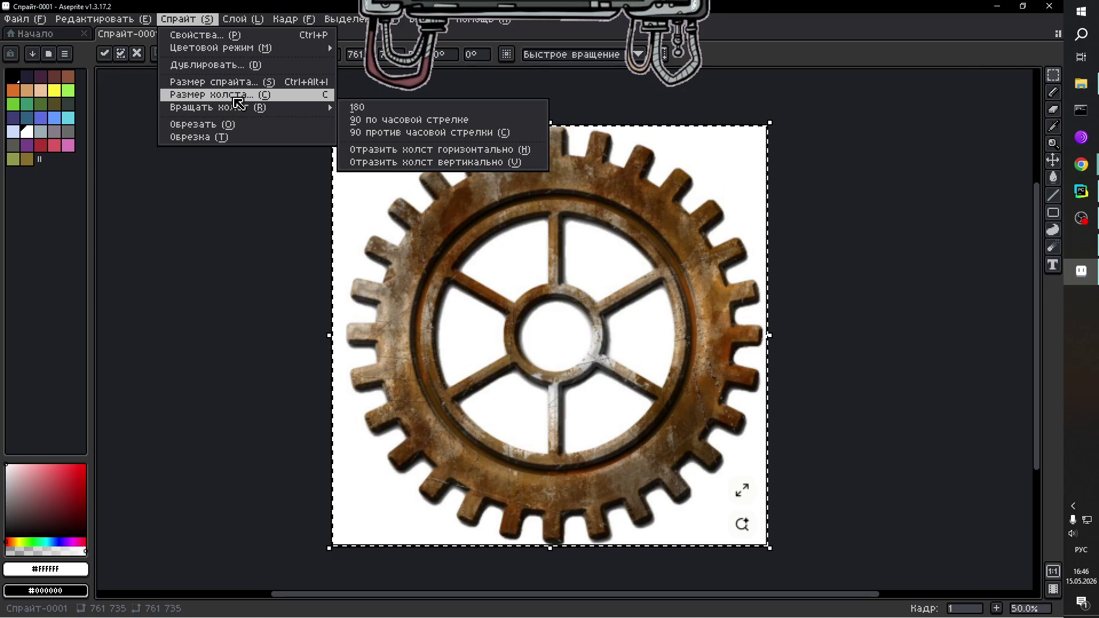
# Set the canvas size to 480×480, then undo it and open the Sprite menu.
pyautogui.click(238, 103)
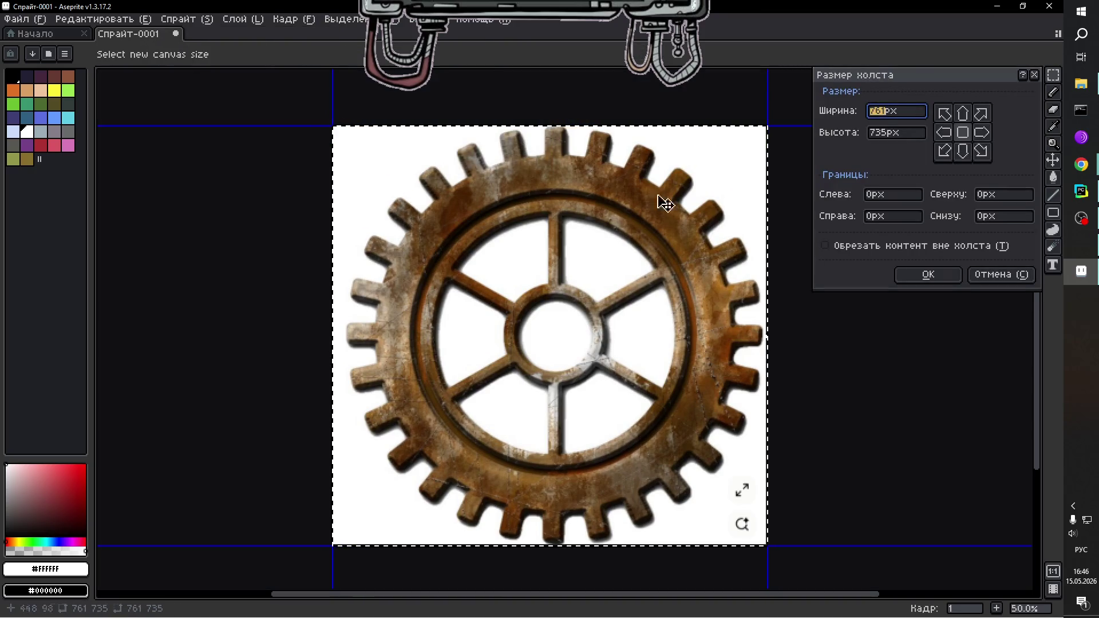
pyautogui.write('480')
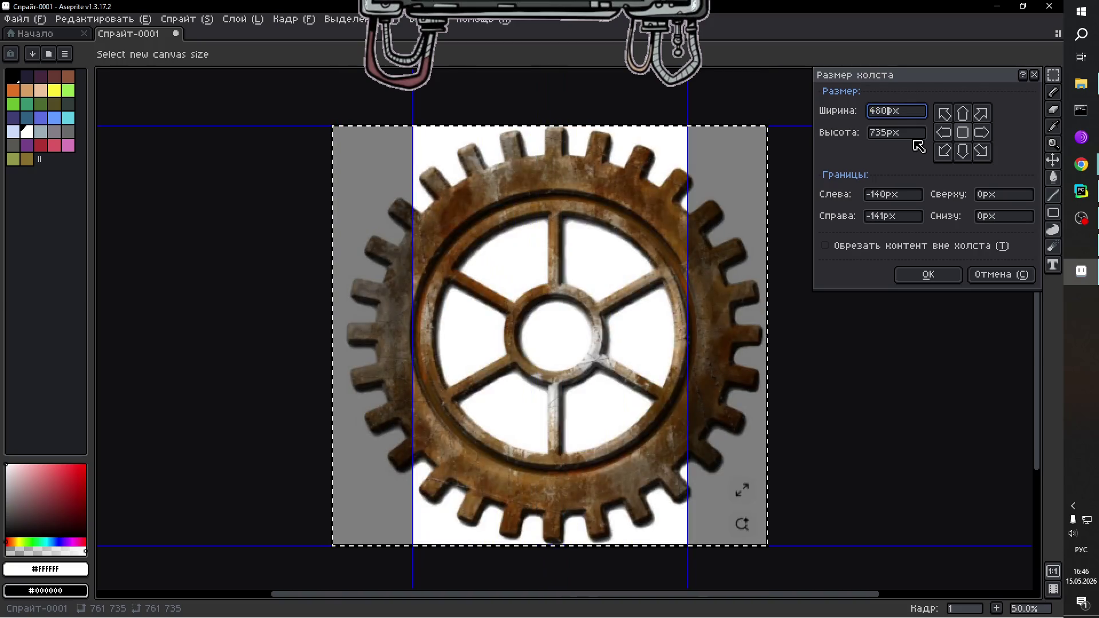
pyautogui.click(898, 135)
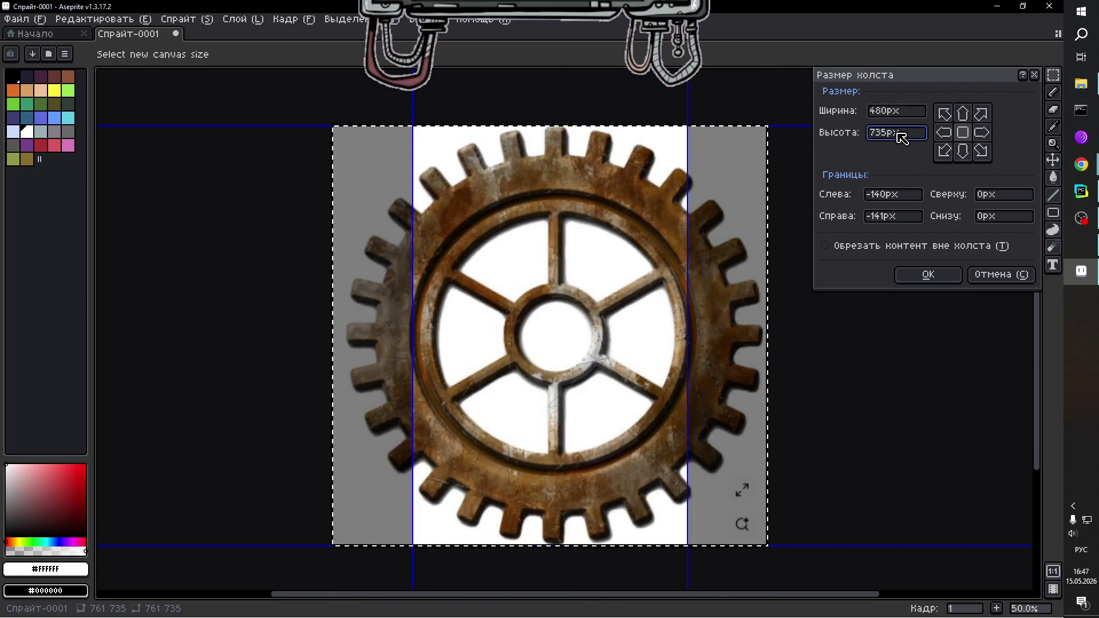
pyautogui.press('BackSpace')
pyautogui.press('BackSpace')
pyautogui.press('BackSpace')
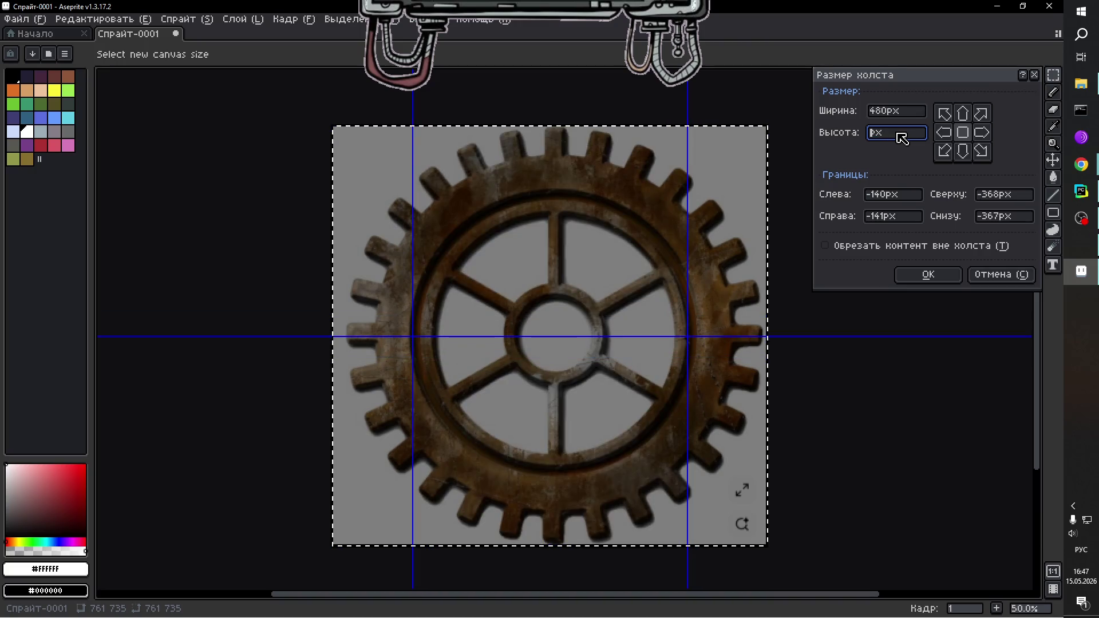
pyautogui.write('480')
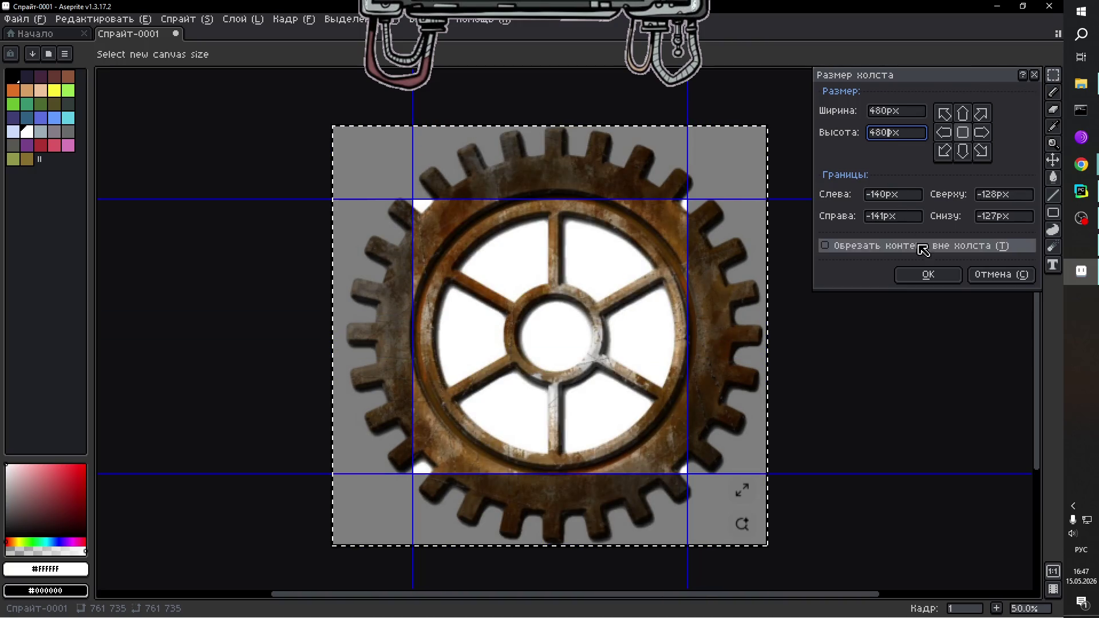
pyautogui.click(928, 275)
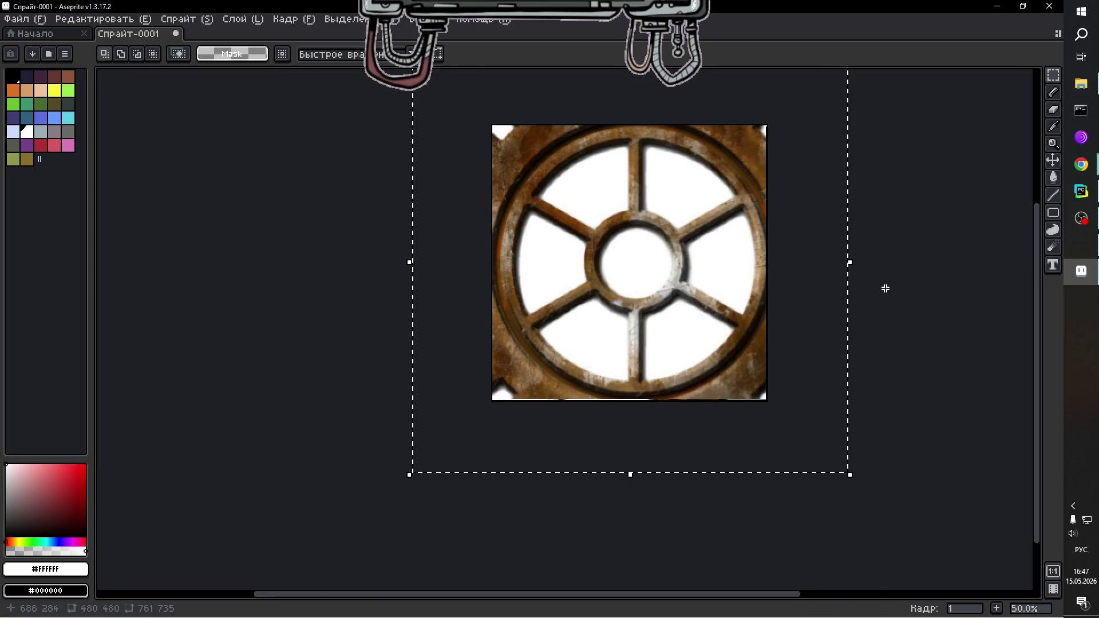
pyautogui.hotkey('ctrl', 'z')
pyautogui.click(207, 23)
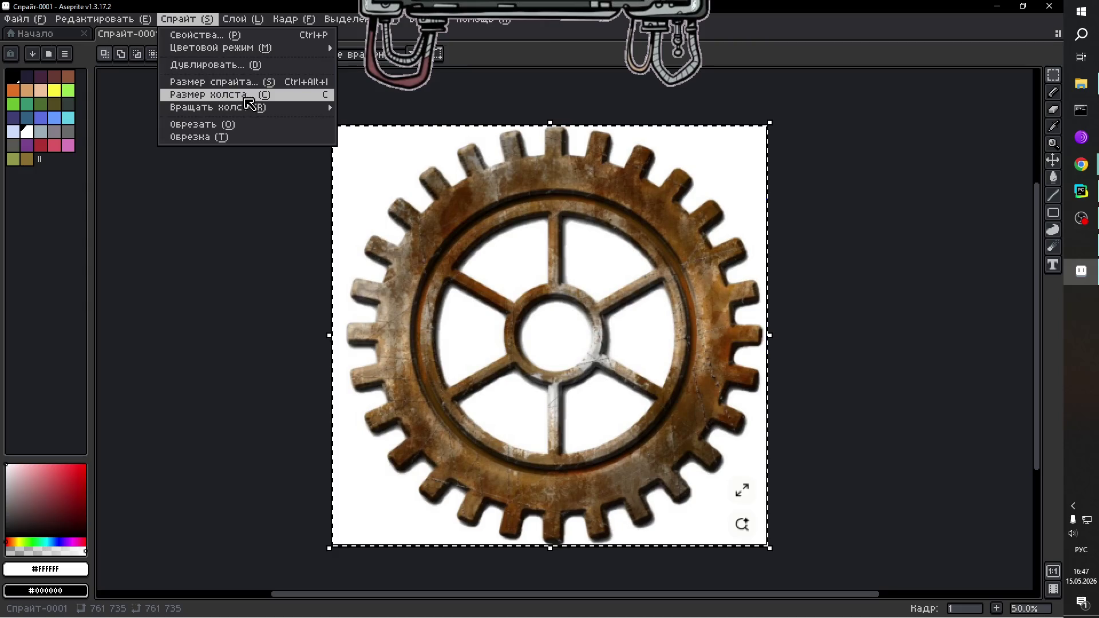
# Scale the sprite to 480×480 and stretch the gear slightly wider to the left.
pyautogui.click(250, 83)
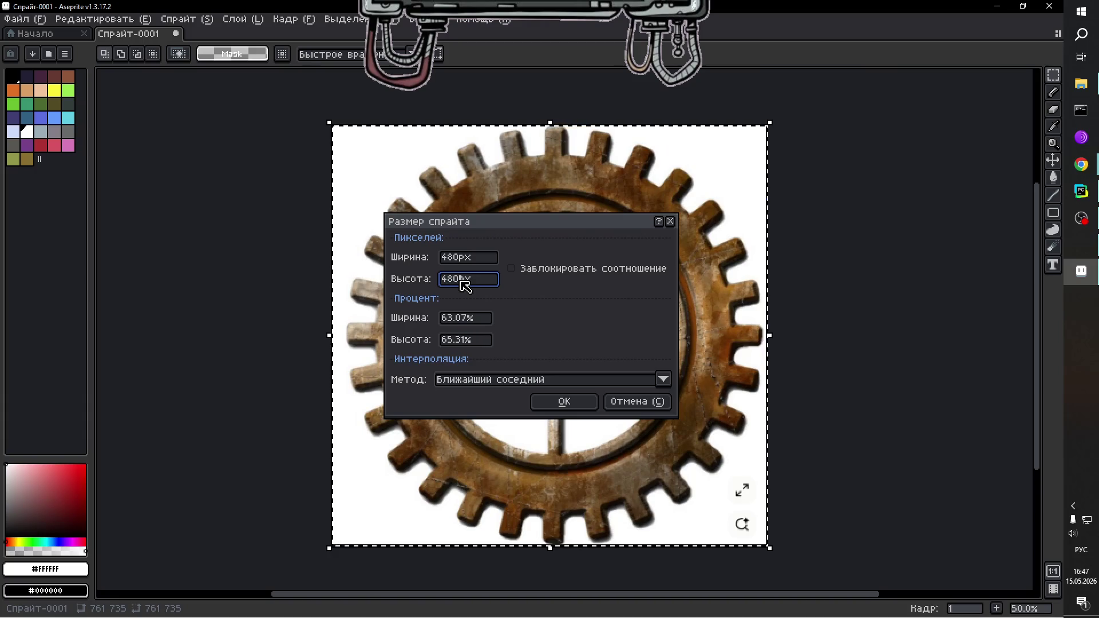
pyautogui.click(548, 403)
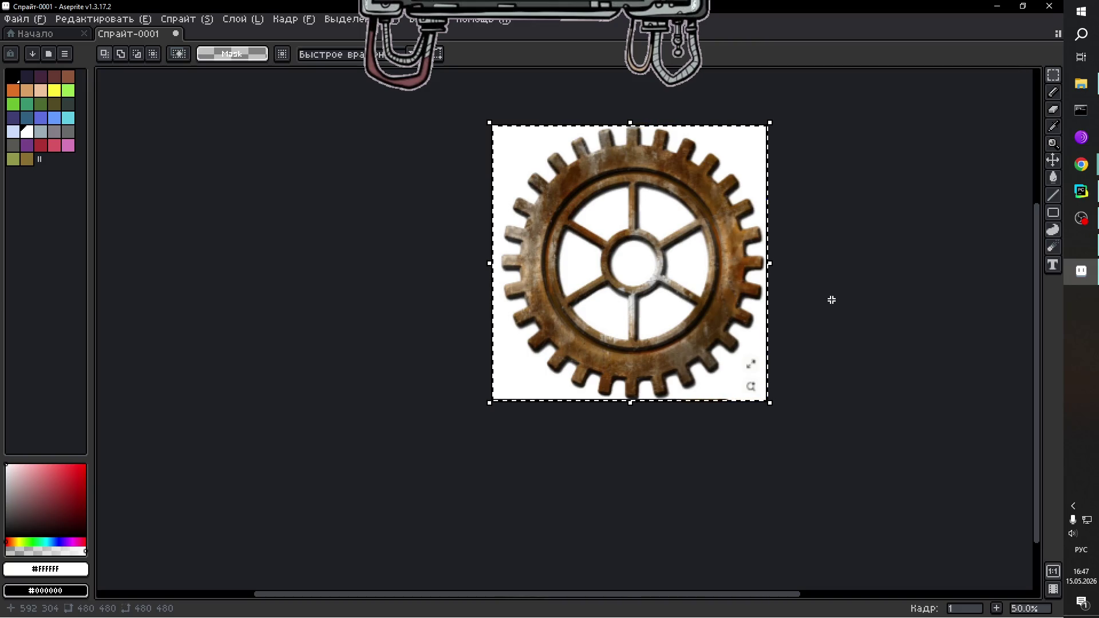
pyautogui.moveTo(486, 264); pyautogui.dragTo(483, 273)
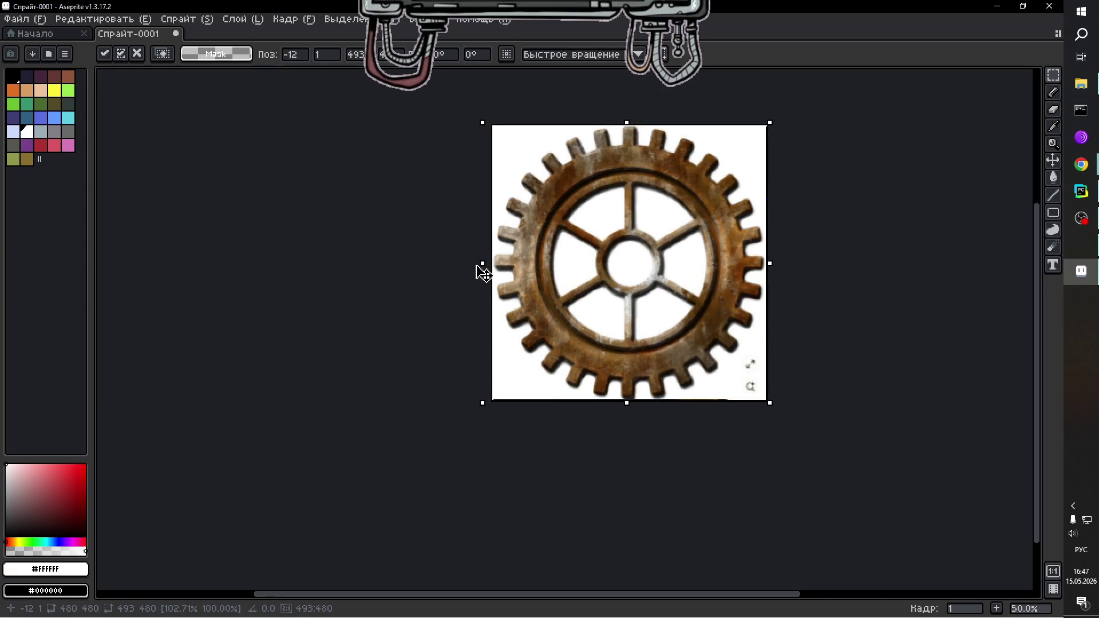
pyautogui.click(845, 344)
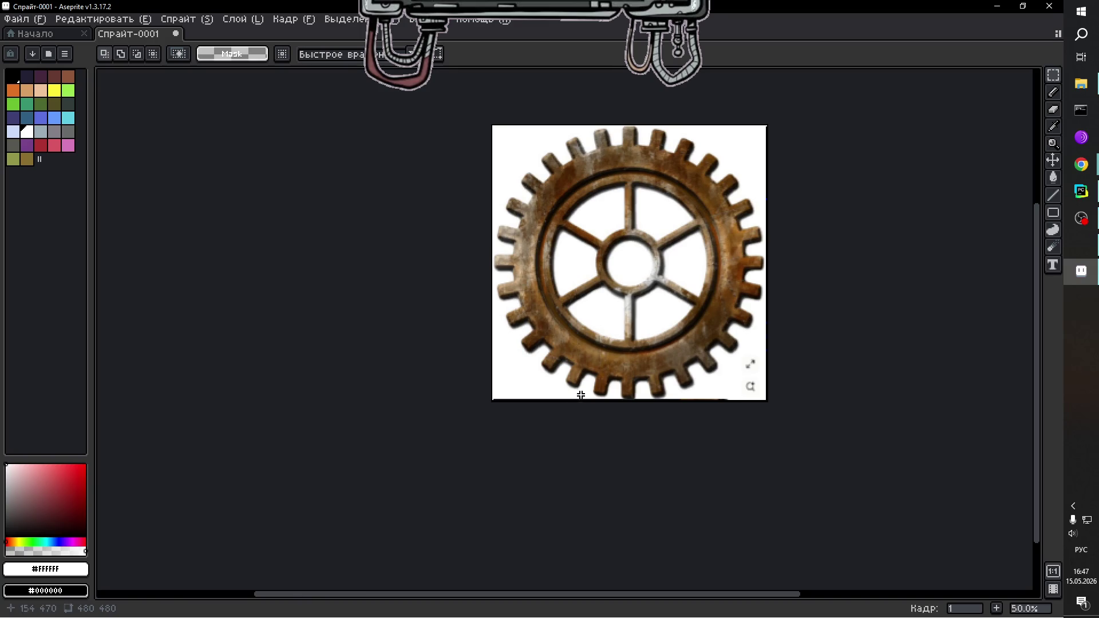
# Replace the gear's white background colour with transparency.
pyautogui.scroll(1, 680, 449)
pyautogui.scroll(1, 685, 447)
pyautogui.scroll(-3, 685, 446)
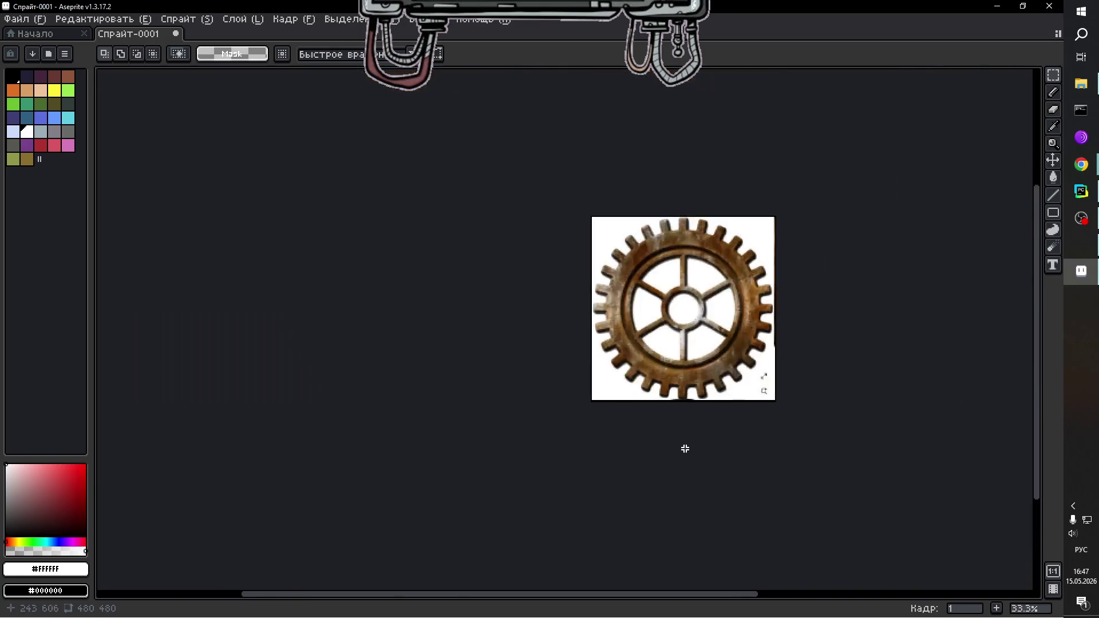
pyautogui.scroll(2, 760, 355)
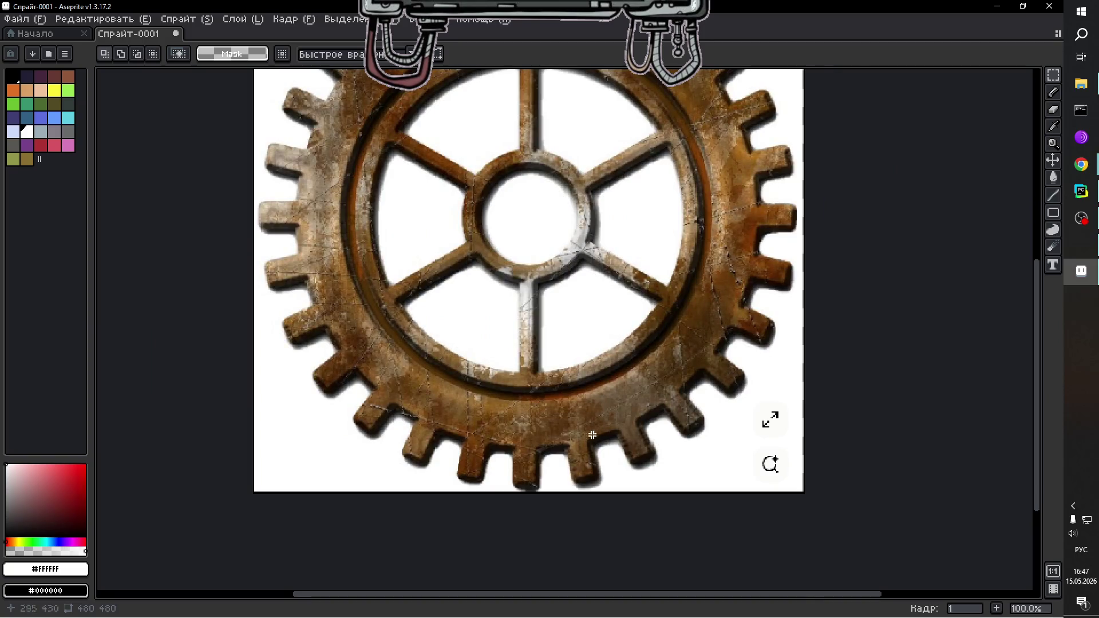
pyautogui.scroll(-2, 252, 488)
pyautogui.scroll(2, 196, 484)
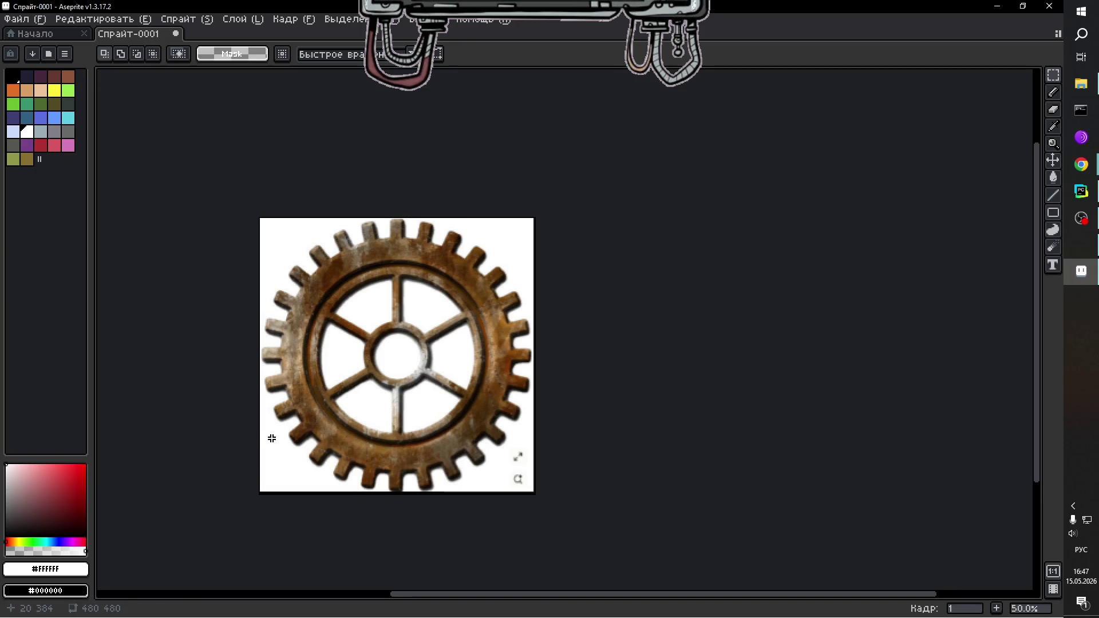
pyautogui.hotkey('shift', 'r')
pyautogui.click(491, 287)
# Replace white #FFFFFF with fully transparent (alpha 0) at tolerance 24 and apply it.
pyautogui.moveTo(607, 390); pyautogui.dragTo(458, 393)
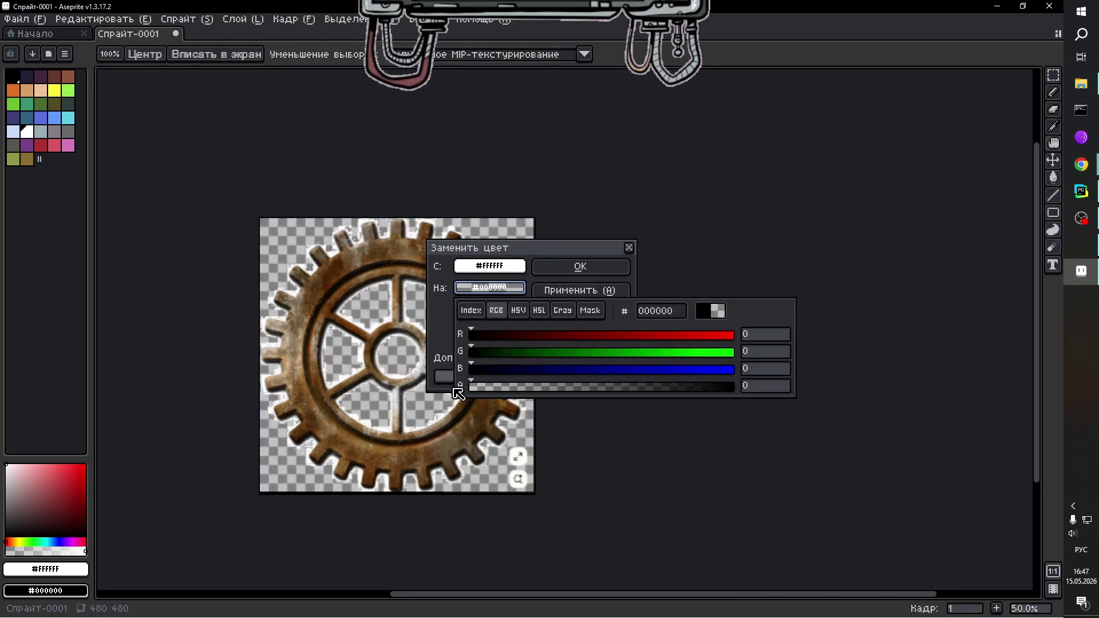
pyautogui.click(582, 291)
pyautogui.moveTo(462, 383)
pyautogui.mouseDown()
pyautogui.moveTo(444, 380)
pyautogui.moveTo(521, 384)
pyautogui.moveTo(443, 383)
pyautogui.moveTo(465, 384)
pyautogui.moveTo(454, 385)
pyautogui.mouseUp()
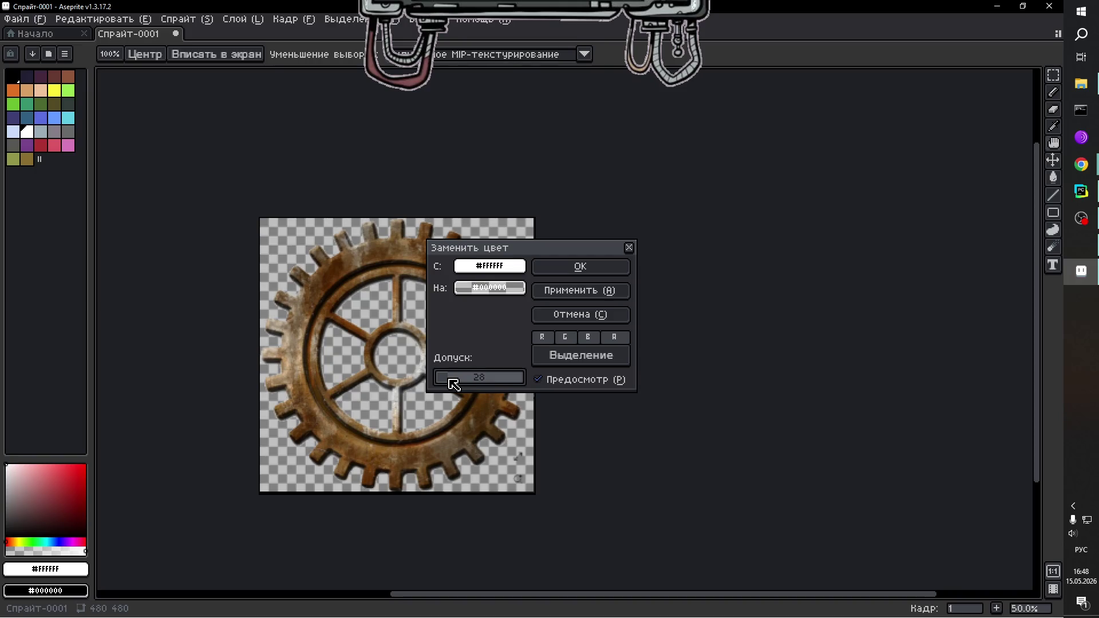
pyautogui.moveTo(525, 257)
pyautogui.mouseDown()
pyautogui.moveTo(620, 257)
pyautogui.moveTo(671, 277)
pyautogui.mouseUp()
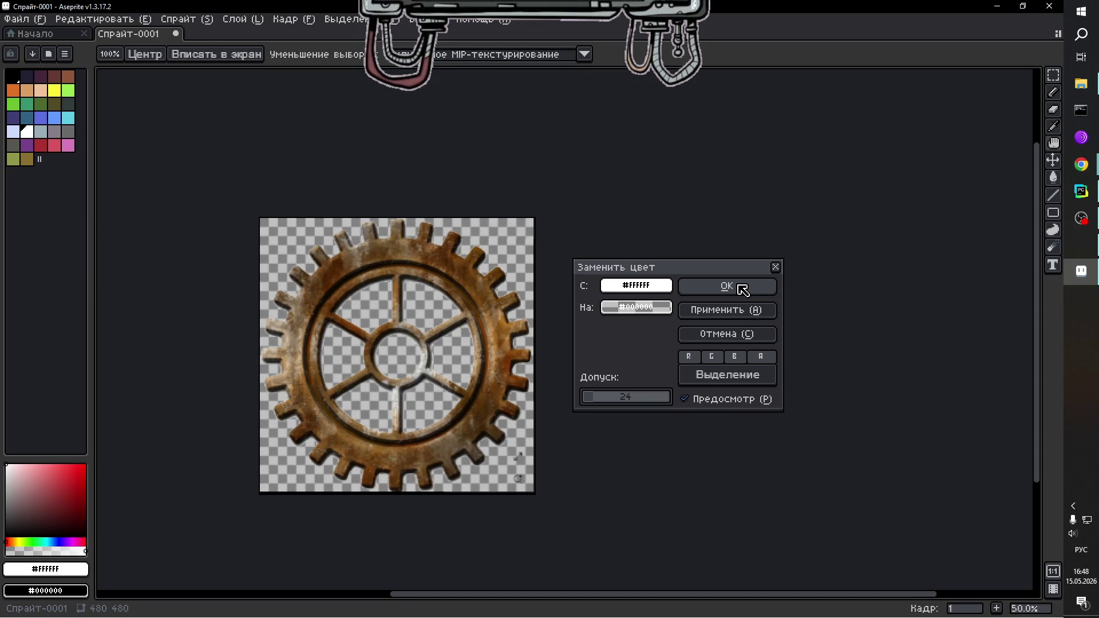
pyautogui.click(742, 291)
pyautogui.scroll(2, 420, 417)
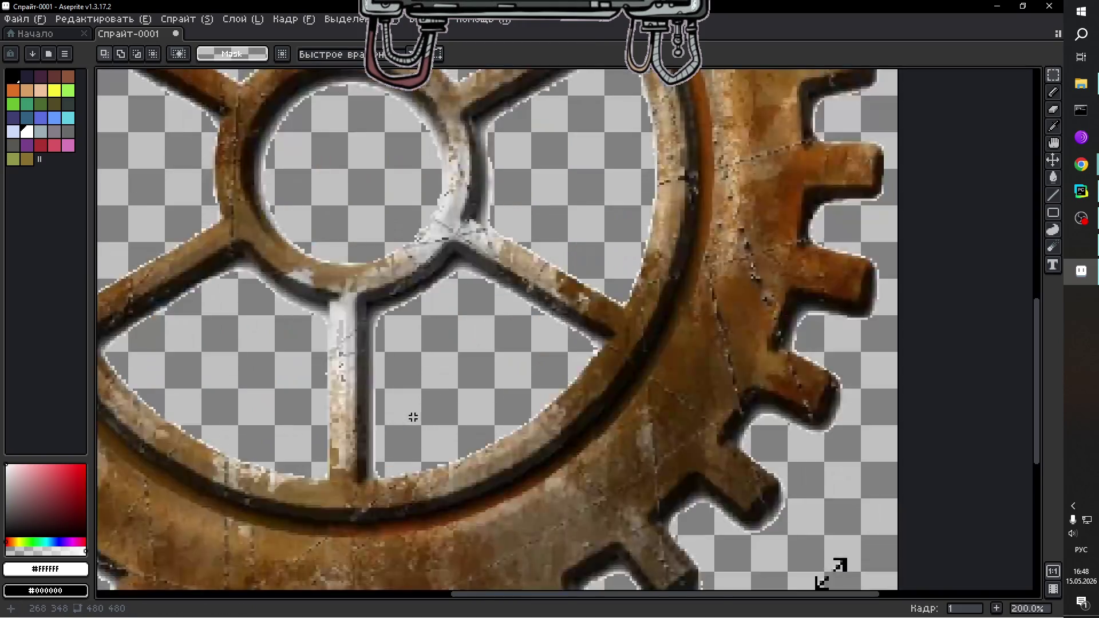
# Zoom in to inspect the gear's pale edge pixels, then choose the Eraser tool.
pyautogui.scroll(-2, 355, 417)
pyautogui.scroll(2, 351, 417)
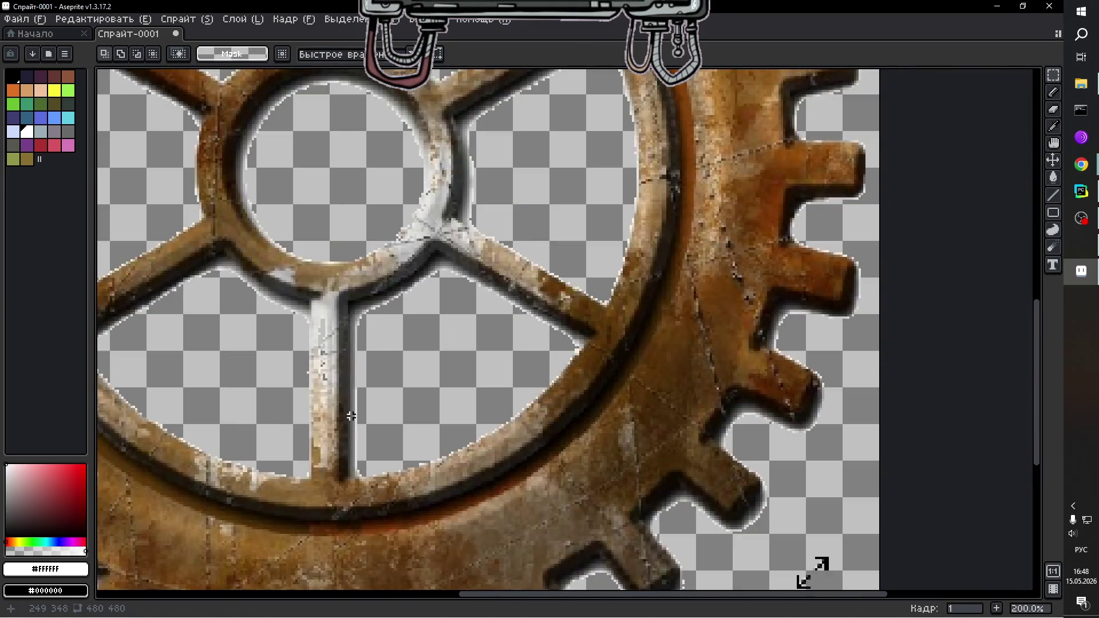
pyautogui.scroll(-2, 278, 412)
pyautogui.scroll(1, 174, 437)
pyautogui.scroll(-1, 171, 439)
pyautogui.scroll(1, 170, 436)
pyautogui.scroll(-1, 201, 426)
pyautogui.scroll(1, 201, 426)
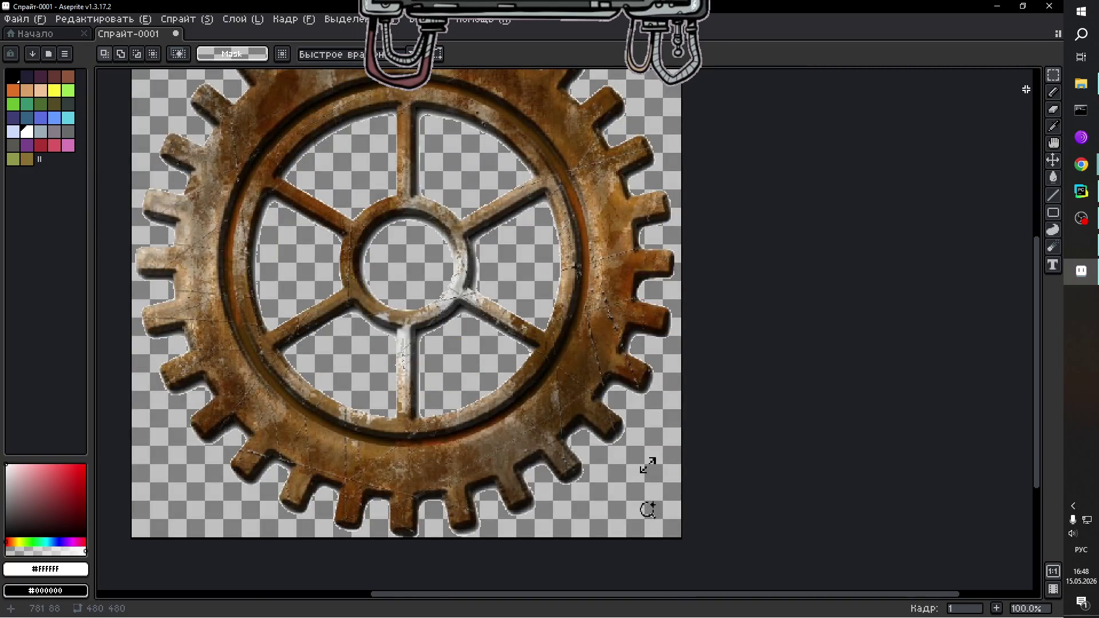
pyautogui.click(1053, 109)
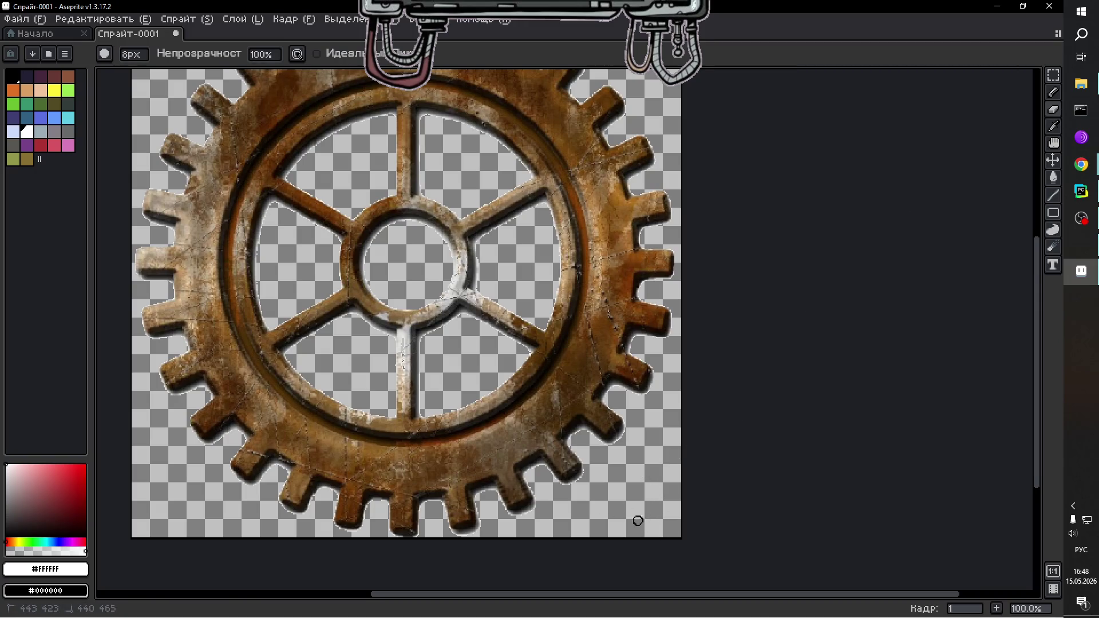
# Check the gear's fringes again and bring up the Sprite menu.
pyautogui.scroll(-2, 607, 394)
pyautogui.scroll(2, 607, 393)
pyautogui.scroll(-1, 607, 394)
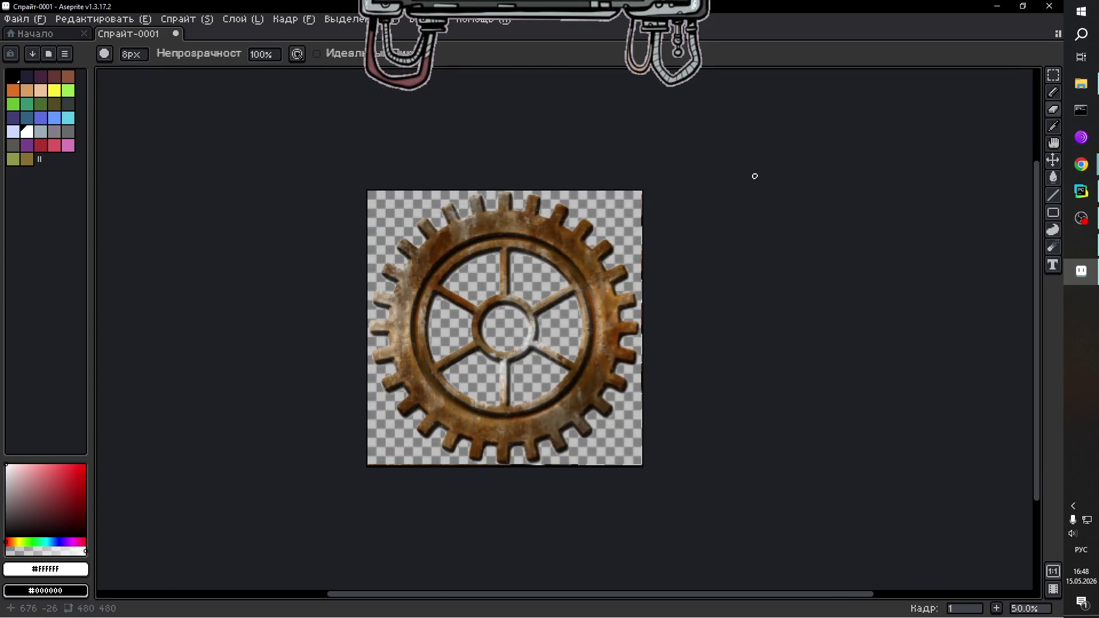
pyautogui.scroll(1, 663, 261)
pyautogui.scroll(-1, 664, 263)
pyautogui.scroll(1, 635, 288)
pyautogui.scroll(-1, 618, 283)
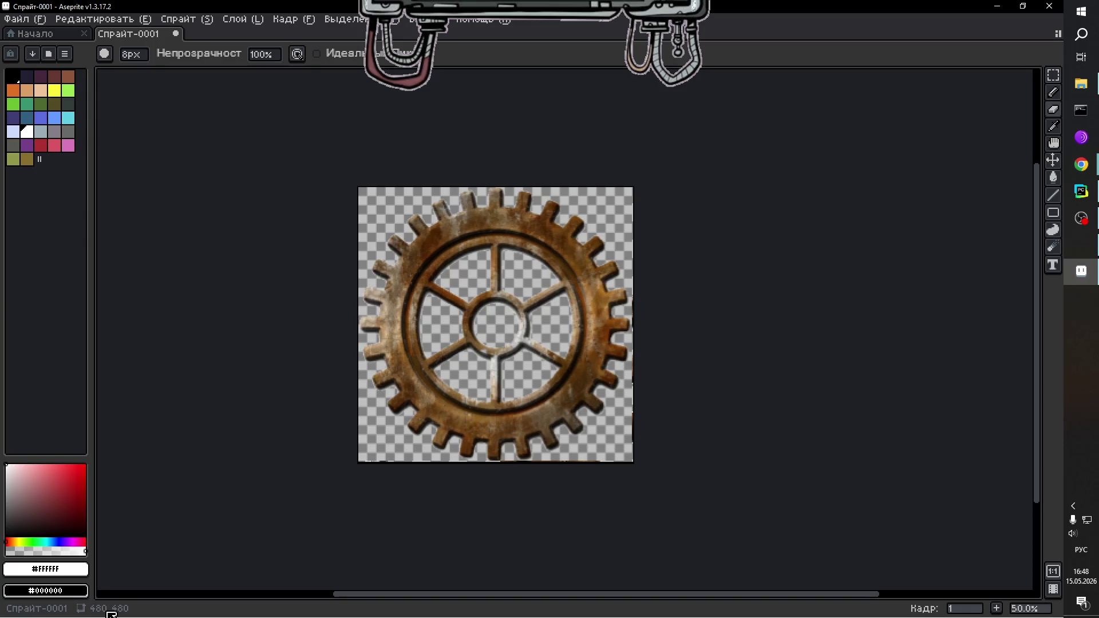
pyautogui.click(186, 19)
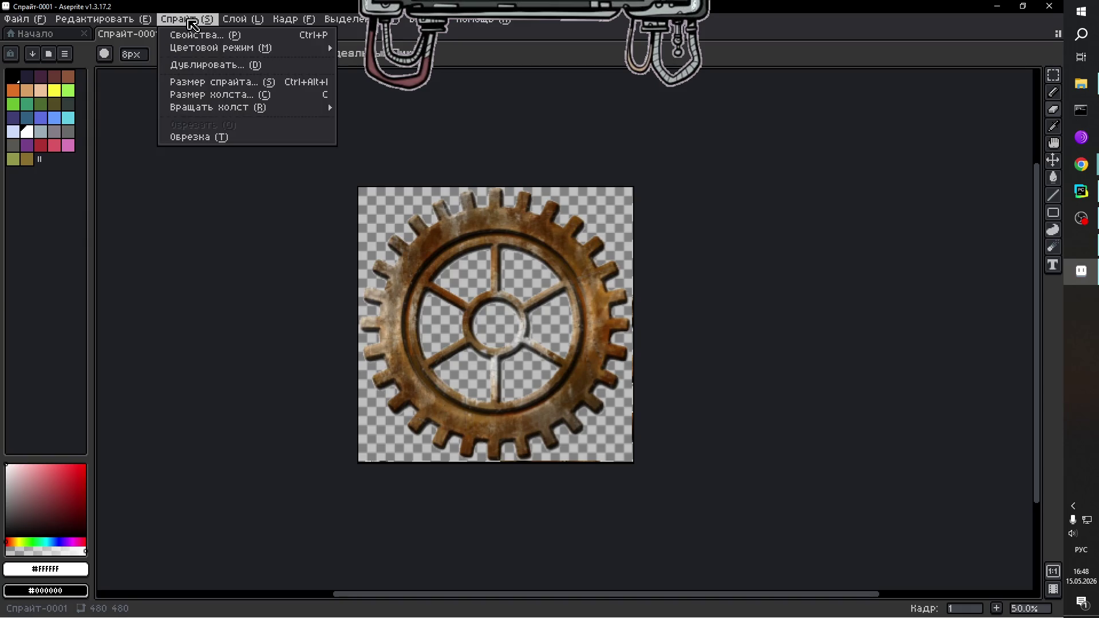
# Resize the sprite to 240 × 240 pixels via Sprite Size.
pyautogui.click(218, 83)
pyautogui.write('240')
pyautogui.click(463, 279)
pyautogui.press('BackSpace')
pyautogui.press('BackSpace')
pyautogui.press('BackSpace')
pyautogui.write('240')
pyautogui.press('Return')
# Check the resized gear and bring up the File menu to save it.
pyautogui.scroll(1, 773, 385)
pyautogui.scroll(-1, 817, 438)
pyautogui.scroll(2, 822, 483)
pyautogui.scroll(-1, 807, 498)
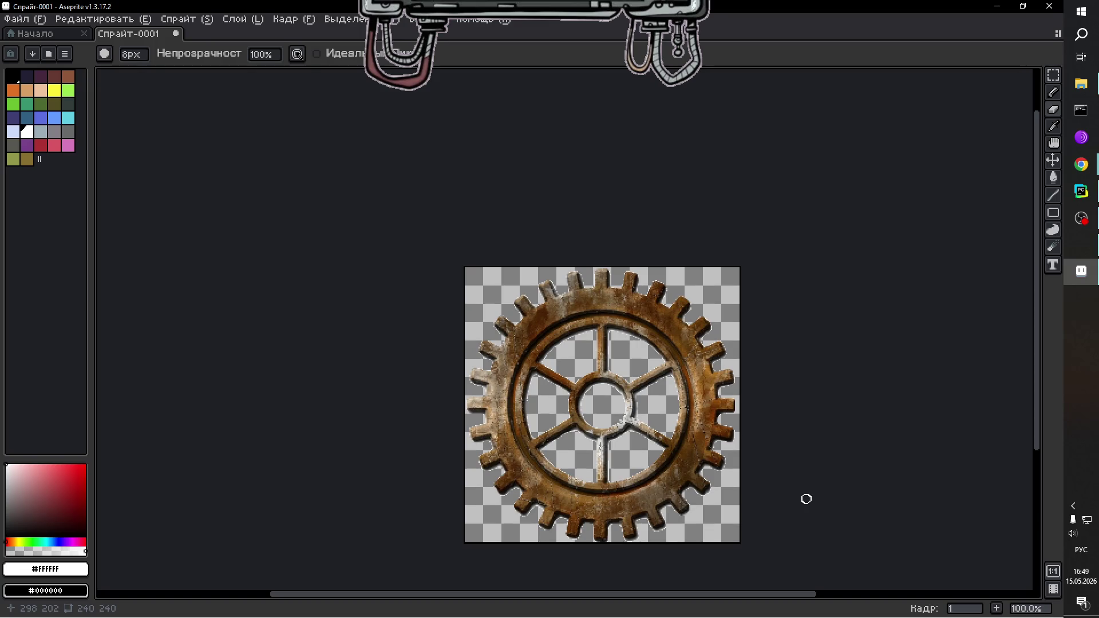
pyautogui.click(23, 19)
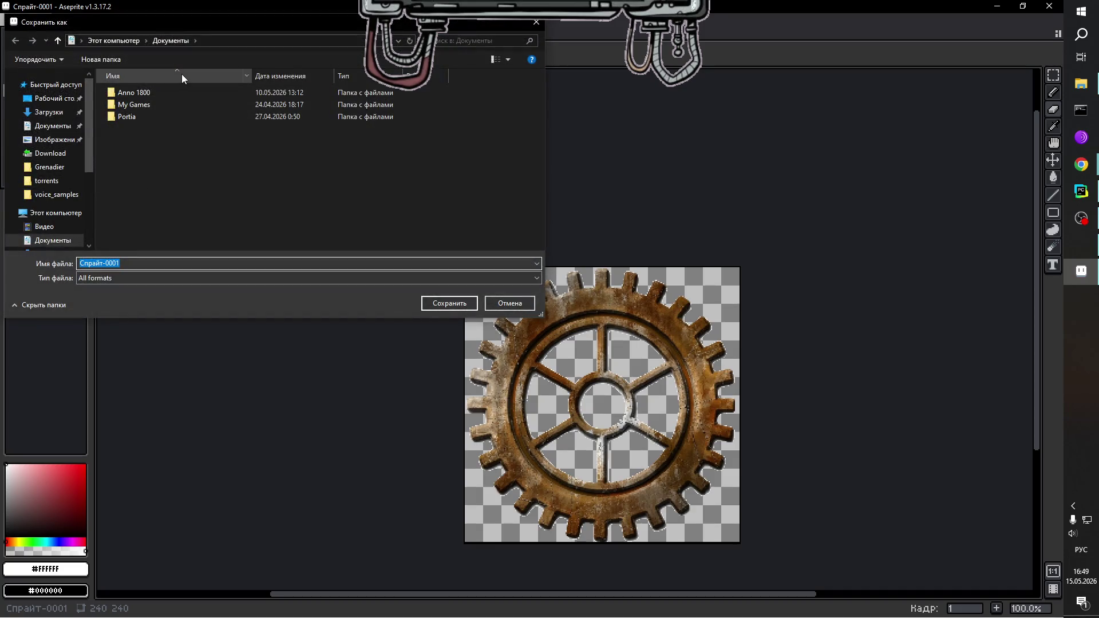
# Navigate the save dialog to E: > Картинки > Aseprite_sprite.
pyautogui.click(114, 40)
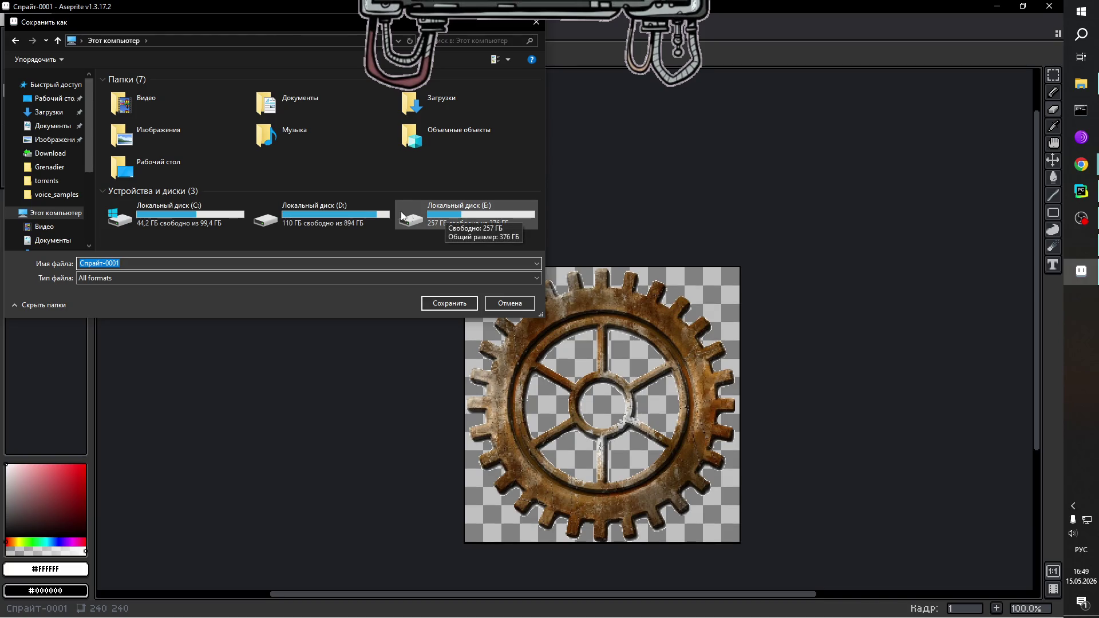
pyautogui.doubleClick(446, 217)
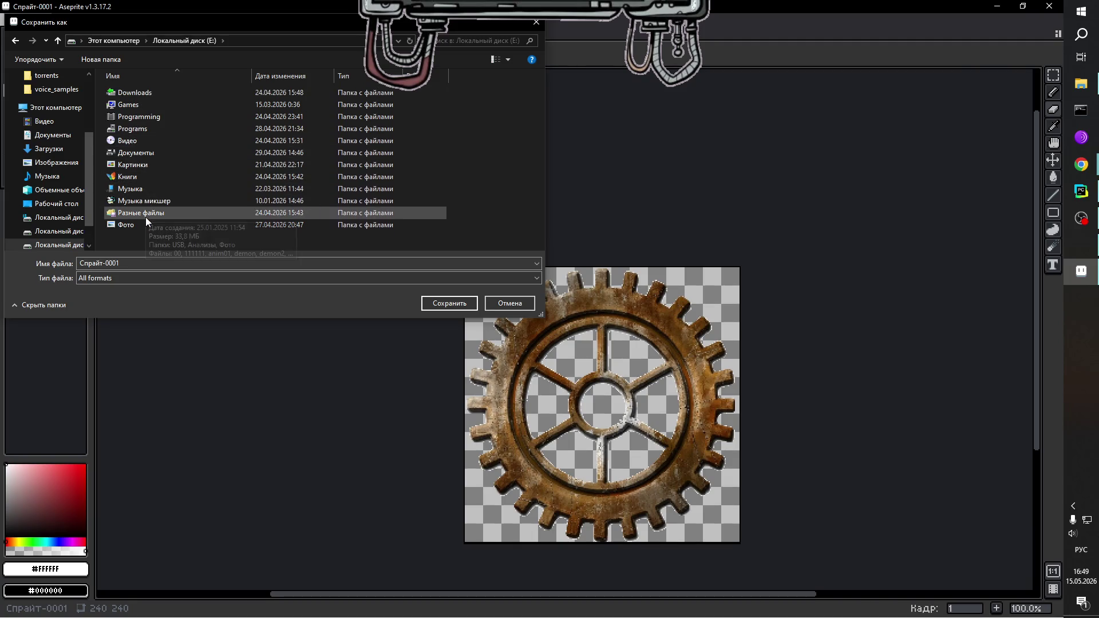
pyautogui.doubleClick(143, 166)
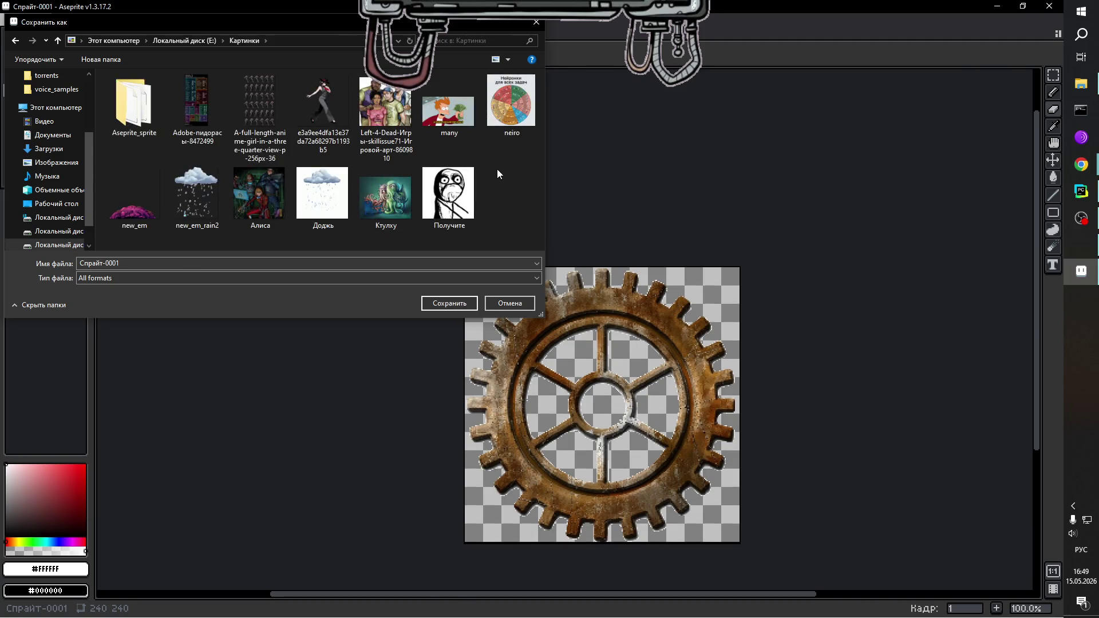
pyautogui.doubleClick(150, 105)
pyautogui.scroll(-5, 405, 191)
# Create a new folder named Chat_panel inside Aseprite_sprite.
pyautogui.rightClick(472, 166)
pyautogui.moveTo(523, 272)
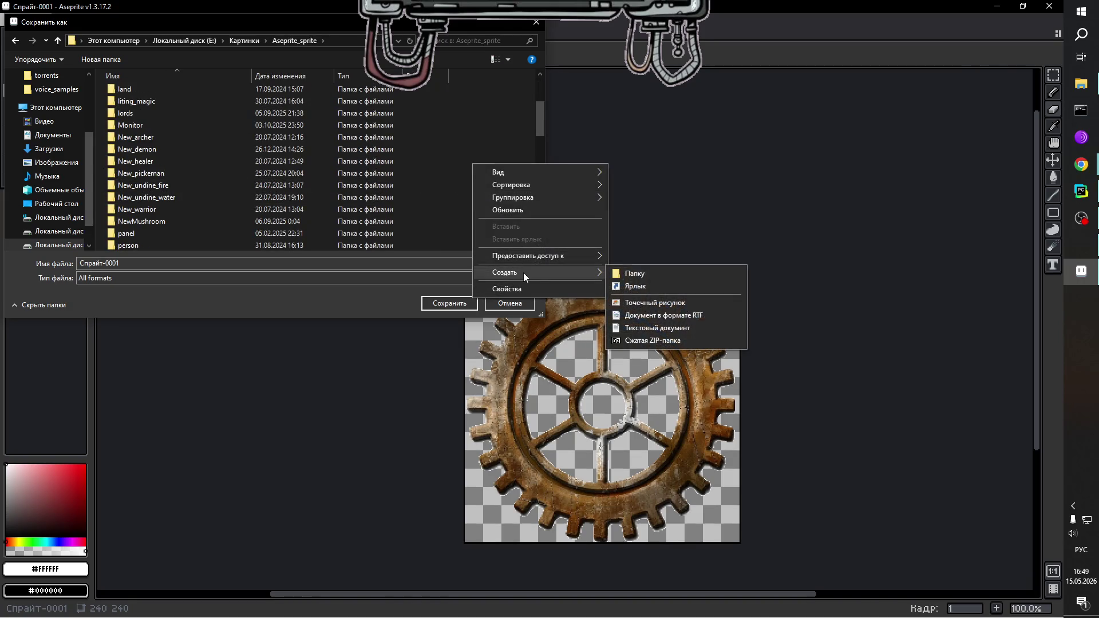
pyautogui.click(625, 275)
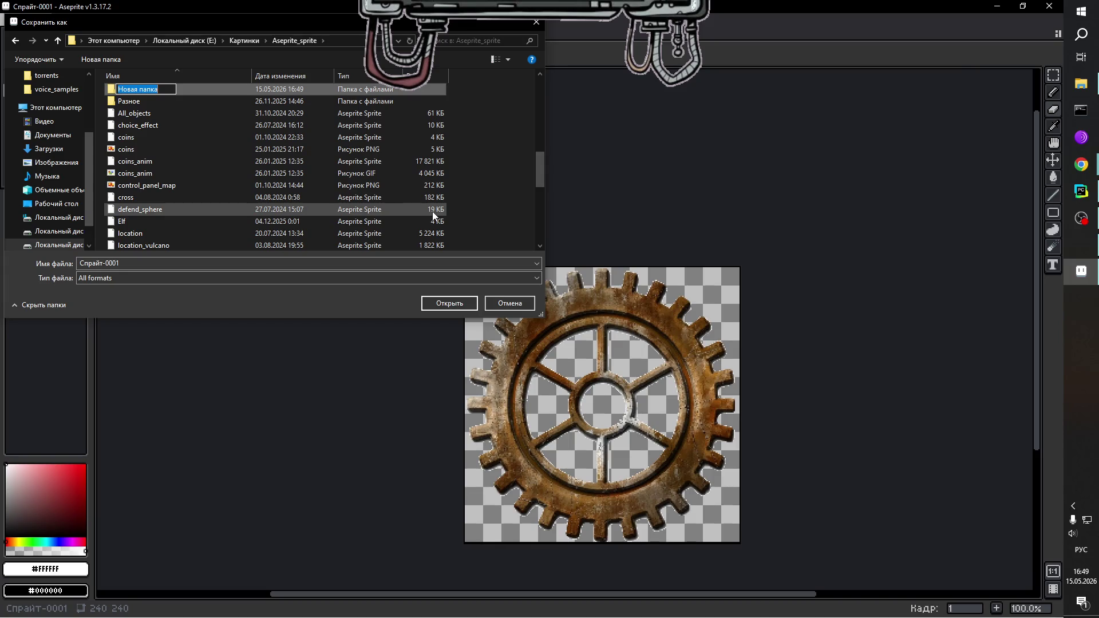
pyautogui.press('BackSpace')
pyautogui.write('Ч')
pyautogui.press('BackSpace')
pyautogui.hotkey('alt', 'shift')
pyautogui.write('Zha')
pyautogui.press('BackSpace')
pyautogui.press('BackSpace')
pyautogui.press('BackSpace')
pyautogui.write('Cha')
pyautogui.write('t_panel')
pyautogui.press('Return')
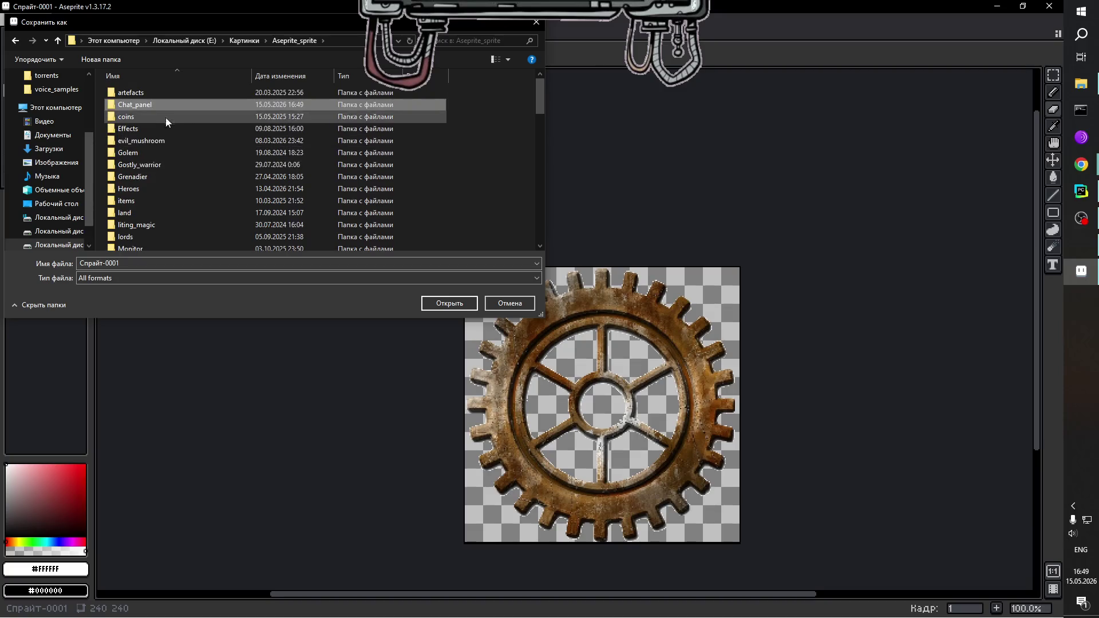
pyautogui.click(149, 104)
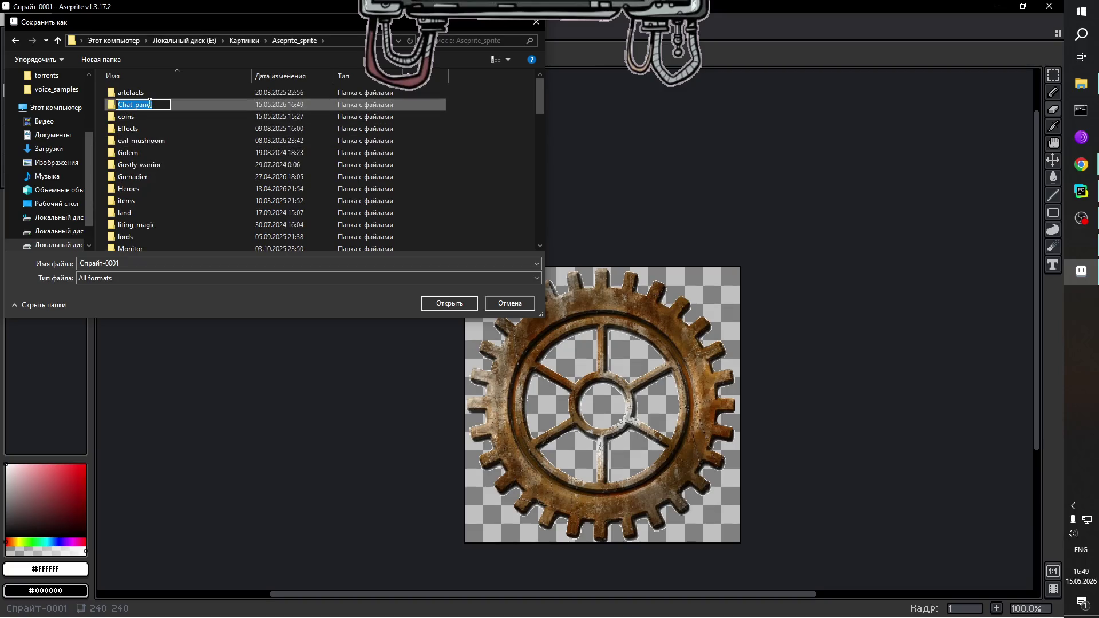
pyautogui.click(192, 282)
# Save the gear as shesternja in the Chat_panel folder, keeping All formats.
pyautogui.click(188, 279)
pyautogui.click(187, 279)
pyautogui.doubleClick(149, 267)
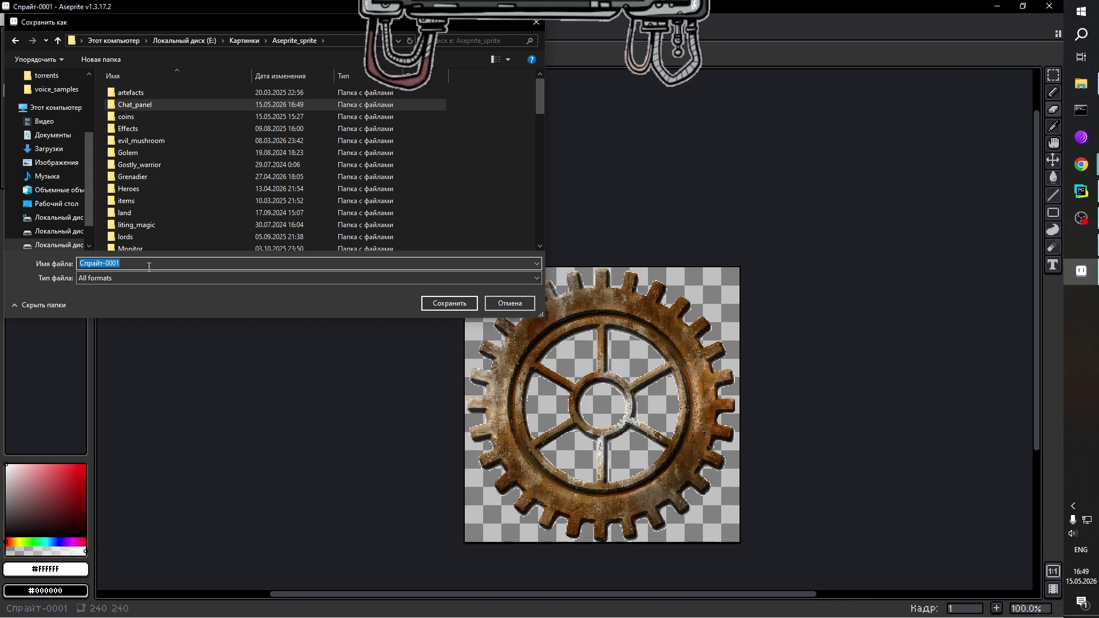
pyautogui.write('shes')
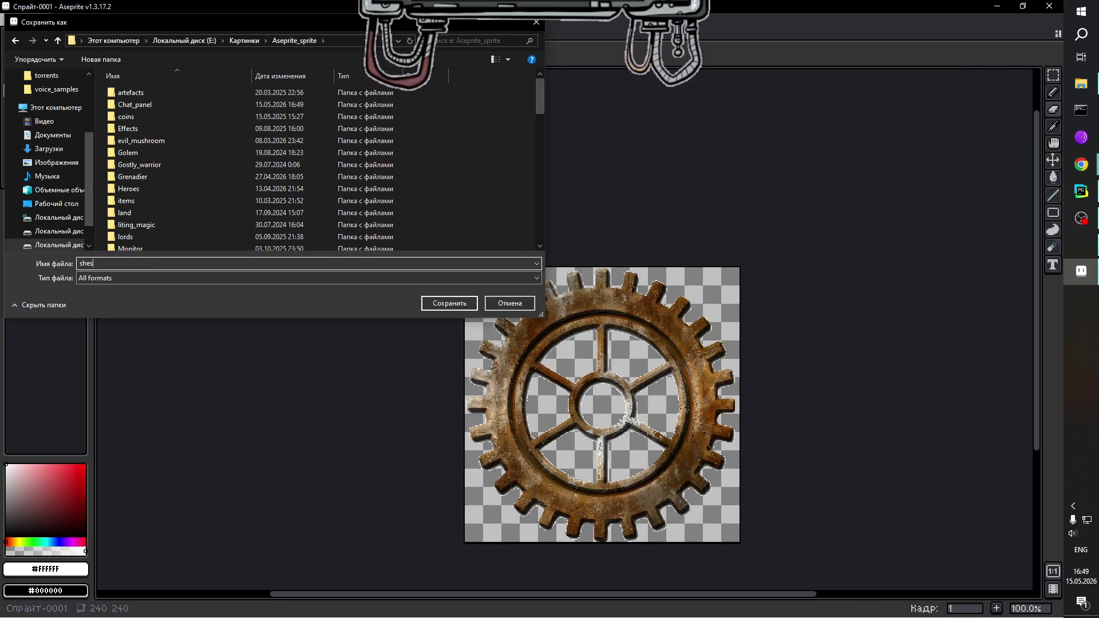
pyautogui.write('tern')
pyautogui.write('ja')
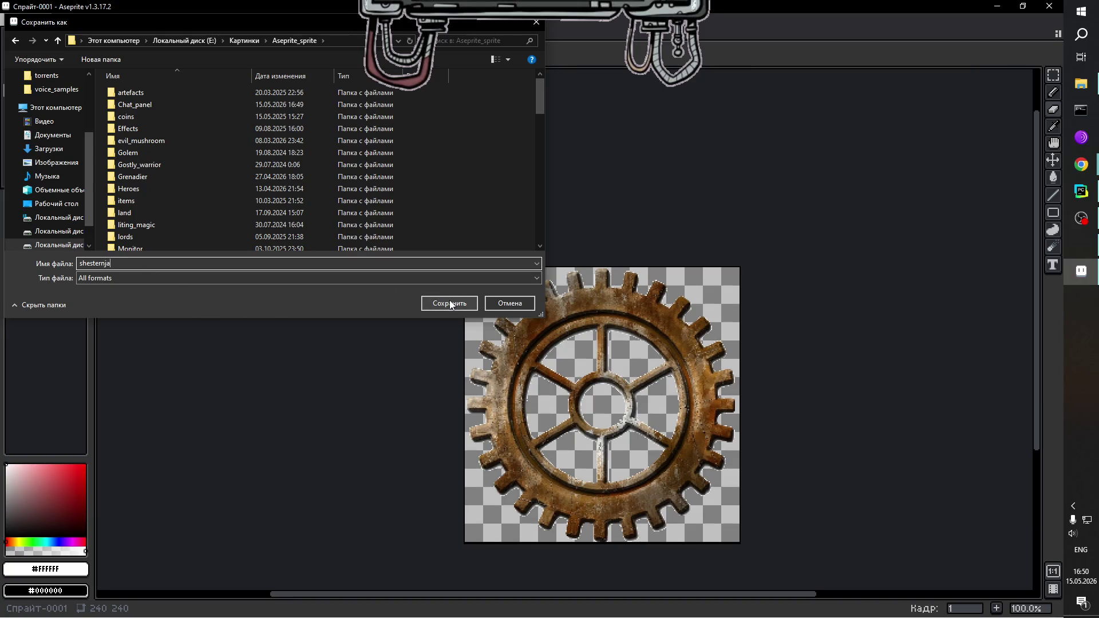
pyautogui.doubleClick(137, 105)
pyautogui.click(448, 303)
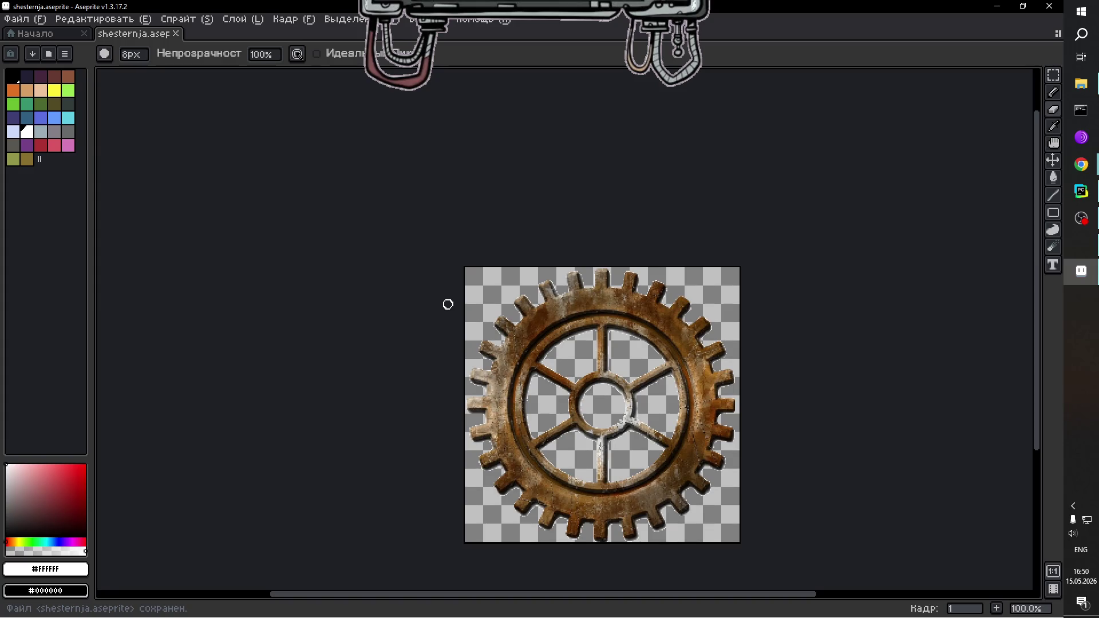
# Start a new sprite from the File menu.
pyautogui.click(21, 22)
pyautogui.click(44, 39)
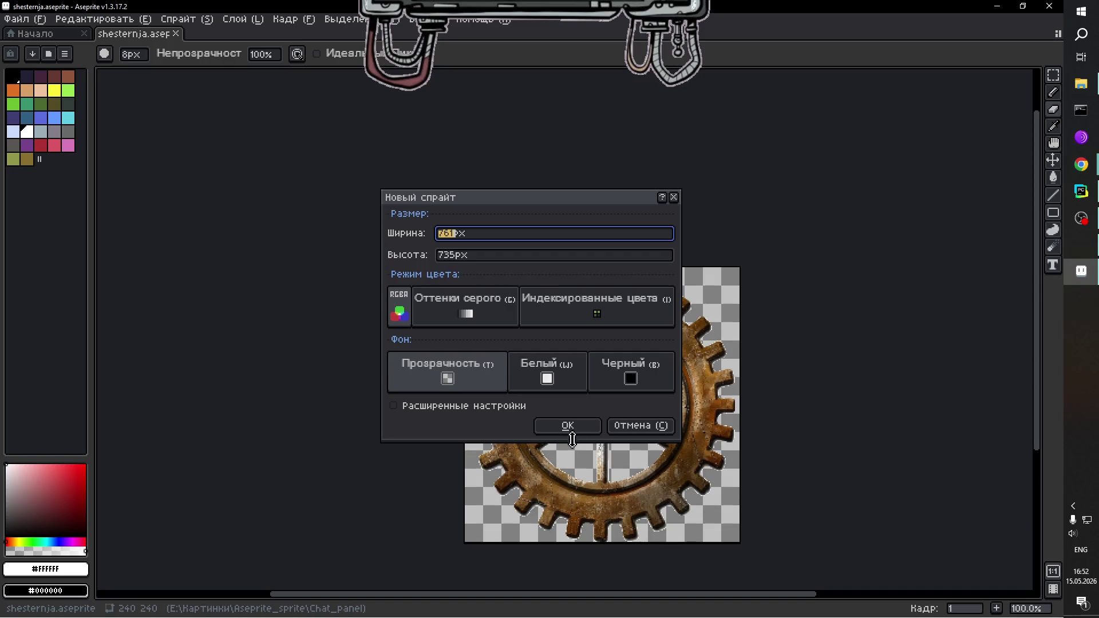
# Create a new sprite with width 1280 and height 360 pixels.
pyautogui.click(462, 381)
pyautogui.click(458, 235)
pyautogui.press('Tab')
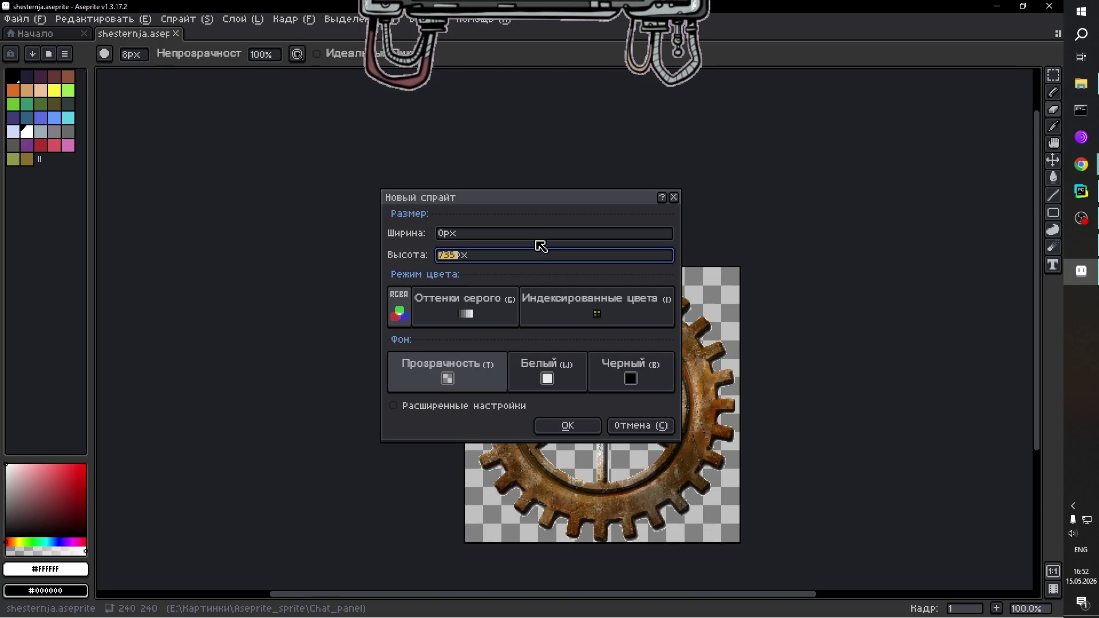
pyautogui.press('BackSpace')
pyautogui.write('361')
pyautogui.press('BackSpace')
pyautogui.write('0')
pyautogui.hotkey('shift', 'Tab')
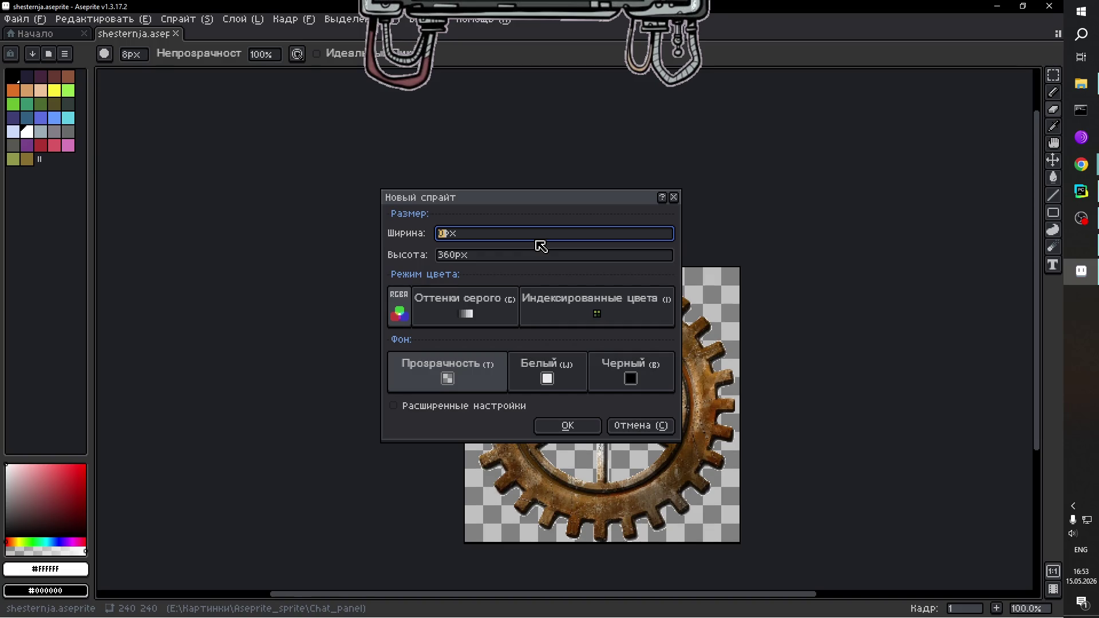
pyautogui.write('1280')
pyautogui.click(568, 426)
# Select the whole gear in shesternja with the magic wand and paste it into Спрайт-0002.
pyautogui.scroll(-2, 557, 400)
pyautogui.scroll(2, 558, 403)
pyautogui.scroll(-1, 557, 409)
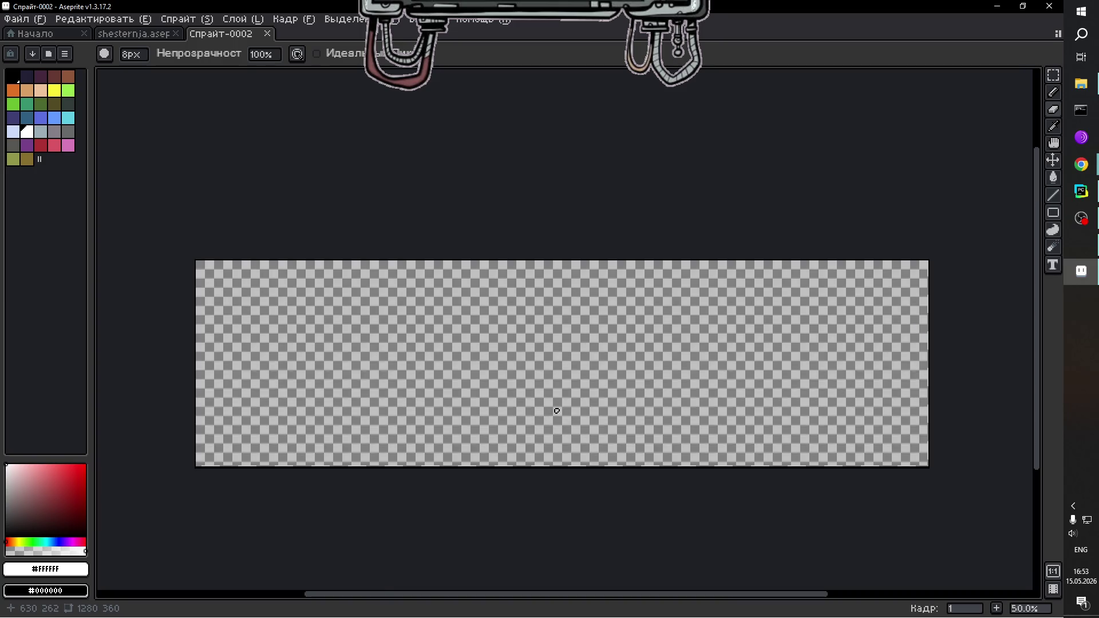
pyautogui.scroll(1, 557, 410)
pyautogui.scroll(-1, 556, 410)
pyautogui.click(134, 33)
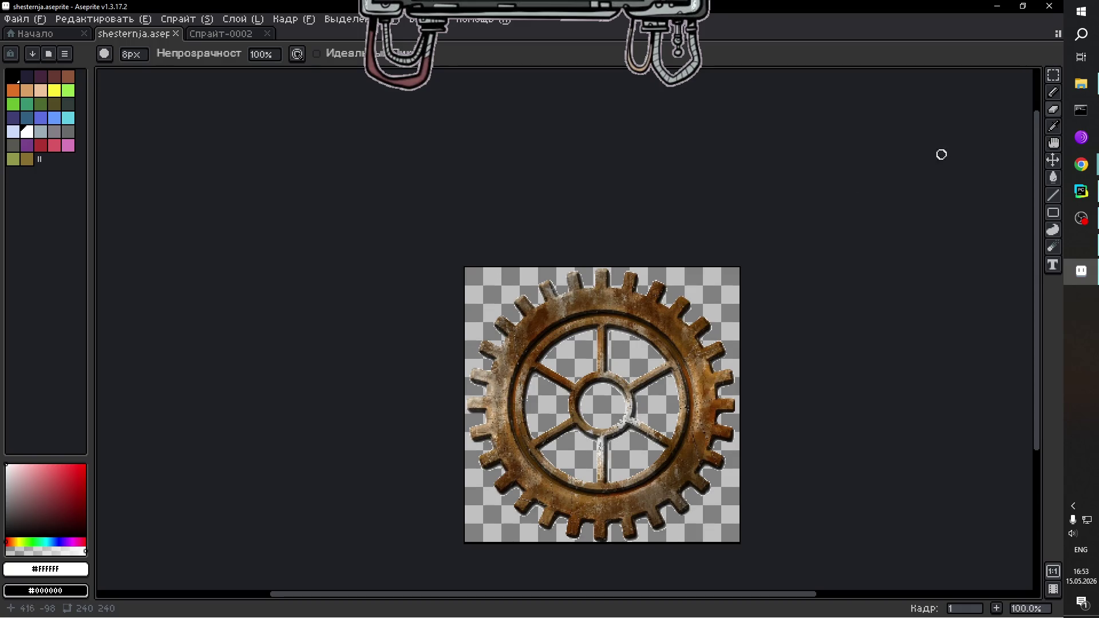
pyautogui.press('w')
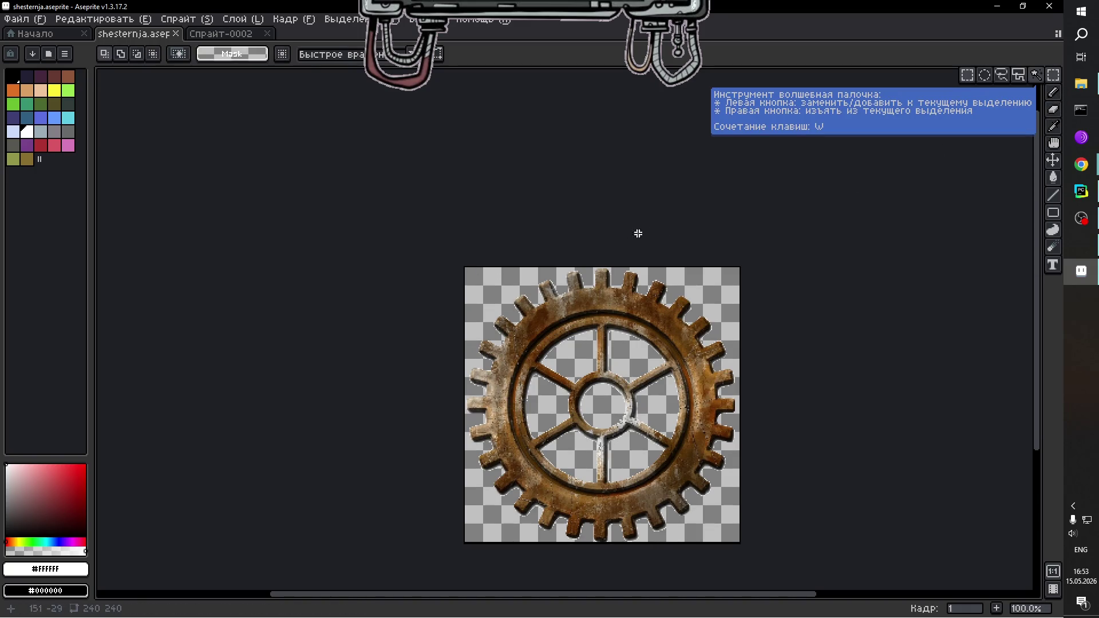
pyautogui.moveTo(465, 268)
pyautogui.mouseDown()
pyautogui.moveTo(515, 322)
pyautogui.moveTo(853, 576)
pyautogui.mouseUp()
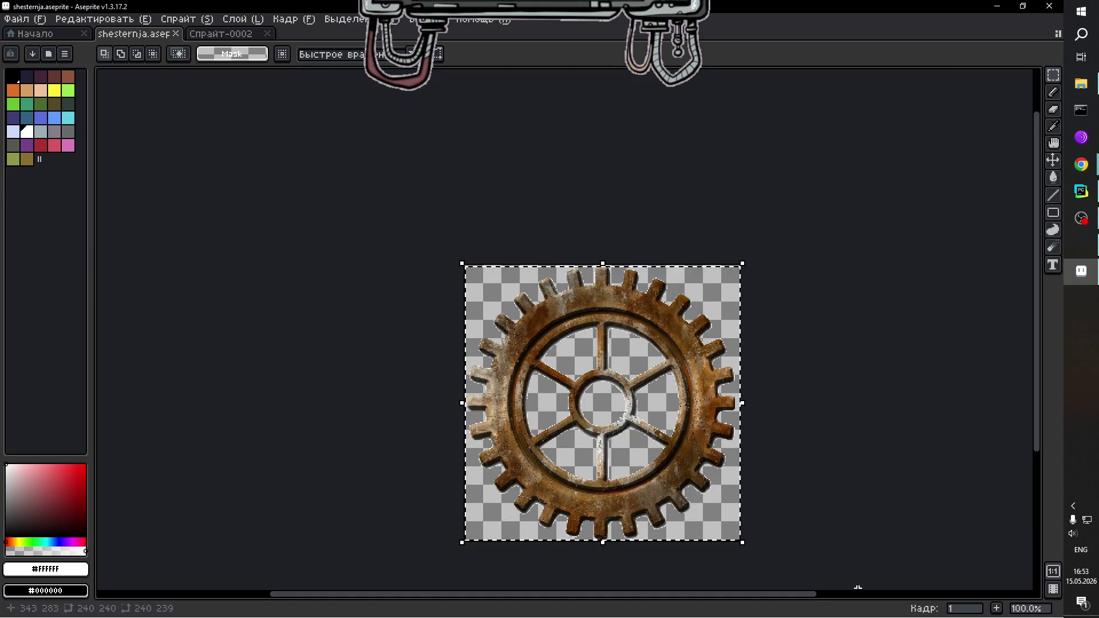
pyautogui.click(827, 480)
pyautogui.click(232, 37)
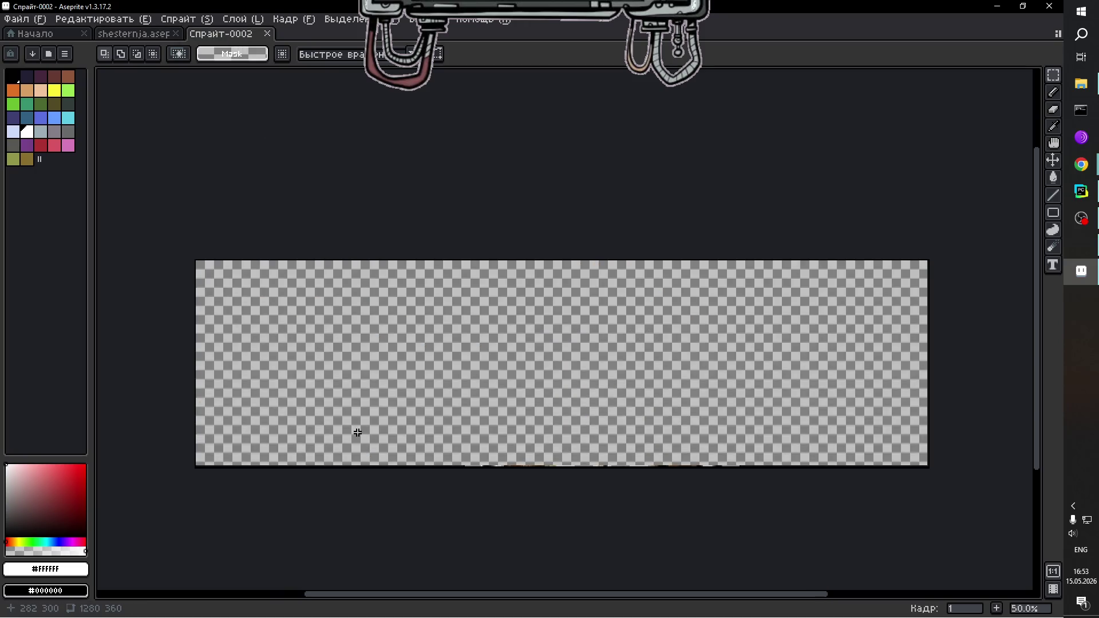
pyautogui.hotkey('ctrl', 'v')
# Try moving and tilting the pasted gear, then undo those placements.
pyautogui.moveTo(282, 337)
pyautogui.mouseDown()
pyautogui.moveTo(278, 490)
pyautogui.moveTo(290, 466)
pyautogui.moveTo(273, 483)
pyautogui.mouseUp()
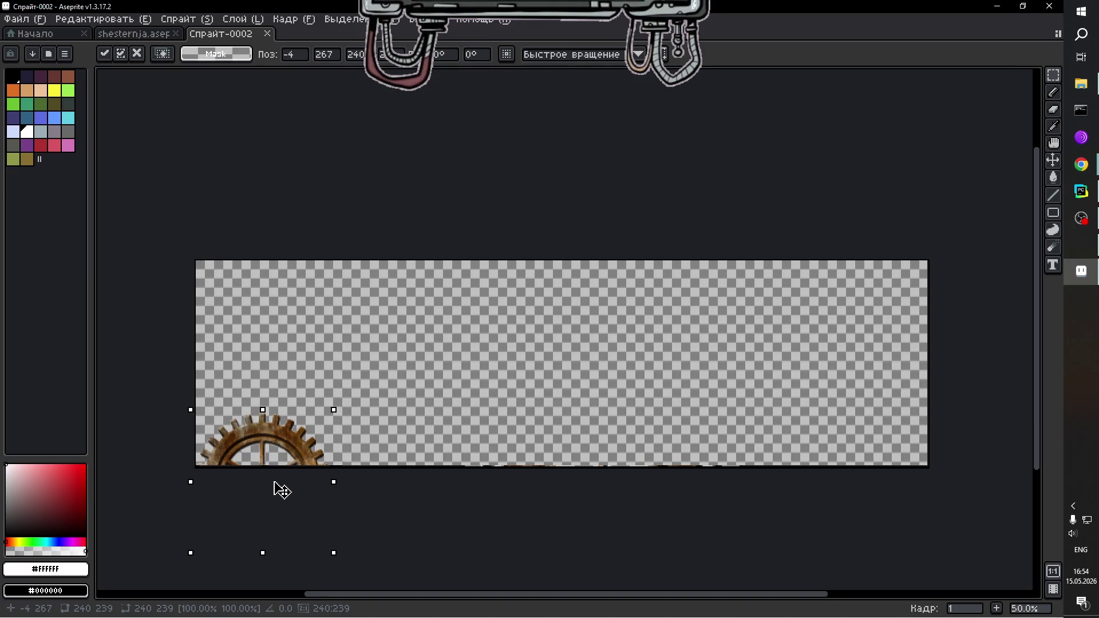
pyautogui.moveTo(343, 397)
pyautogui.mouseDown()
pyautogui.moveTo(345, 408)
pyautogui.moveTo(292, 390)
pyautogui.moveTo(243, 410)
pyautogui.moveTo(207, 448)
pyautogui.moveTo(269, 409)
pyautogui.moveTo(356, 425)
pyautogui.moveTo(371, 512)
pyautogui.moveTo(360, 434)
pyautogui.moveTo(296, 409)
pyautogui.moveTo(216, 400)
pyautogui.moveTo(169, 441)
pyautogui.moveTo(245, 403)
pyautogui.moveTo(383, 451)
pyautogui.moveTo(403, 505)
pyautogui.moveTo(351, 437)
pyautogui.moveTo(252, 402)
pyautogui.moveTo(214, 410)
pyautogui.moveTo(383, 464)
pyautogui.moveTo(358, 435)
pyautogui.moveTo(314, 417)
pyautogui.moveTo(326, 426)
pyautogui.moveTo(317, 405)
pyautogui.moveTo(341, 403)
pyautogui.mouseUp()
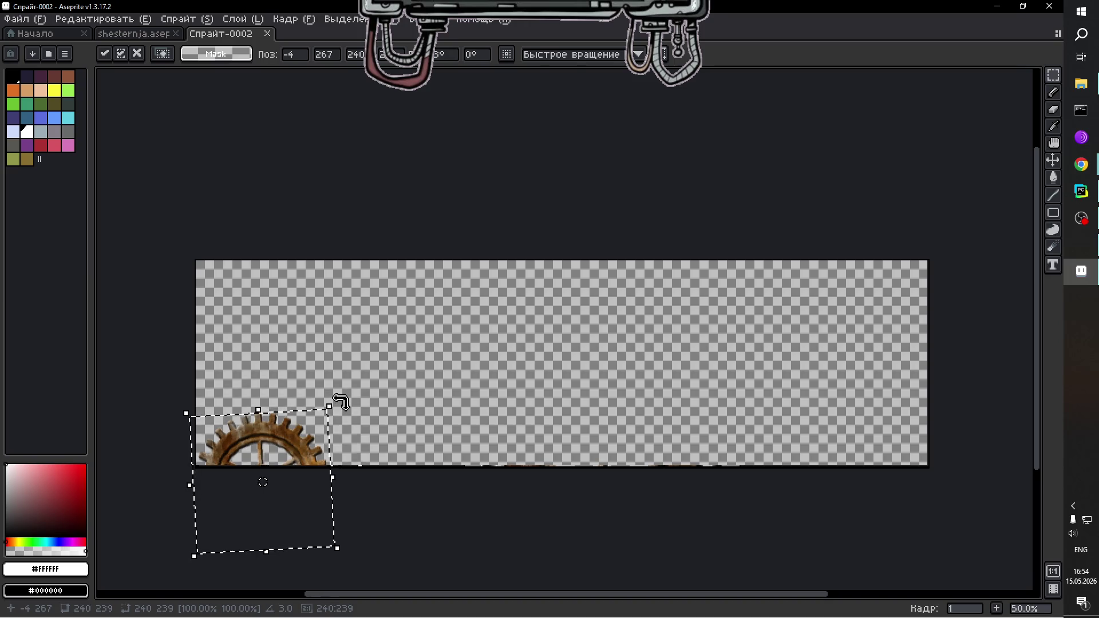
pyautogui.press('Escape')
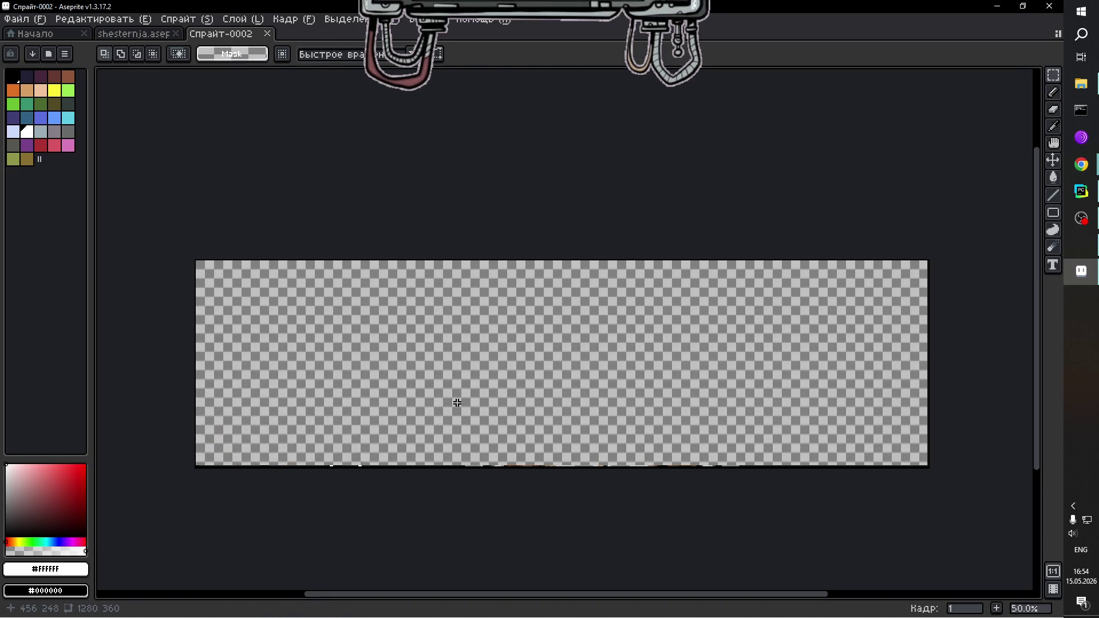
pyautogui.hotkey('ctrl', 'v')
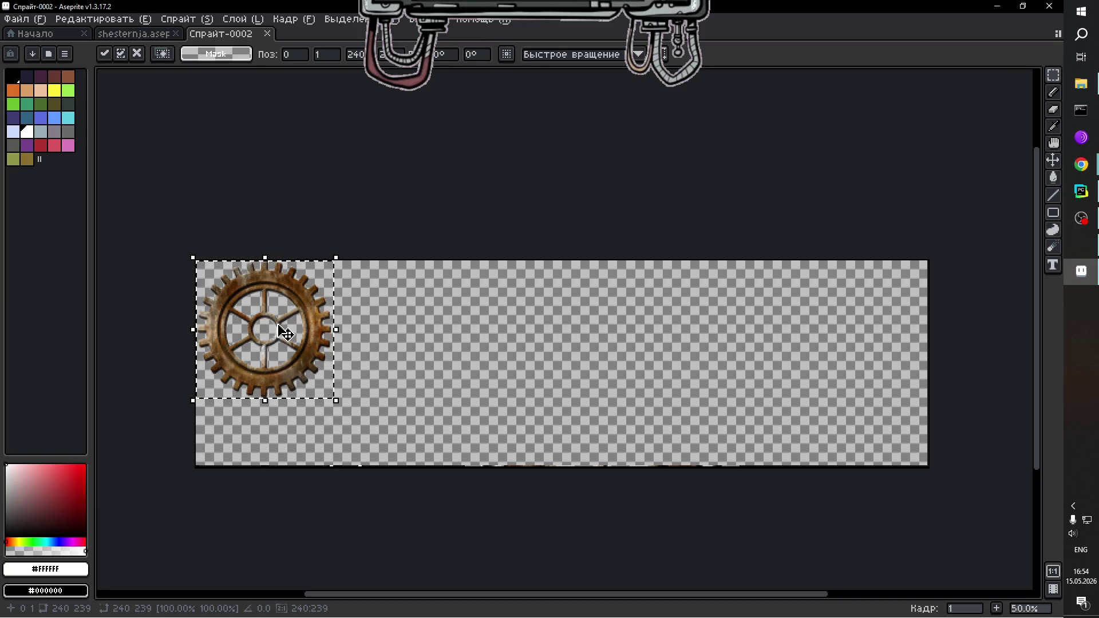
pyautogui.moveTo(285, 333); pyautogui.dragTo(284, 373)
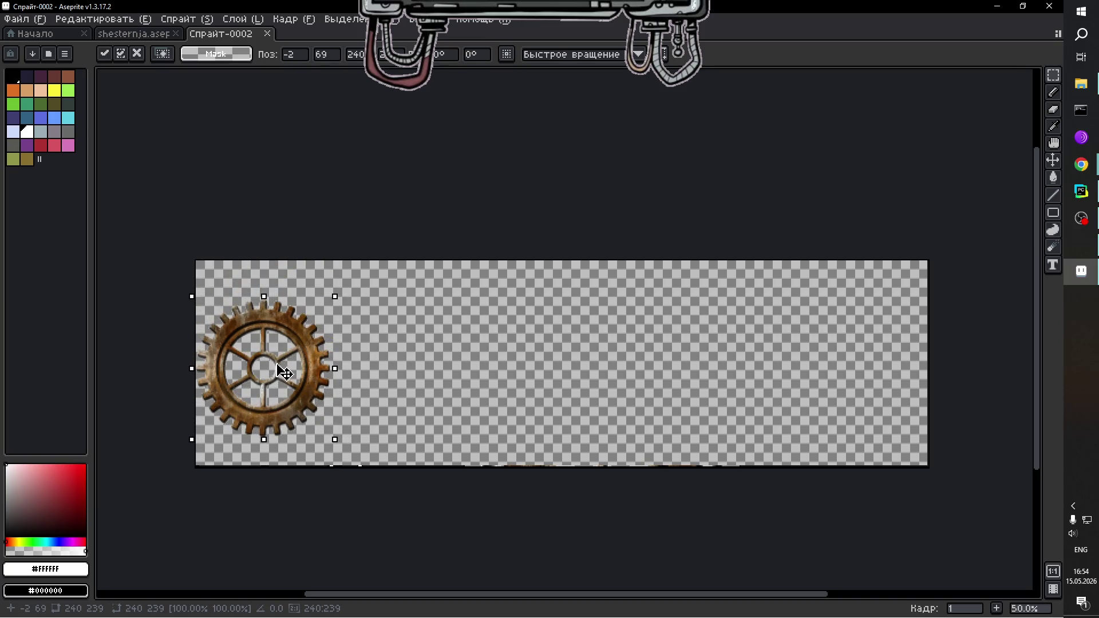
pyautogui.hotkey('ctrl', 'z')
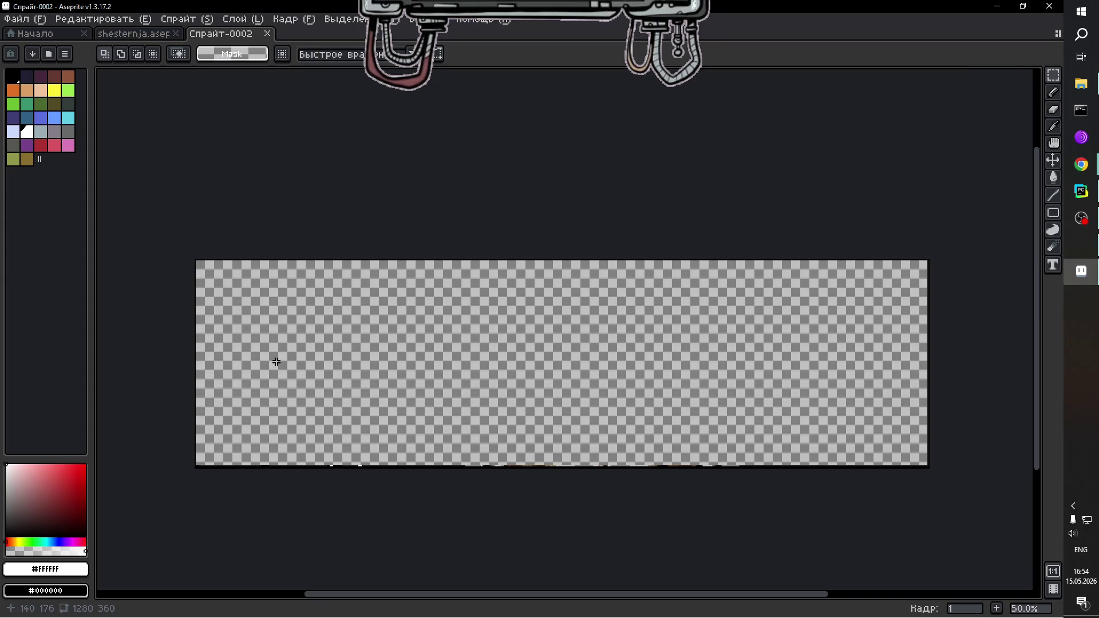
# Re-paste the gear so it sits fully visible at the canvas's top-left corner.
pyautogui.hotkey('ctrl', 'v')
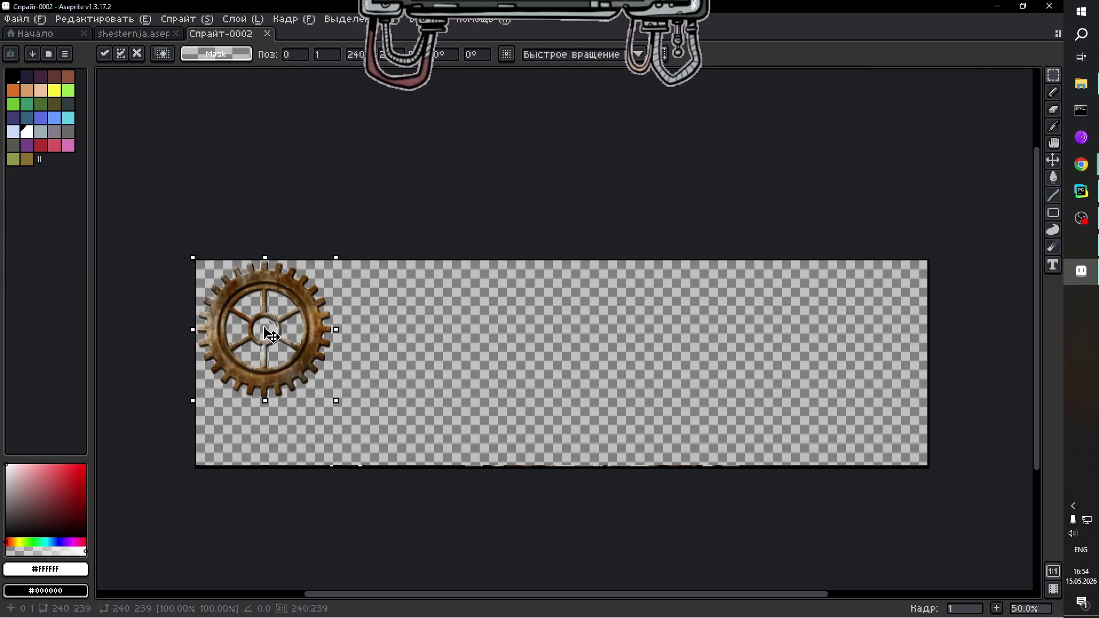
pyautogui.moveTo(271, 335)
pyautogui.mouseDown()
pyautogui.moveTo(296, 332)
pyautogui.moveTo(271, 334)
pyautogui.mouseUp()
pyautogui.hotkey('ctrl', 'z')
pyautogui.hotkey('ctrl', 'v')
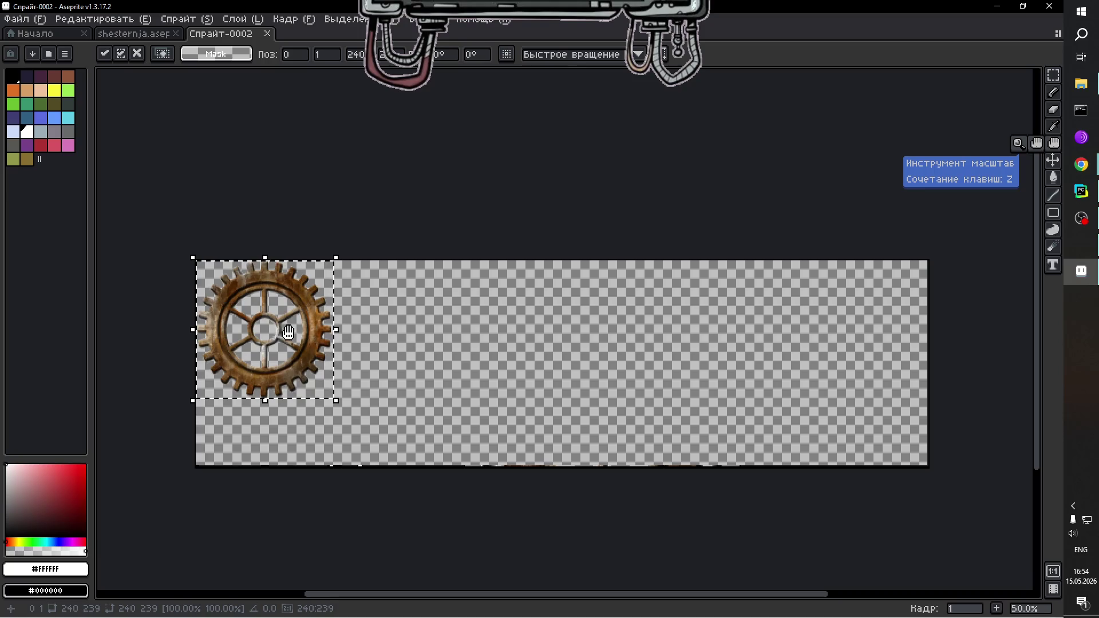
pyautogui.moveTo(271, 333)
pyautogui.mouseDown()
pyautogui.moveTo(272, 320)
pyautogui.moveTo(274, 348)
pyautogui.moveTo(259, 297)
pyautogui.mouseUp()
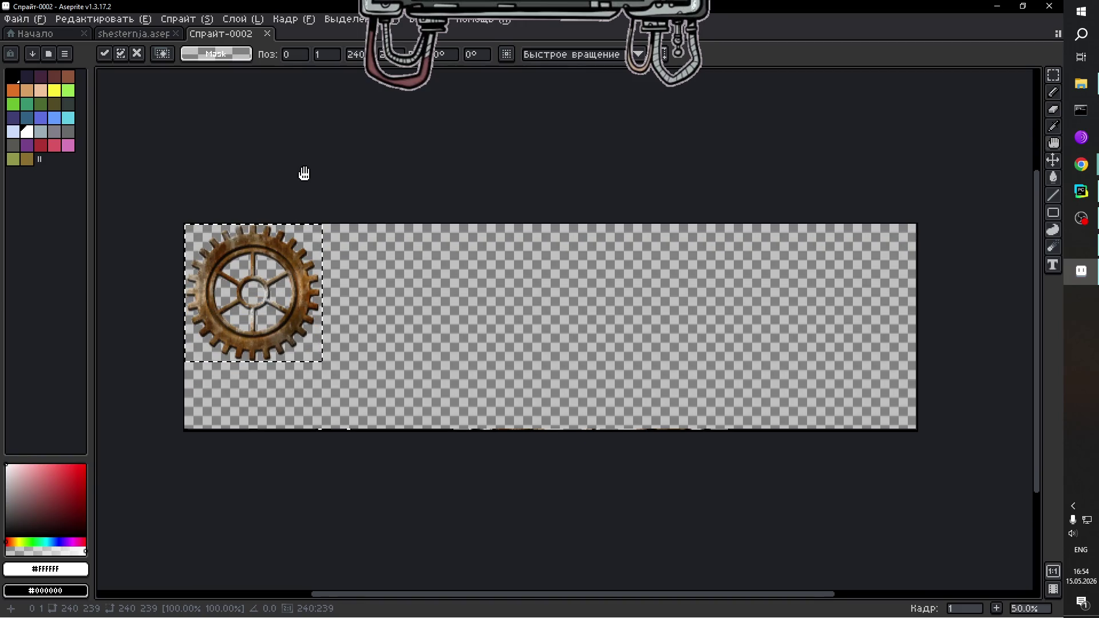
pyautogui.click(1054, 160)
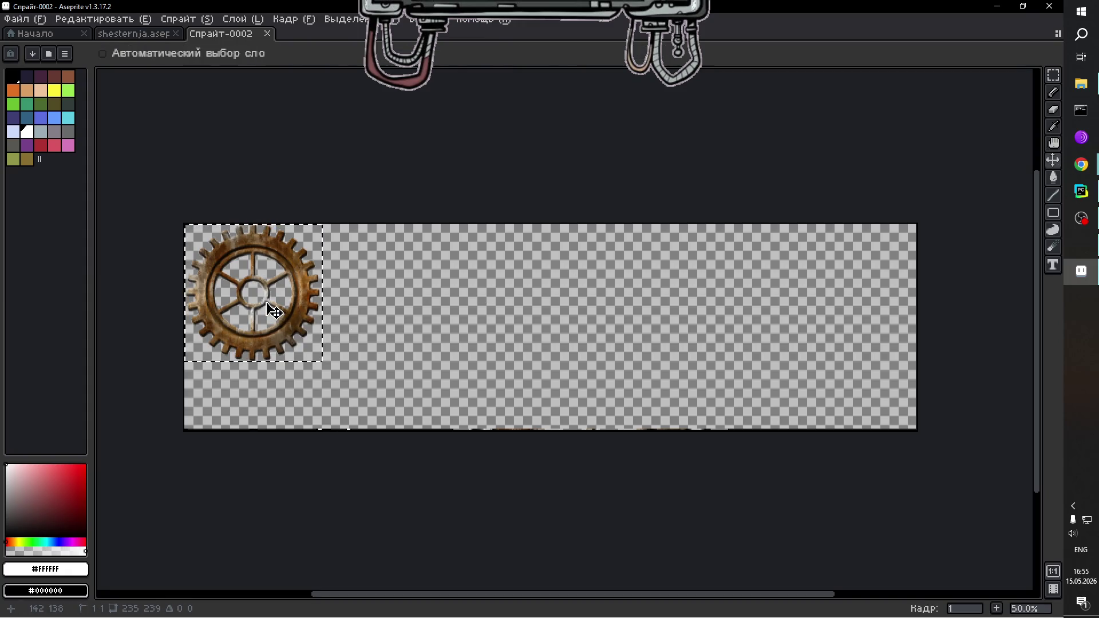
pyautogui.moveTo(273, 312)
pyautogui.mouseDown()
pyautogui.moveTo(274, 338)
pyautogui.moveTo(304, 350)
pyautogui.moveTo(279, 350)
pyautogui.mouseUp()
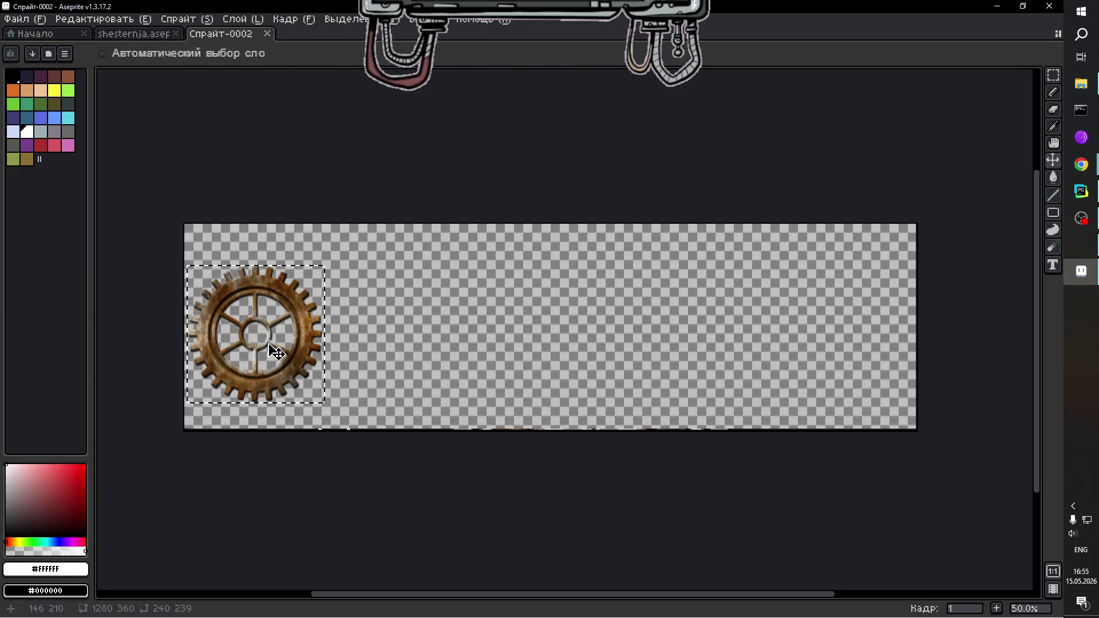
pyautogui.hotkey('ctrl', 'z')
pyautogui.moveTo(1081, 165)
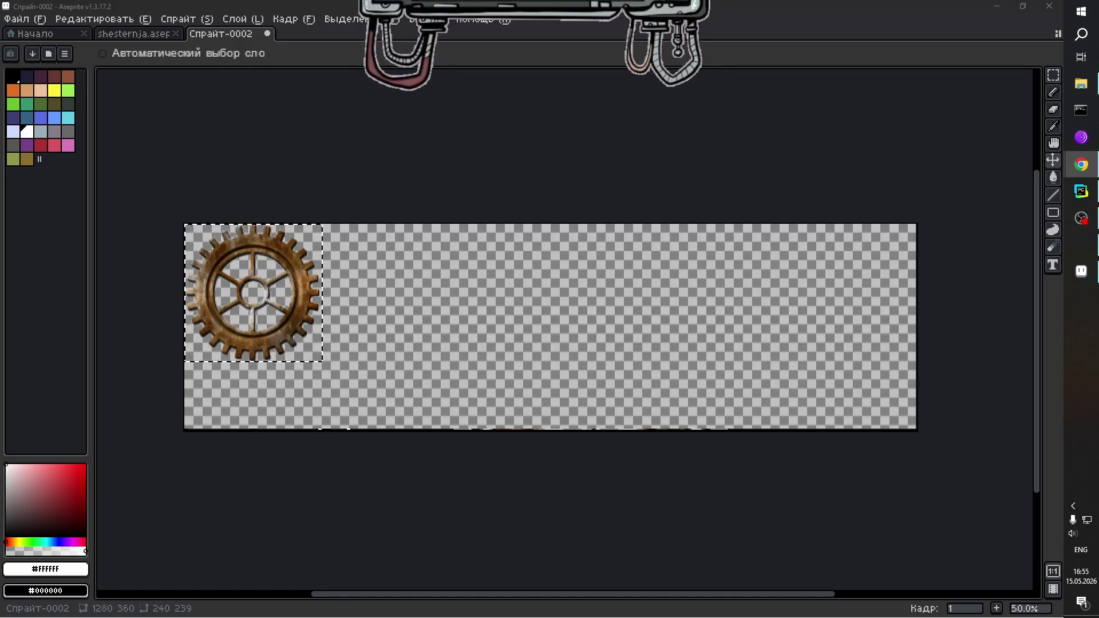
pyautogui.hotkey('alt', 'shift')
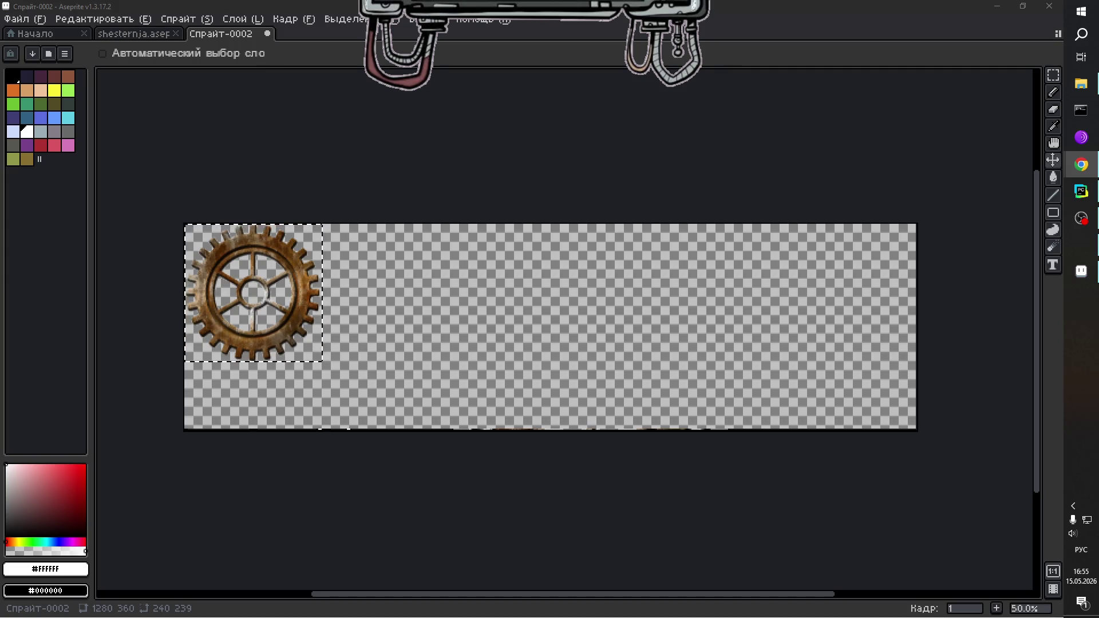
pyautogui.moveTo(270, 304)
pyautogui.mouseDown()
pyautogui.moveTo(269, 313)
pyautogui.moveTo(286, 309)
pyautogui.moveTo(267, 332)
pyautogui.moveTo(266, 381)
pyautogui.moveTo(312, 389)
pyautogui.moveTo(287, 387)
pyautogui.moveTo(277, 422)
pyautogui.moveTo(286, 347)
pyautogui.moveTo(283, 456)
pyautogui.mouseUp()
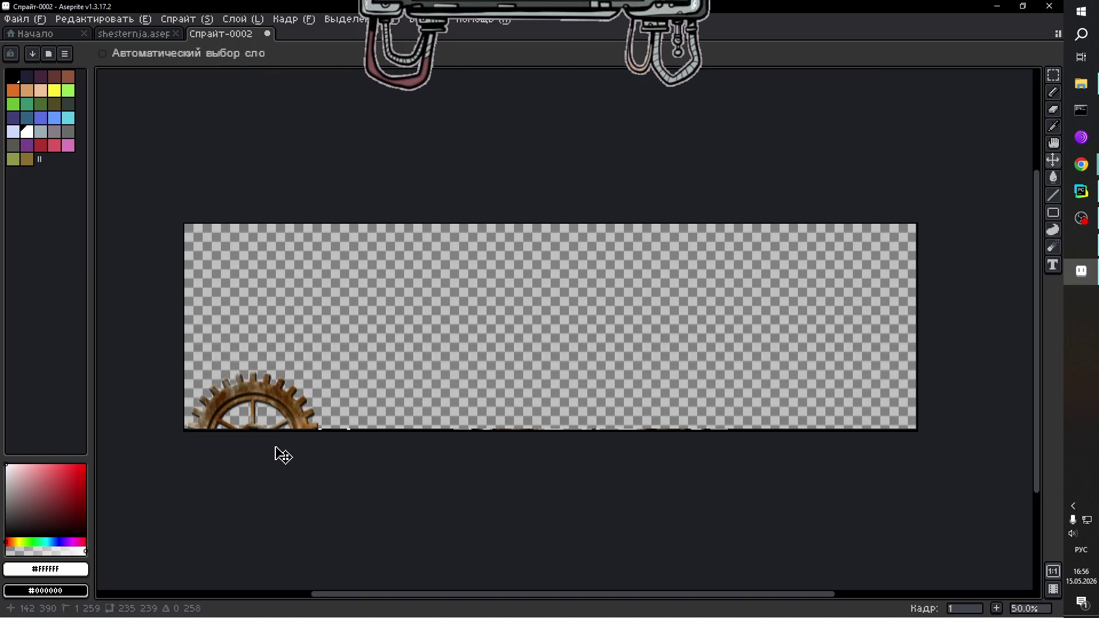
# Drop the gear at the bottom-left edge, raise it one pixel, and deselect it.
pyautogui.moveTo(283, 456); pyautogui.dragTo(283, 456)
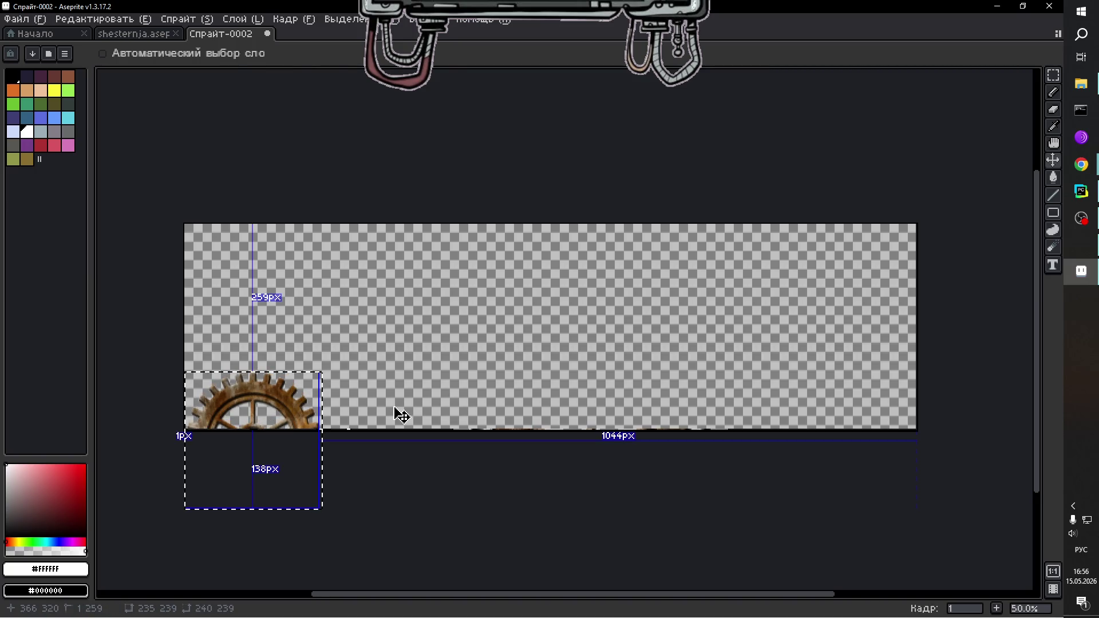
pyautogui.scroll(1, 375, 413)
pyautogui.scroll(1, 375, 414)
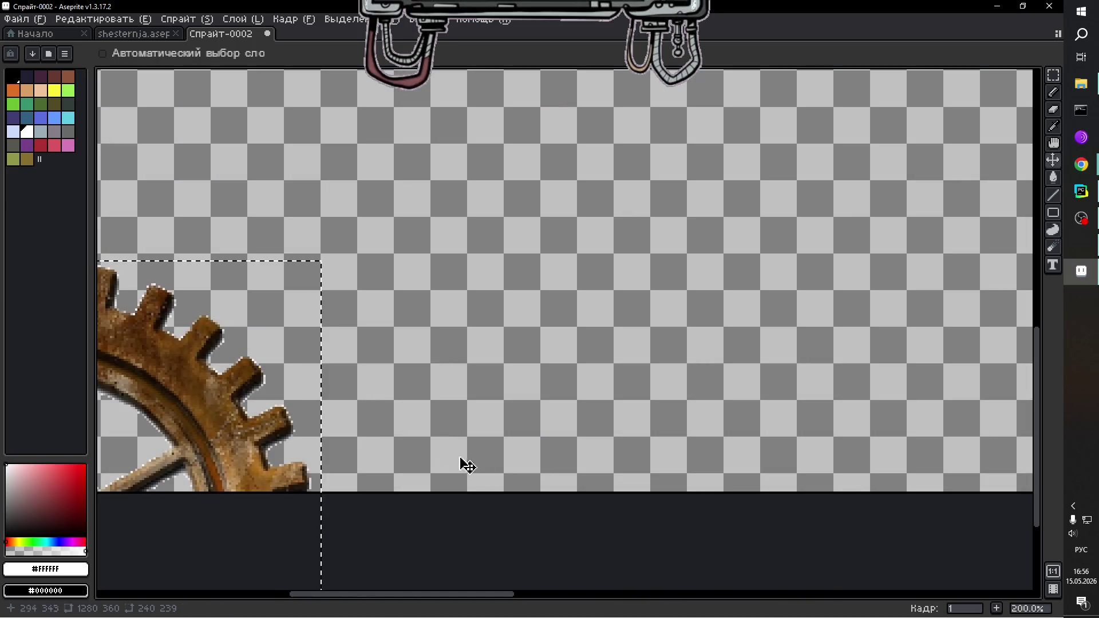
pyautogui.moveTo(509, 597)
pyautogui.mouseDown()
pyautogui.moveTo(400, 584)
pyautogui.moveTo(422, 496)
pyautogui.mouseUp()
pyautogui.press('ctrl')
pyautogui.moveTo(452, 430); pyautogui.dragTo(456, 435)
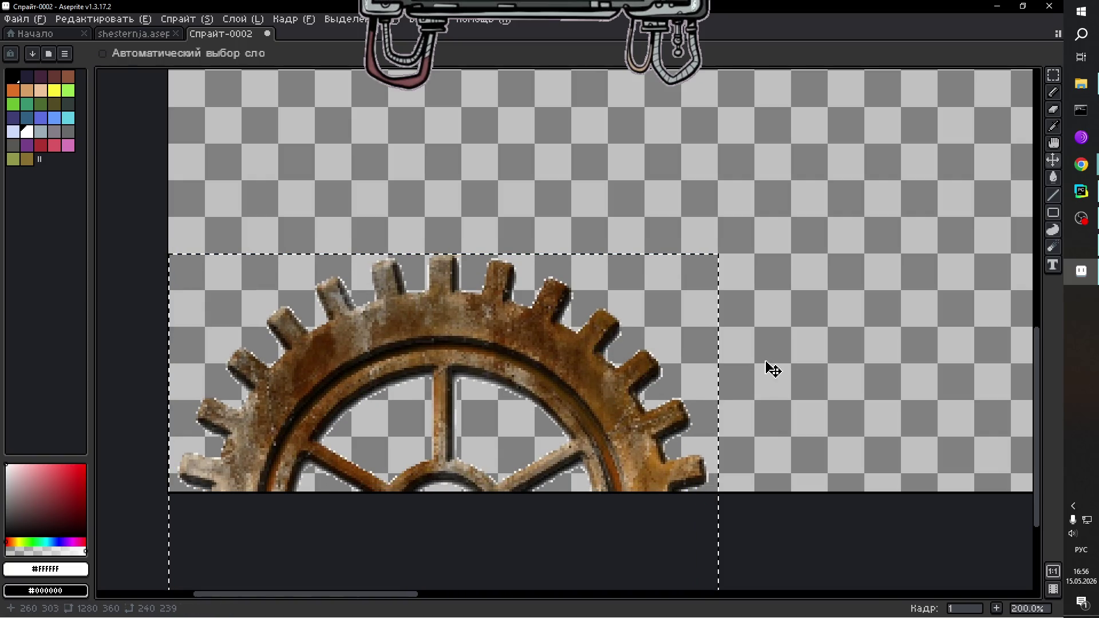
pyautogui.click(1054, 75)
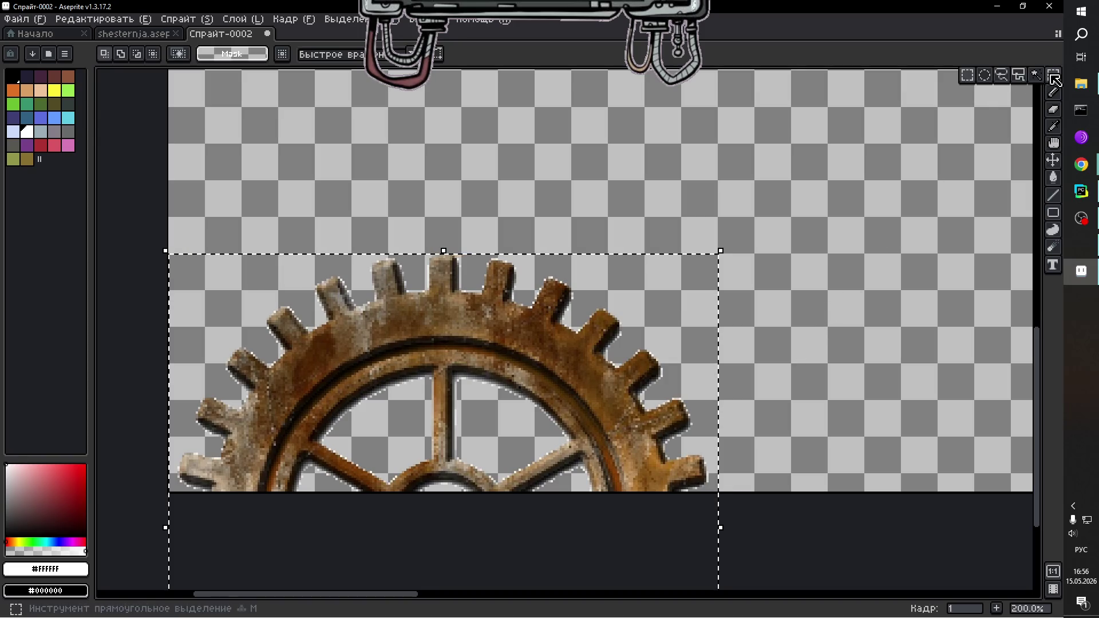
pyautogui.click(771, 234)
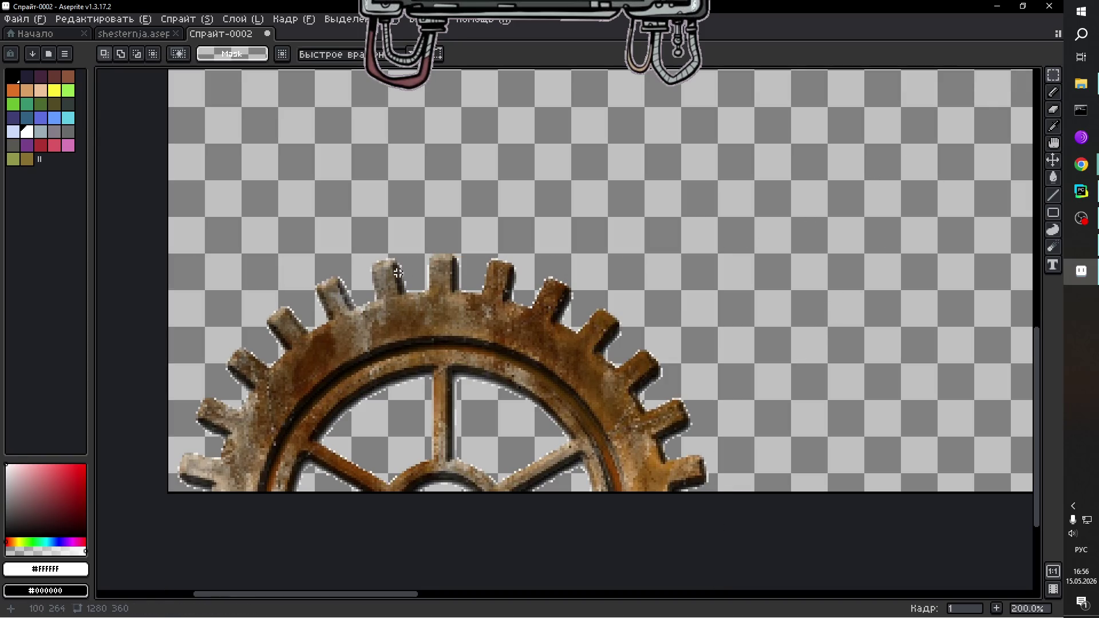
pyautogui.scroll(-2, 553, 286)
# Paste a second copy of the gear from shesternja.aseprite into Спрайт-0002.
pyautogui.scroll(2, 647, 284)
pyautogui.scroll(-3, 651, 285)
pyautogui.scroll(1, 652, 285)
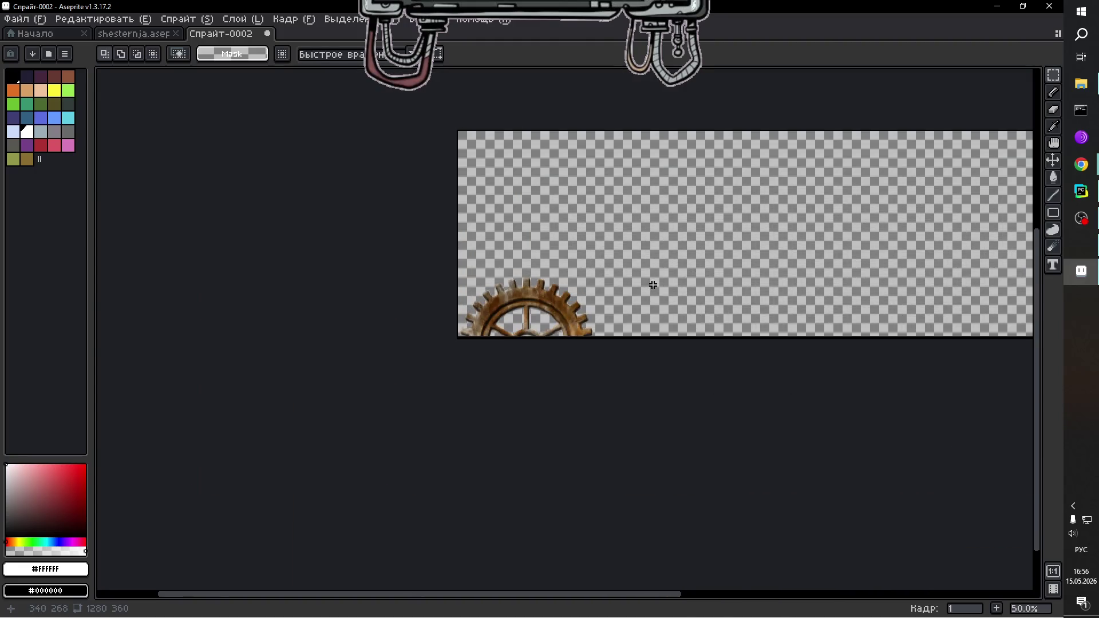
pyautogui.scroll(1, 651, 289)
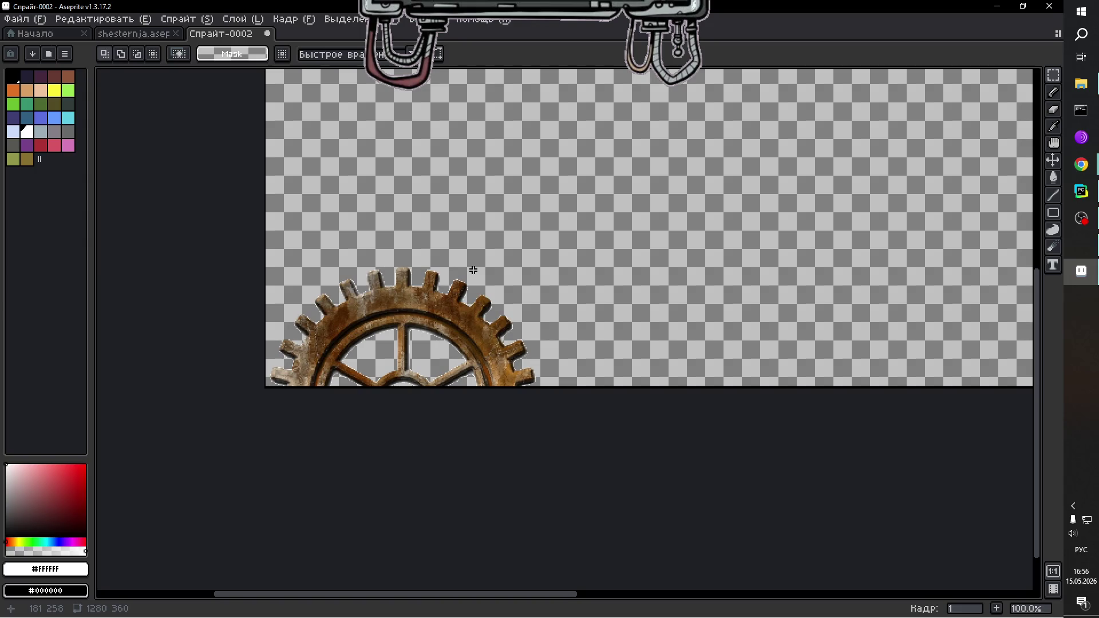
pyautogui.scroll(-1, 473, 270)
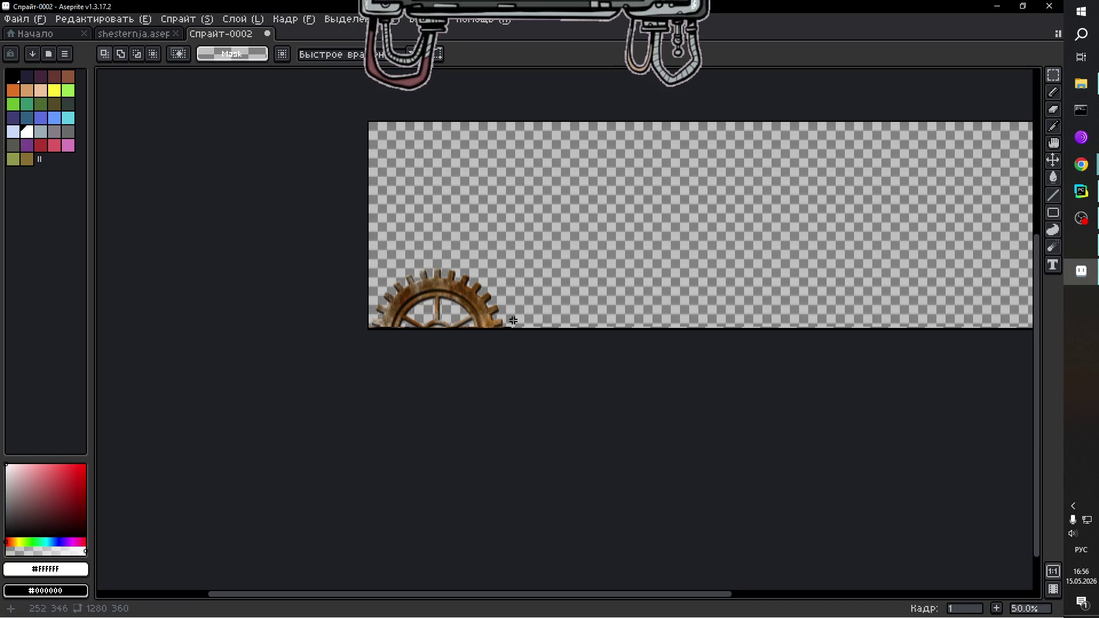
pyautogui.click(143, 34)
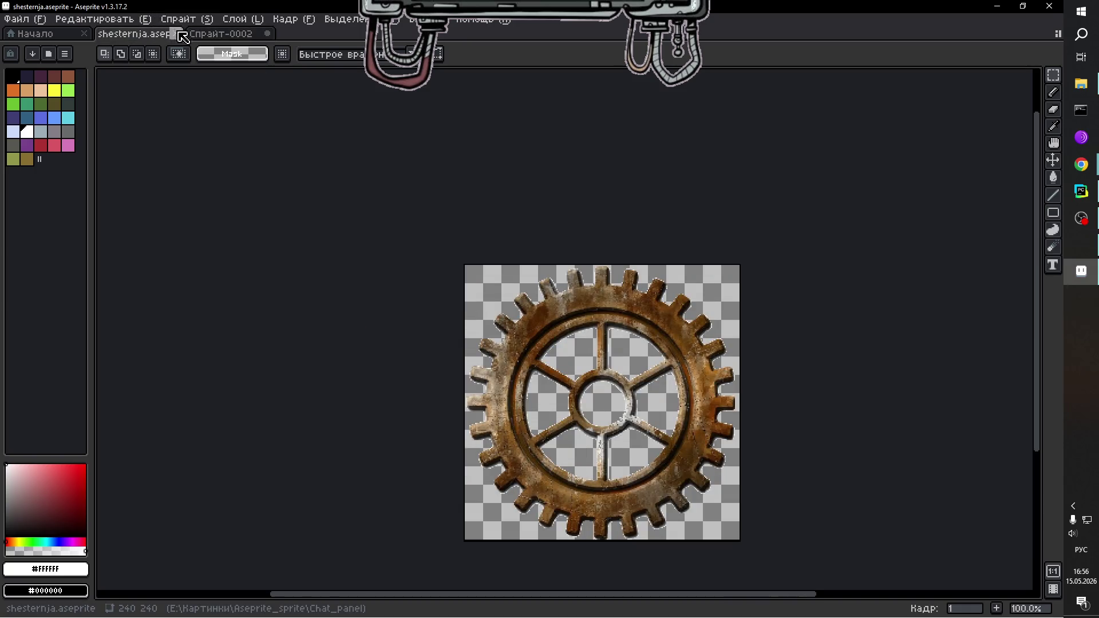
pyautogui.click(224, 35)
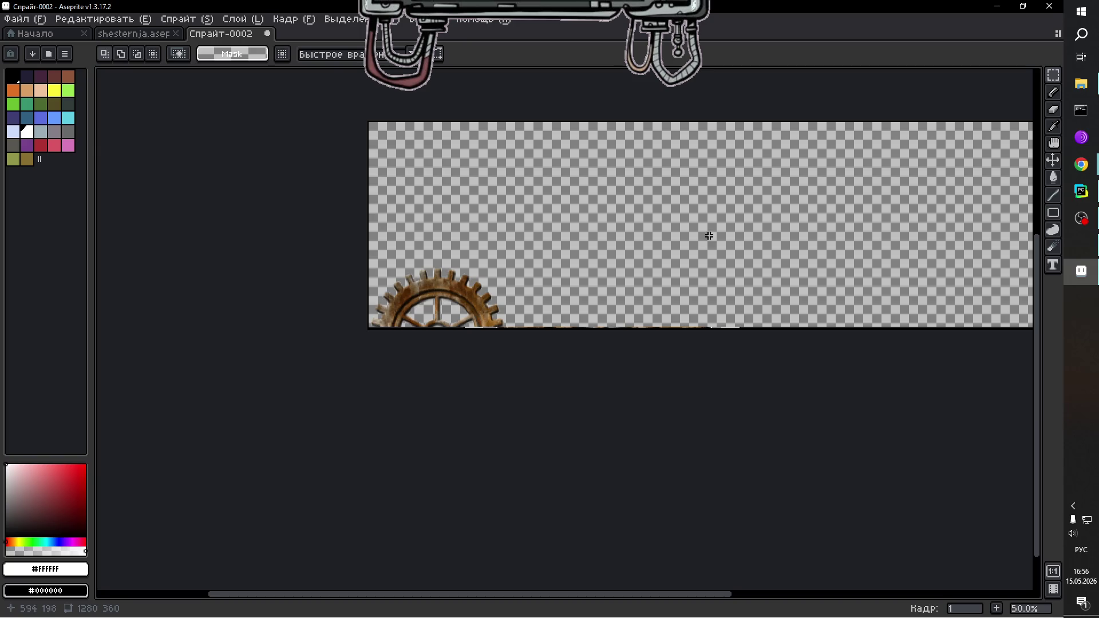
pyautogui.hotkey('ctrl', 'v')
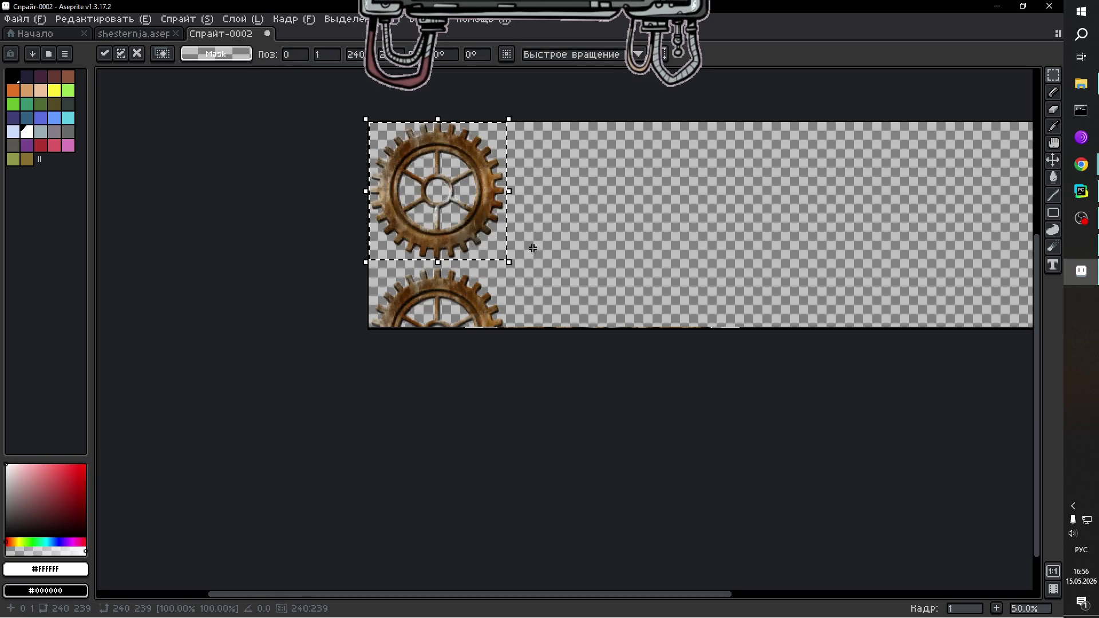
# Move the pasted gear to the canvas's right edge at position 1040, 256, a little above the bottom.
pyautogui.moveTo(453, 220)
pyautogui.mouseDown()
pyautogui.moveTo(794, 269)
pyautogui.moveTo(884, 240)
pyautogui.mouseUp()
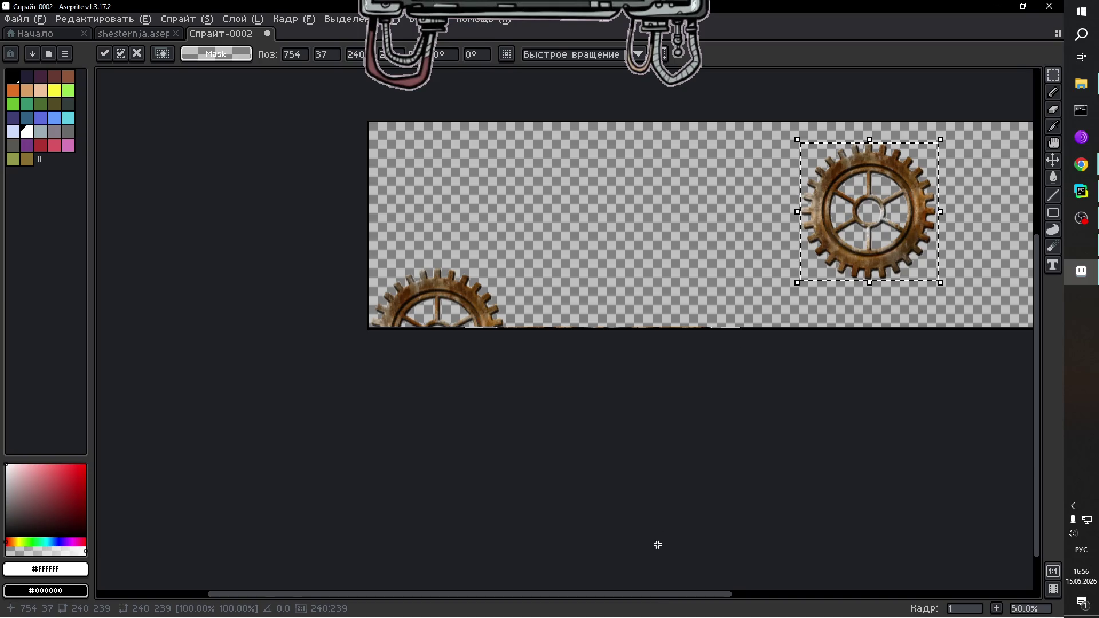
pyautogui.moveTo(654, 594); pyautogui.dragTo(900, 592)
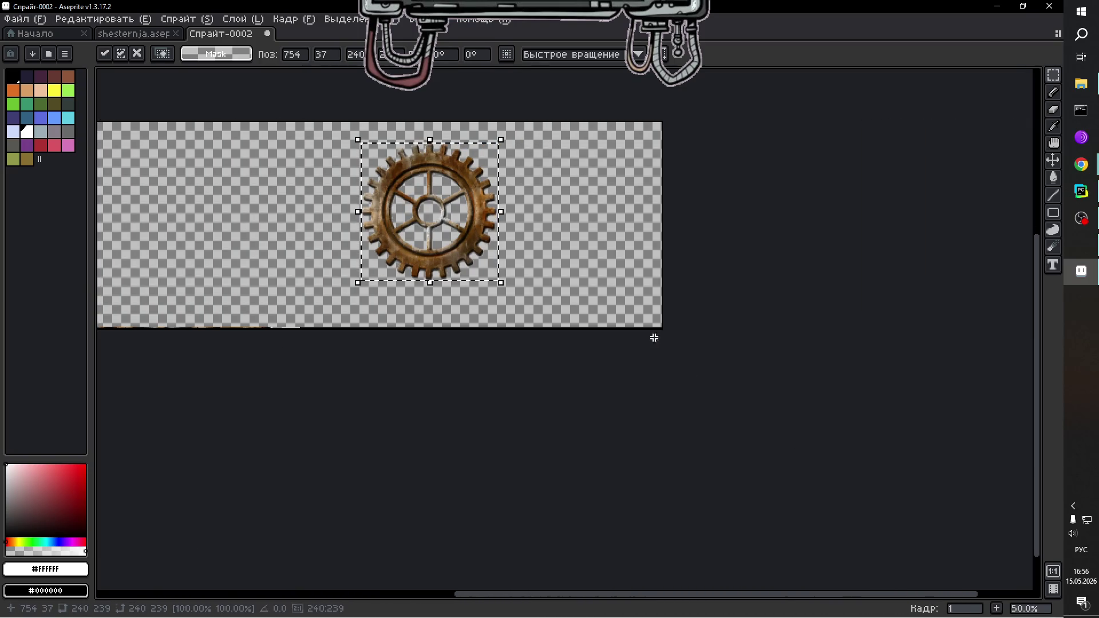
pyautogui.moveTo(436, 235)
pyautogui.mouseDown()
pyautogui.moveTo(587, 289)
pyautogui.moveTo(593, 275)
pyautogui.moveTo(602, 282)
pyautogui.mouseUp()
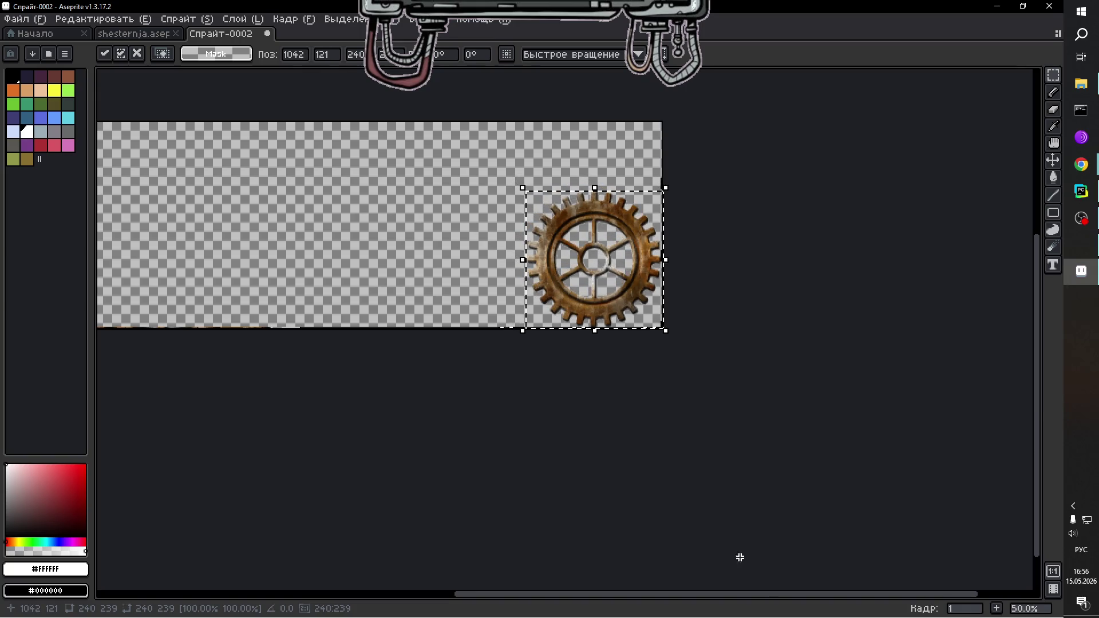
pyautogui.moveTo(766, 595); pyautogui.dragTo(650, 590)
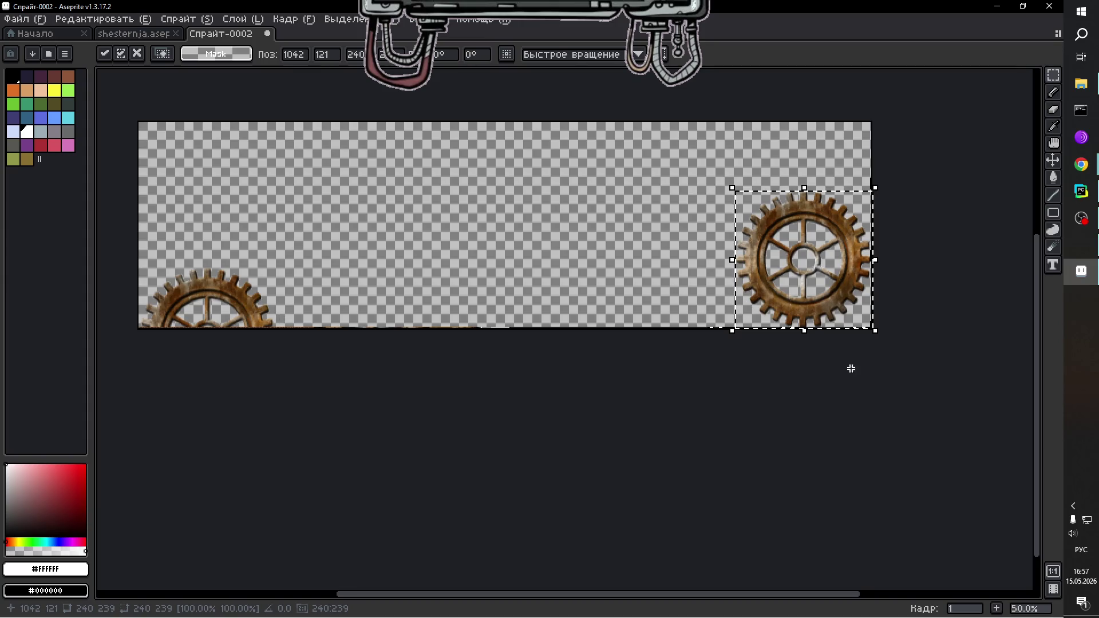
pyautogui.moveTo(778, 599); pyautogui.dragTo(824, 290)
pyautogui.scroll(1, 859, 262)
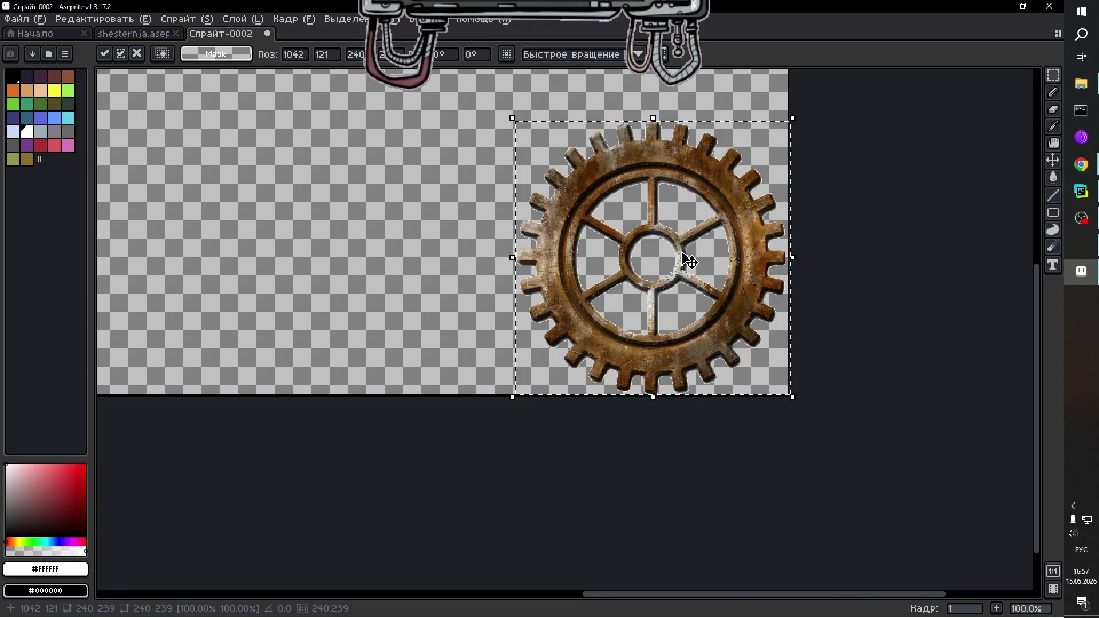
pyautogui.moveTo(685, 246); pyautogui.dragTo(686, 256)
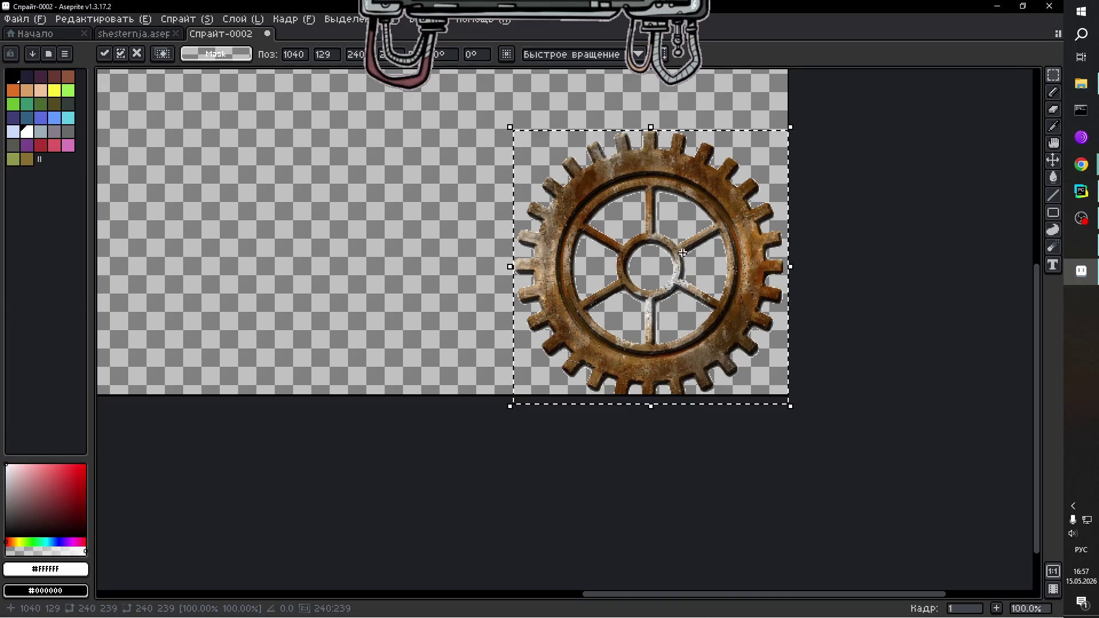
pyautogui.press('Return')
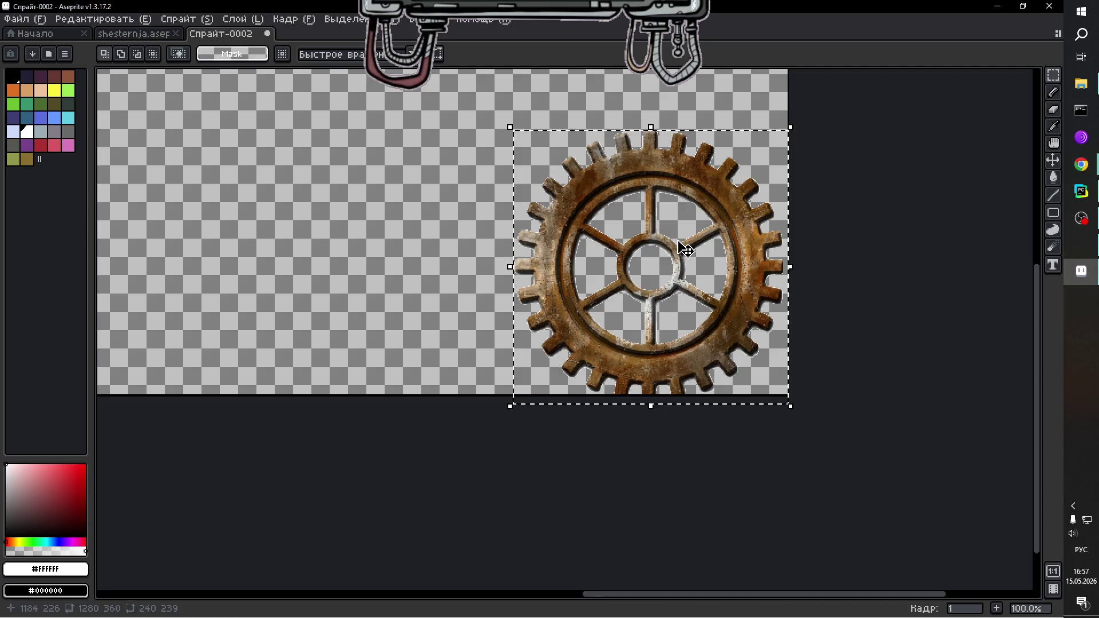
pyautogui.click(669, 233)
# Drag the right gear straight down to Pos Y 333 so only its upper half shows, then commit it.
pyautogui.moveTo(669, 233)
pyautogui.mouseDown()
pyautogui.moveTo(662, 469)
pyautogui.moveTo(660, 363)
pyautogui.moveTo(667, 379)
pyautogui.mouseUp()
pyautogui.moveTo(714, 594)
pyautogui.mouseDown()
pyautogui.moveTo(435, 581)
pyautogui.moveTo(628, 581)
pyautogui.moveTo(508, 579)
pyautogui.moveTo(599, 580)
pyautogui.mouseUp()
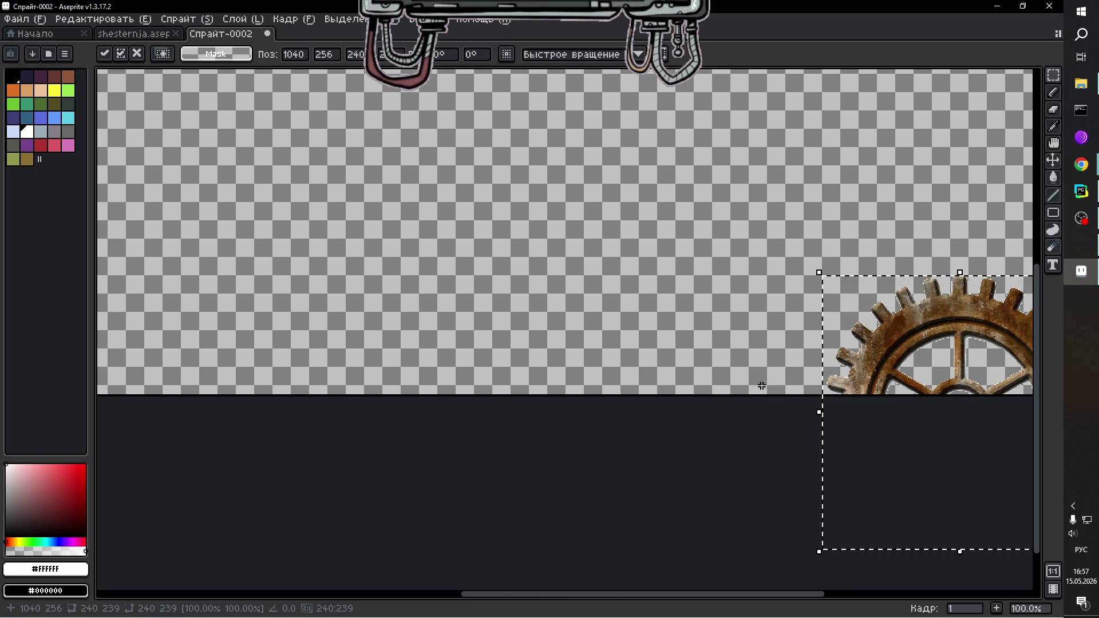
pyautogui.moveTo(560, 585)
pyautogui.mouseDown()
pyautogui.moveTo(435, 591)
pyautogui.moveTo(567, 596)
pyautogui.moveTo(494, 596)
pyautogui.mouseUp()
pyautogui.press('Return')
pyautogui.scroll(-3, 528, 410)
pyautogui.scroll(2, 606, 445)
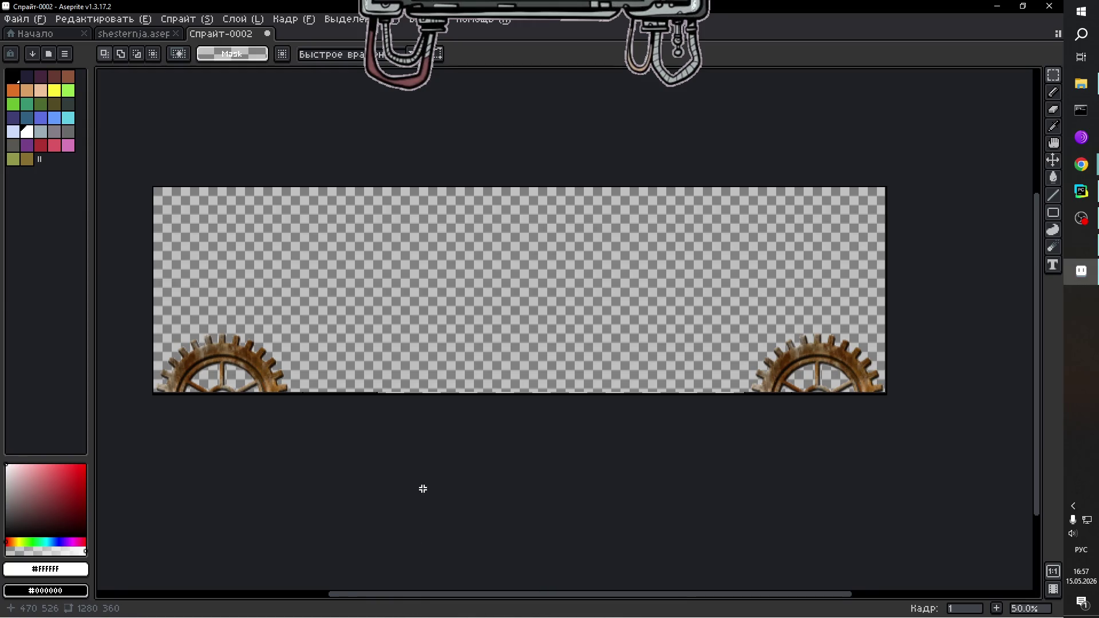
pyautogui.hotkey('alt', 'n')
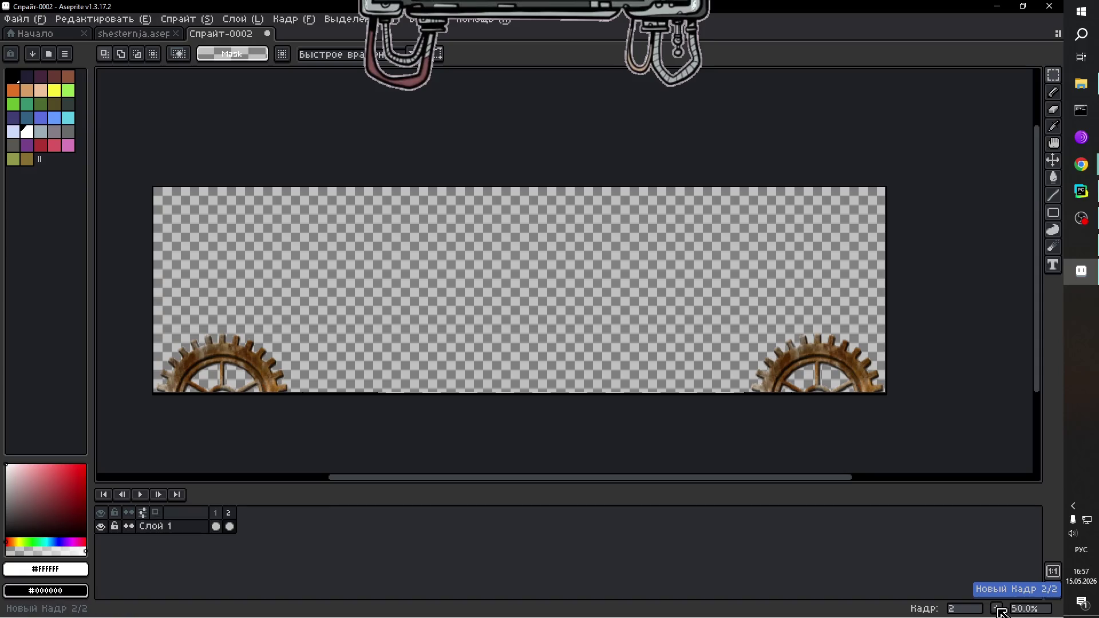
pyautogui.hotkey('alt', 'c')
pyautogui.scroll(1, 385, 422)
pyautogui.scroll(-1, 355, 429)
pyautogui.scroll(1, 317, 432)
pyautogui.scroll(-1, 318, 432)
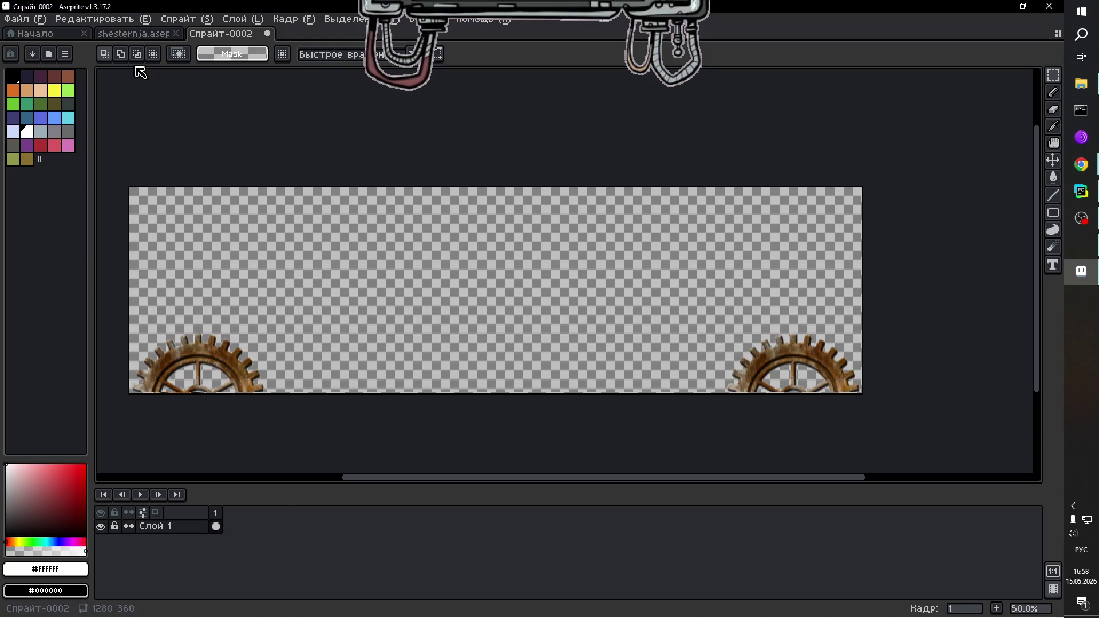
pyautogui.click(44, 23)
pyautogui.click(33, 45)
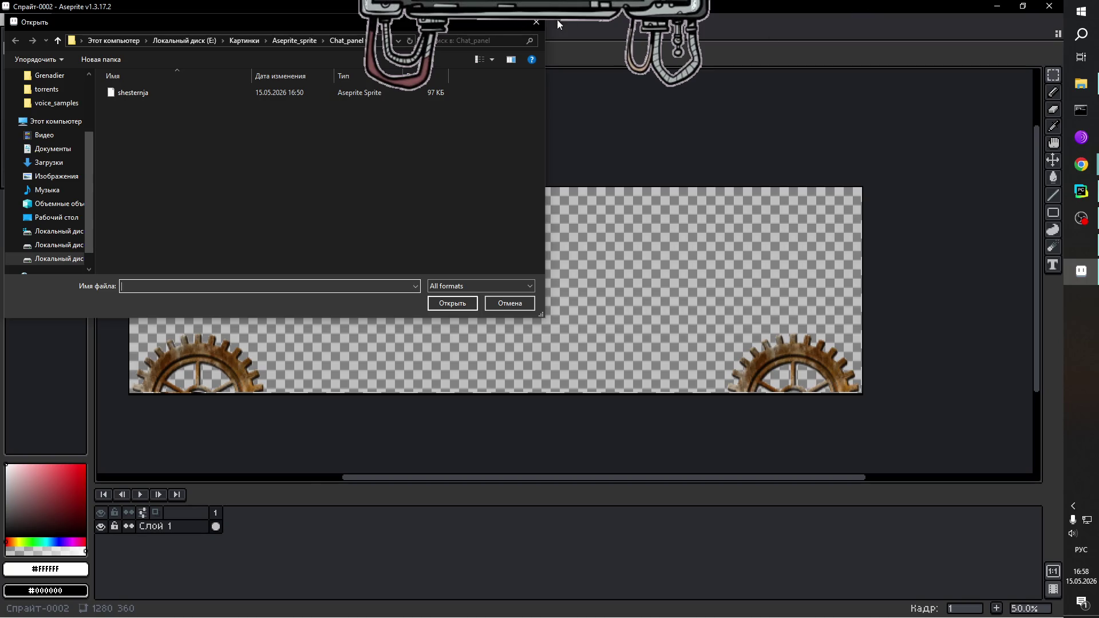
pyautogui.click(535, 22)
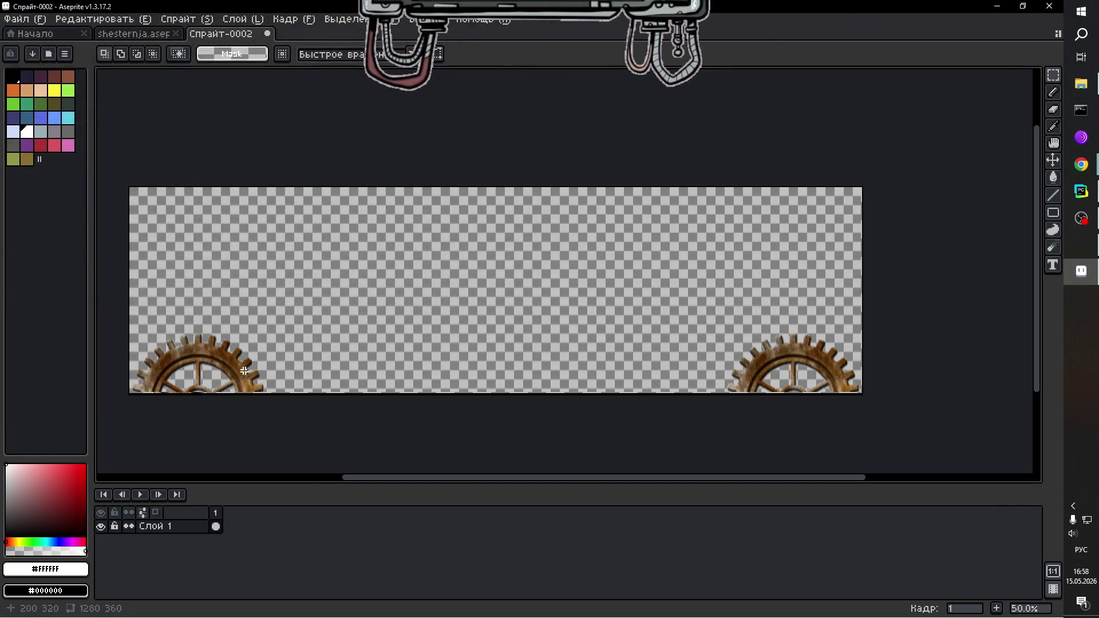
pyautogui.rightClick(174, 534)
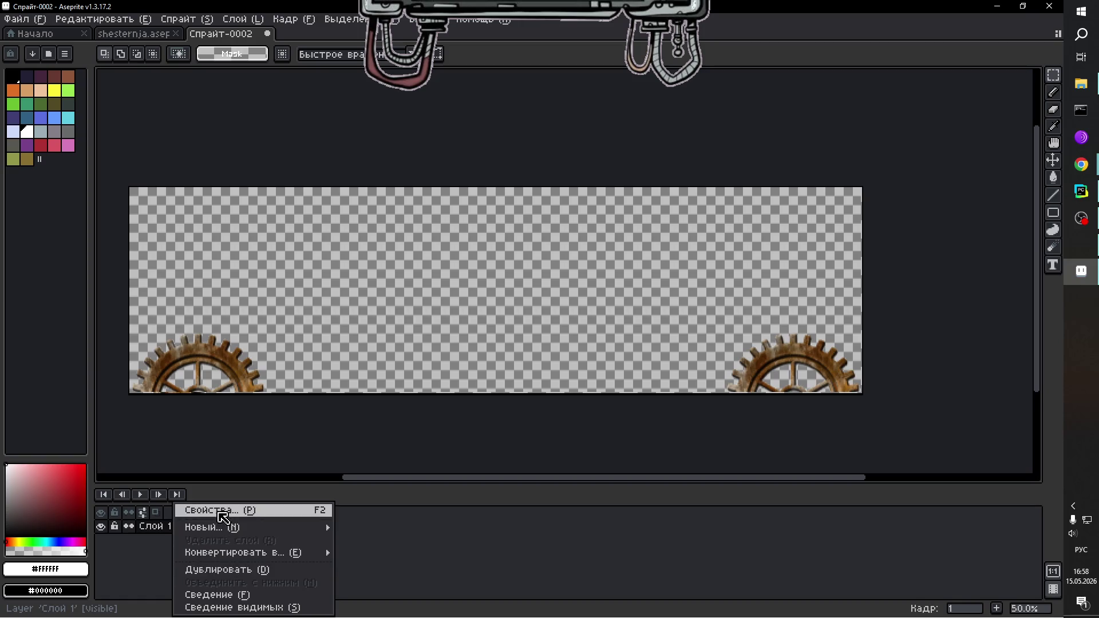
# In the gear layer's properties, rename the layer to Шестерни.
pyautogui.moveTo(235, 552)
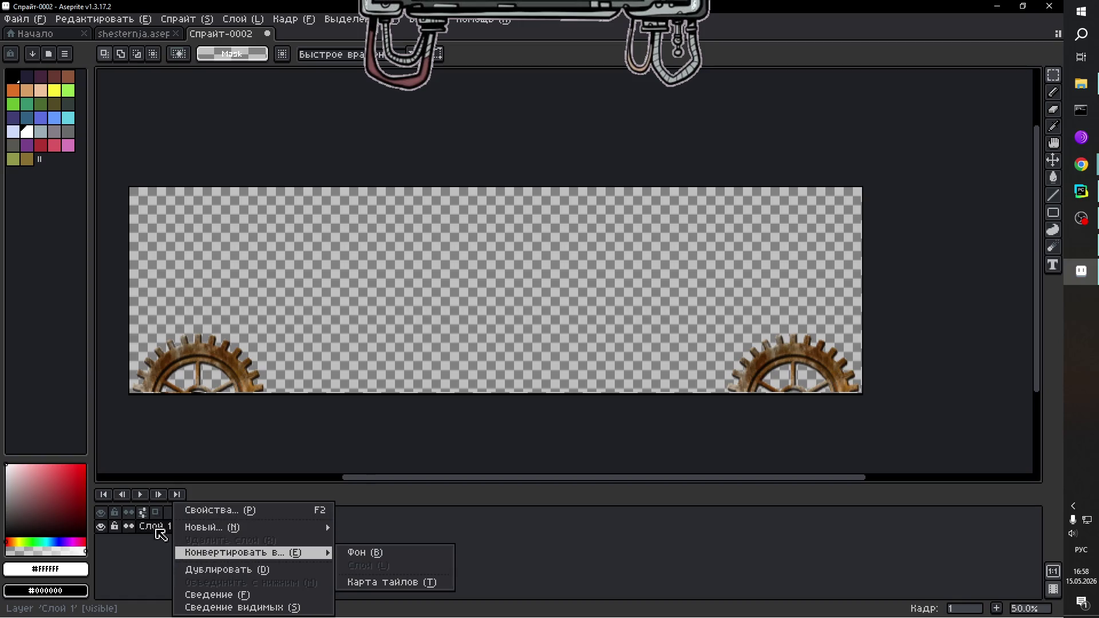
pyautogui.click(161, 534)
pyautogui.doubleClick(154, 526)
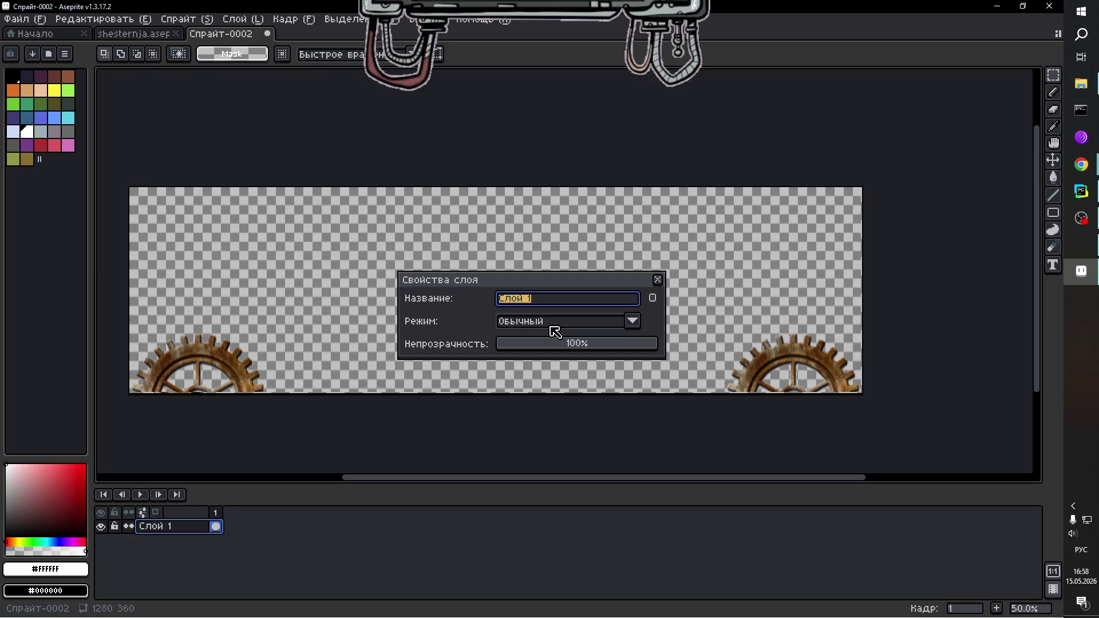
pyautogui.write('Шу')
pyautogui.press('BackSpace')
pyautogui.write('естерни')
pyautogui.press('Return')
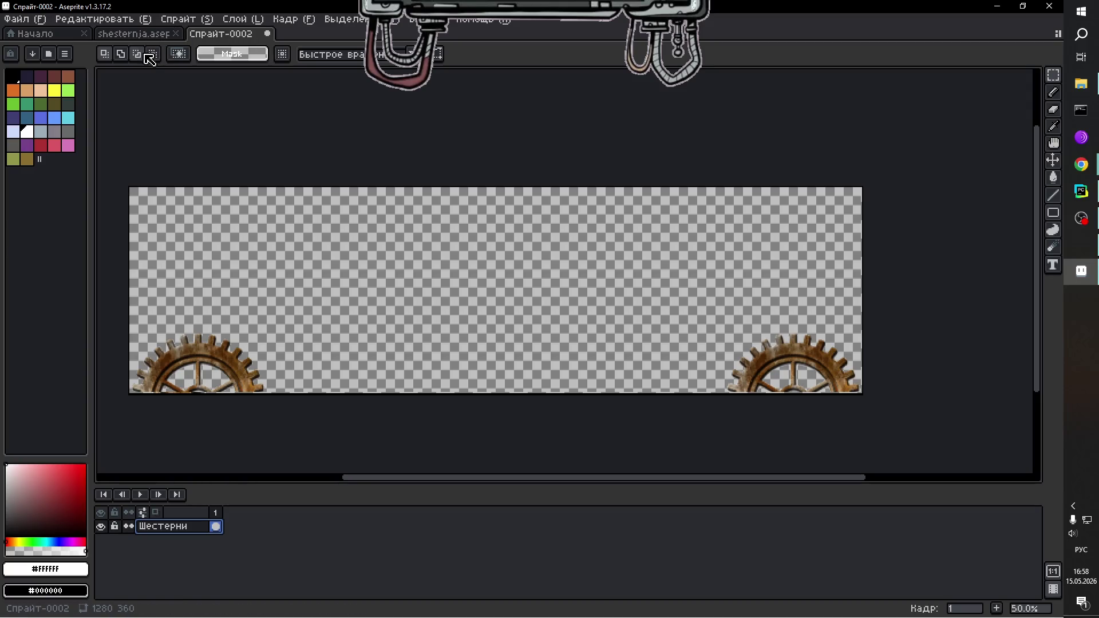
# Save the sprite as Chat.aseprite in the Aseprite_sprite\Chat_panel folder.
pyautogui.click(33, 20)
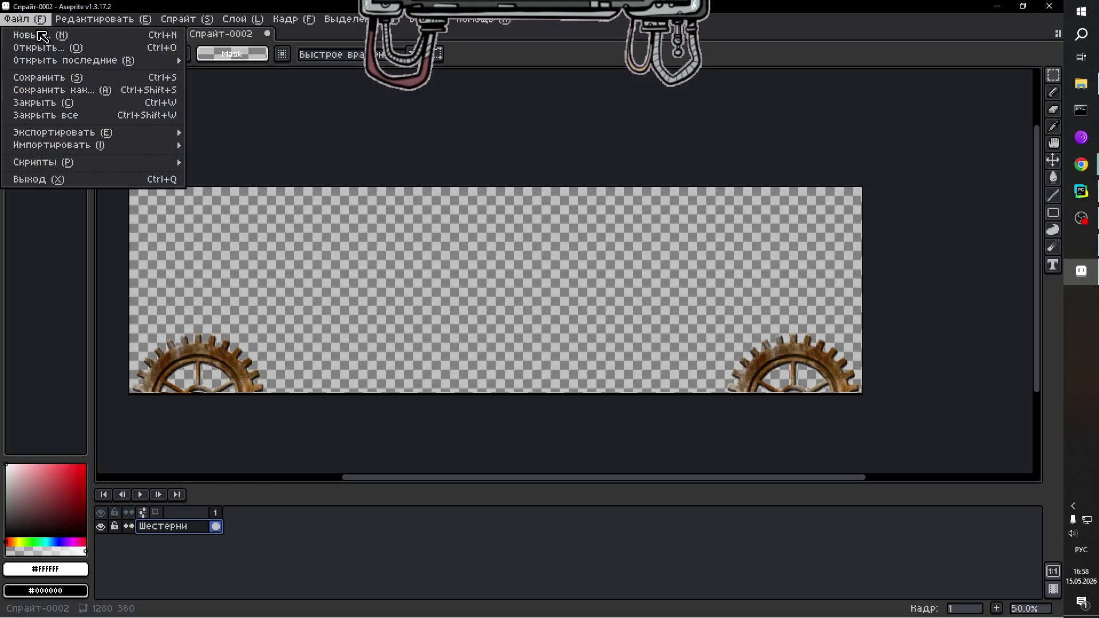
pyautogui.click(57, 90)
pyautogui.write('ср')
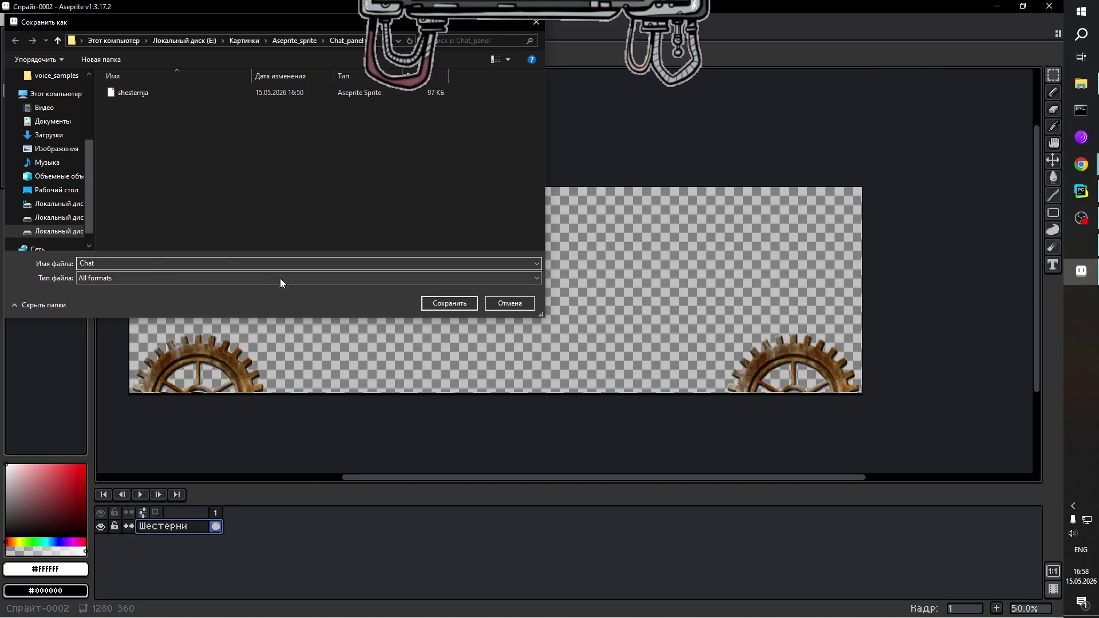
pyautogui.click(453, 303)
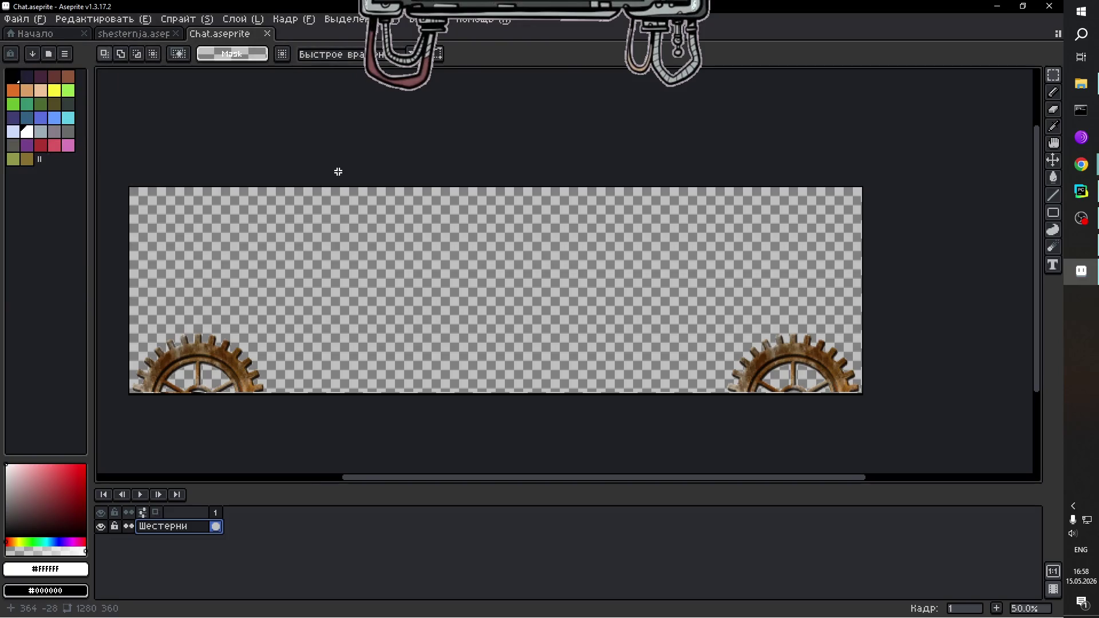
pyautogui.click(23, 19)
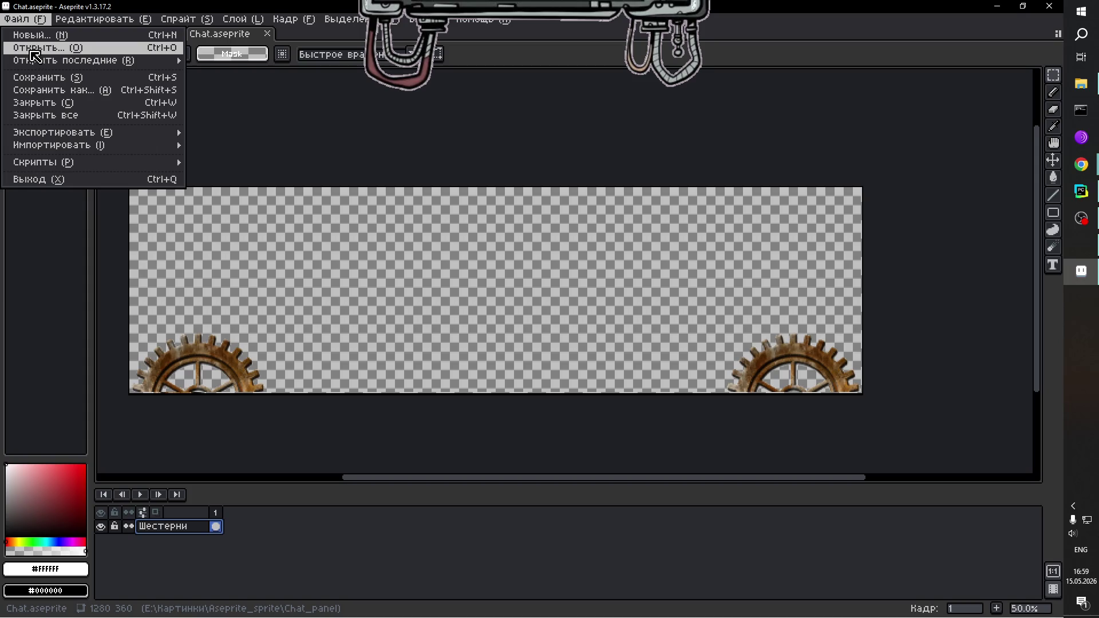
# Browse up to Aseprite_sprite, enter the panel folder and open info_panel_battle.aseprite.
pyautogui.click(32, 50)
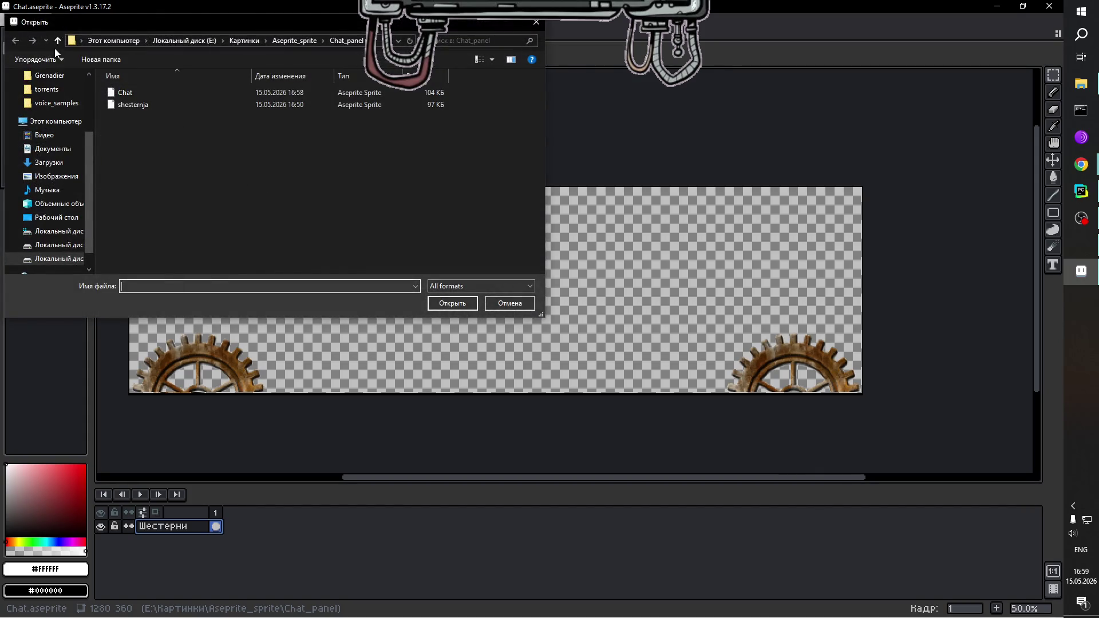
pyautogui.click(57, 40)
pyautogui.scroll(-1, 186, 207)
pyautogui.scroll(-1, 166, 200)
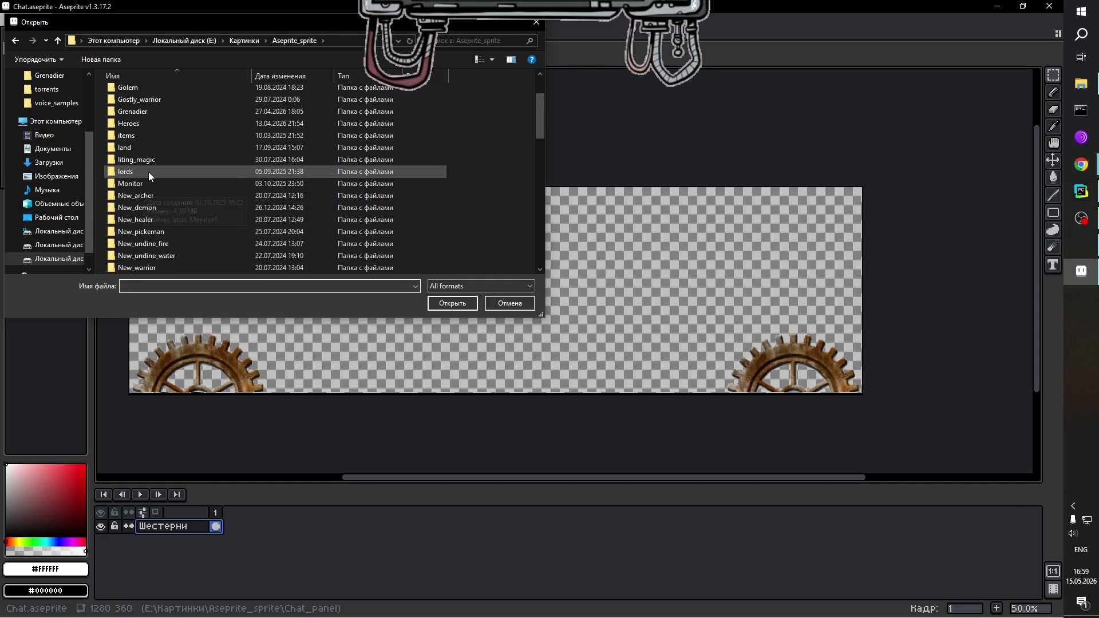
pyautogui.scroll(1, 163, 150)
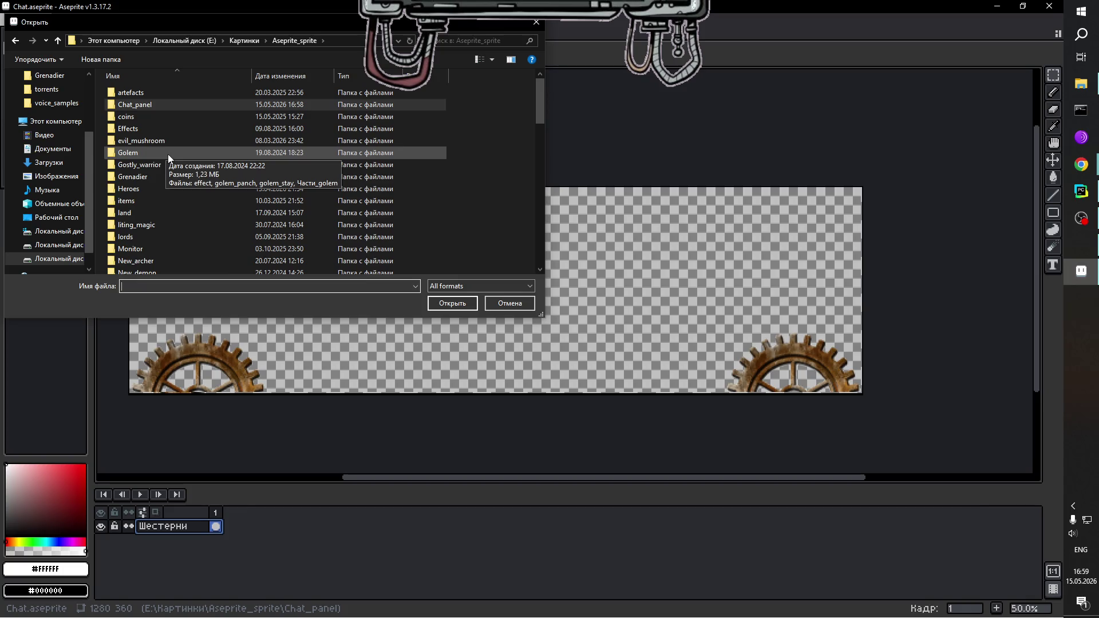
pyautogui.scroll(-1, 229, 225)
pyautogui.scroll(-3, 229, 195)
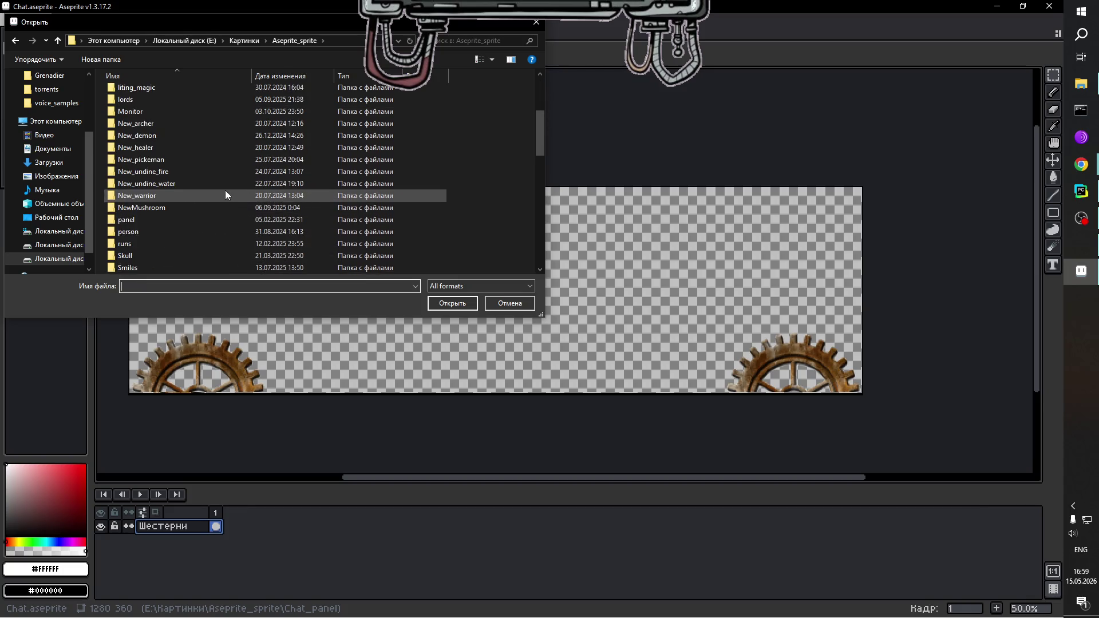
pyautogui.doubleClick(137, 183)
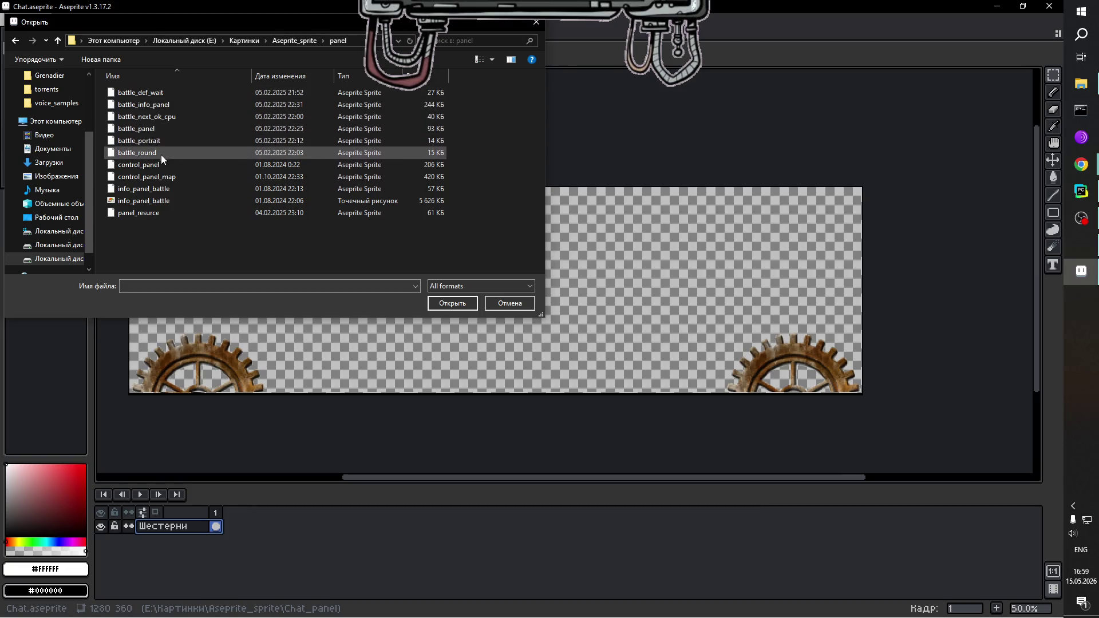
pyautogui.doubleClick(174, 191)
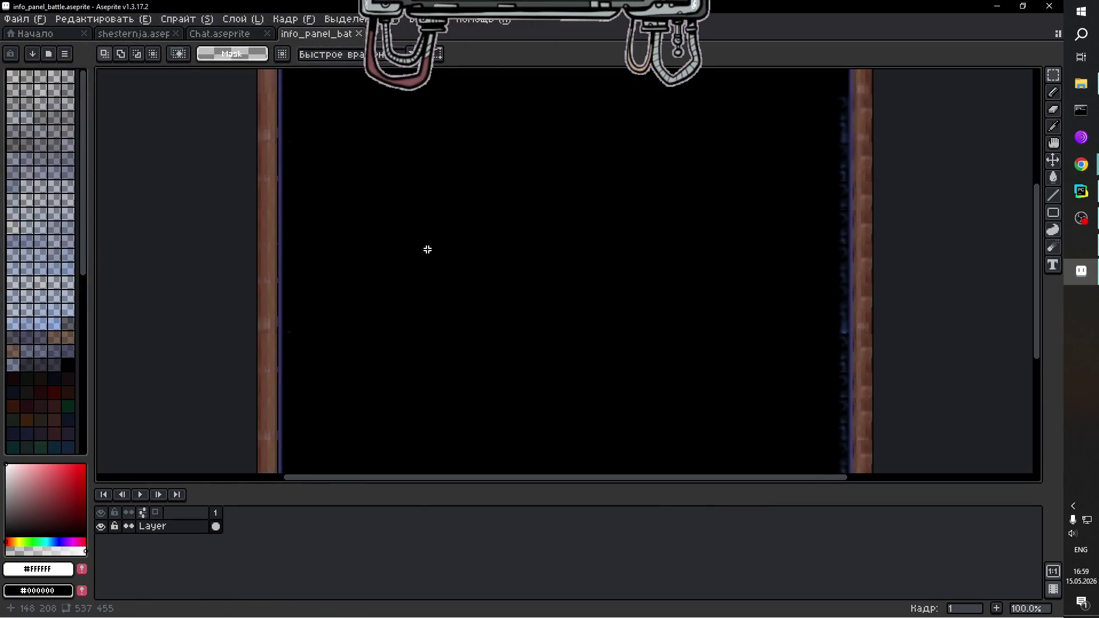
# Use the Rectangular Marquee to select the whole 537×455 framed panel, then go back to the Chat.aseprite tab.
pyautogui.scroll(-2, 427, 250)
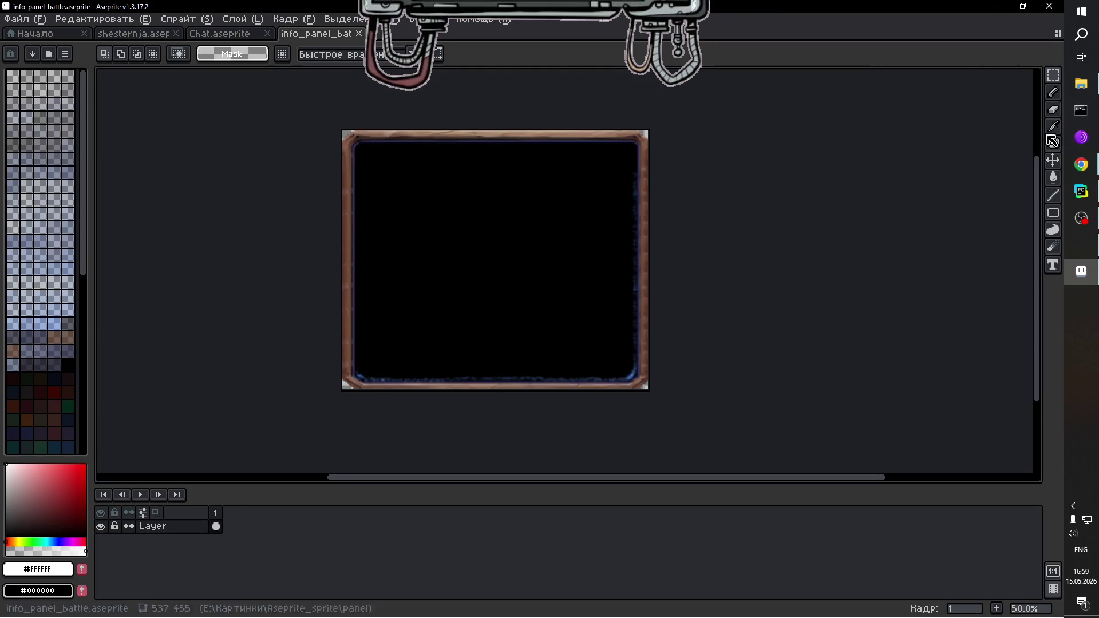
pyautogui.click(1054, 74)
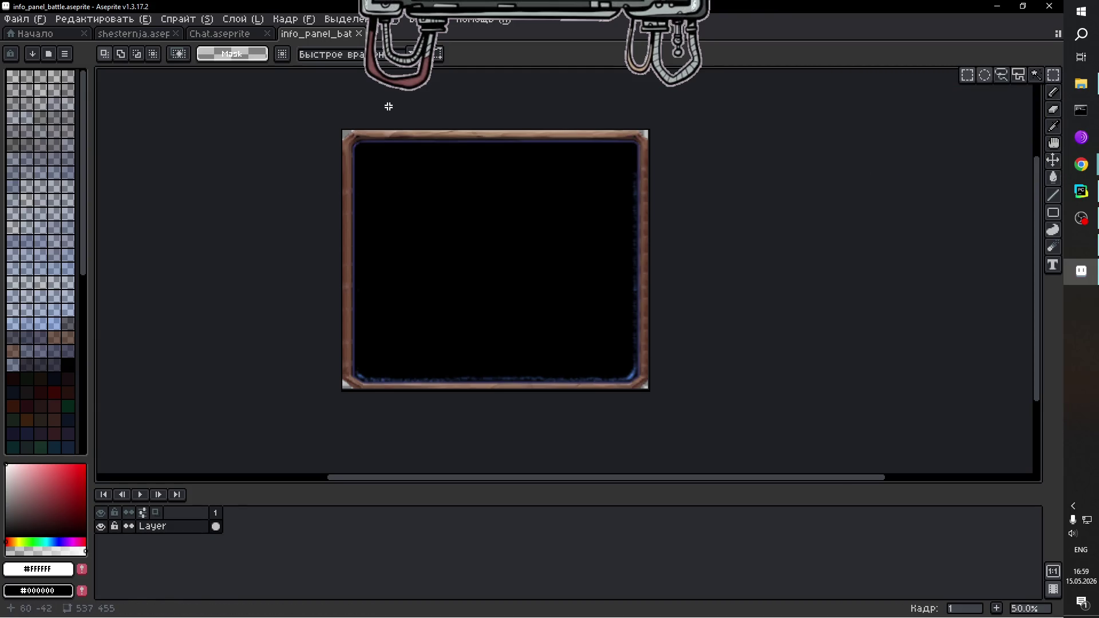
pyautogui.hotkey('ctrl', 'a')
pyautogui.scroll(-1, 721, 419)
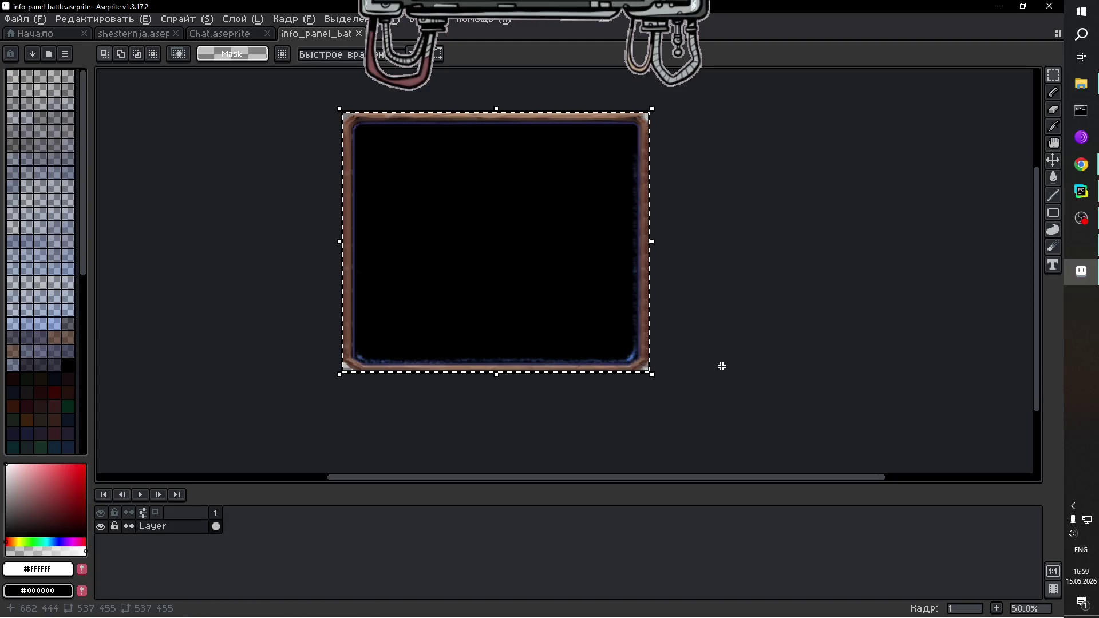
pyautogui.hotkey('ctrl', 'shift', 'Tab')
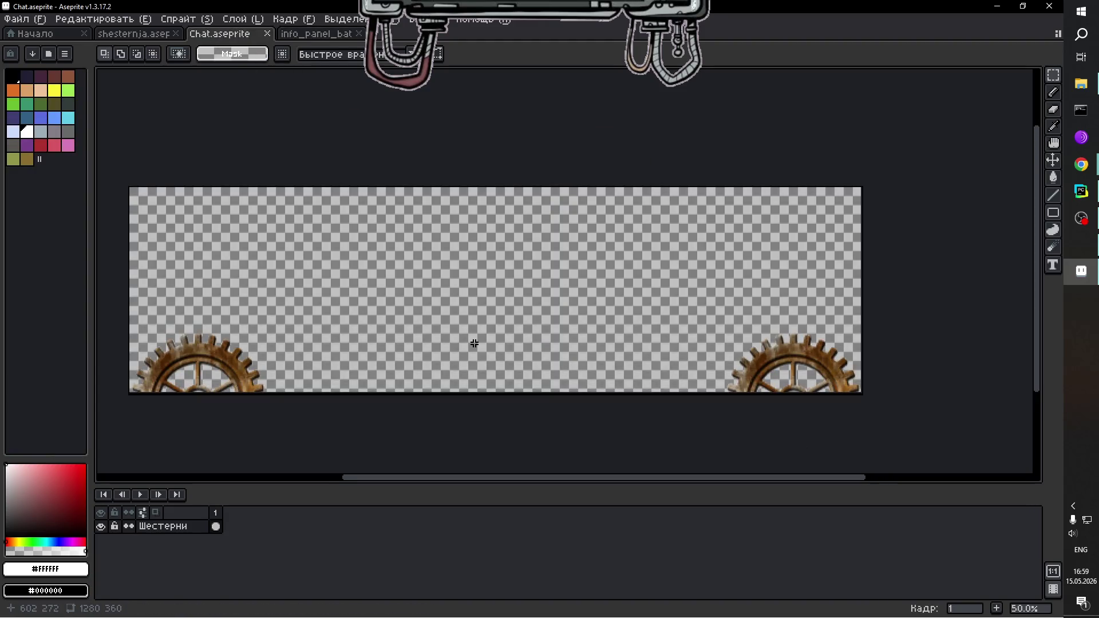
# Paste the framed panel and stretch it wide between the gears, then cancel the floating placement.
pyautogui.hotkey('ctrl', 'v')
pyautogui.moveTo(376, 317); pyautogui.dragTo(581, 275)
pyautogui.moveTo(645, 144)
pyautogui.mouseDown()
pyautogui.moveTo(663, 284)
pyautogui.moveTo(670, 259)
pyautogui.mouseUp()
pyautogui.moveTo(601, 324)
pyautogui.mouseDown()
pyautogui.moveTo(601, 309)
pyautogui.moveTo(575, 306)
pyautogui.mouseUp()
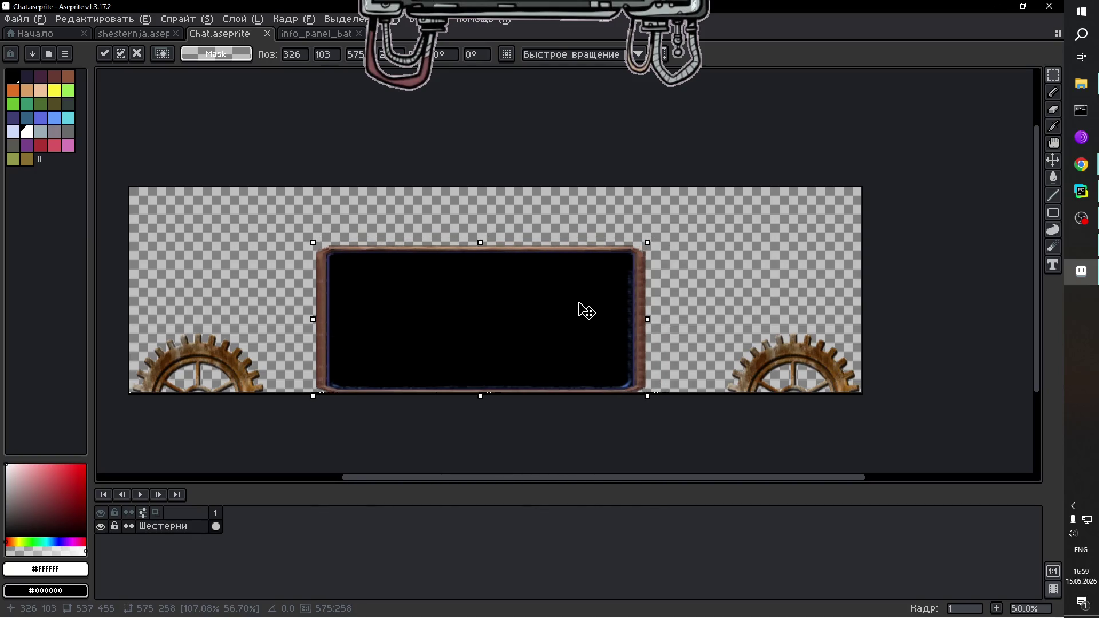
pyautogui.moveTo(319, 322); pyautogui.dragTo(260, 326)
pyautogui.moveTo(652, 318); pyautogui.dragTo(734, 321)
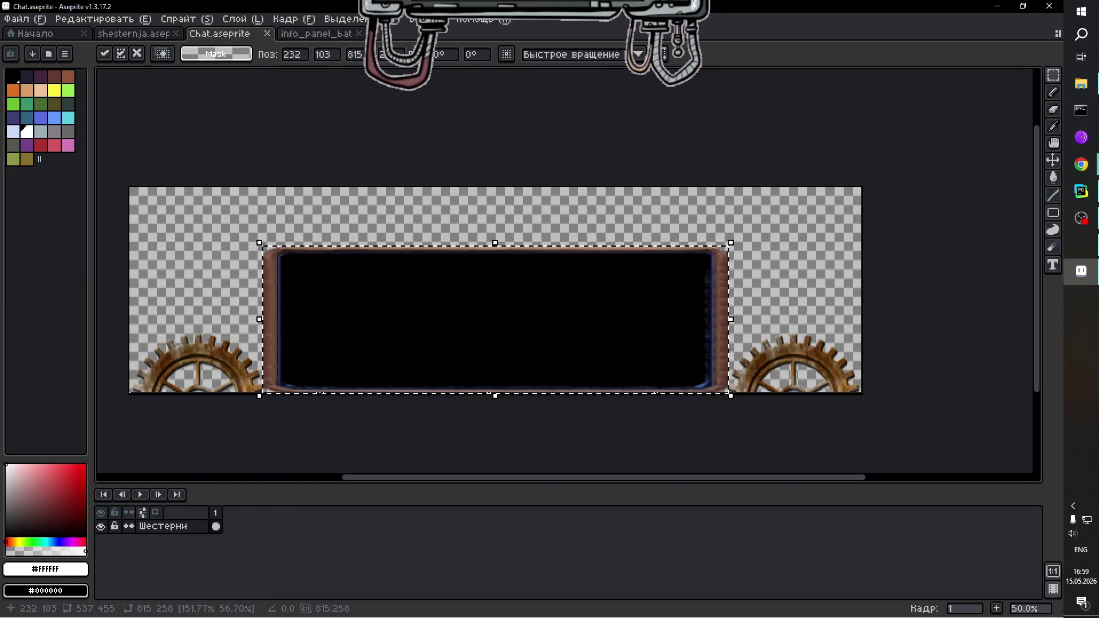
pyautogui.press('Escape')
pyautogui.rightClick(175, 527)
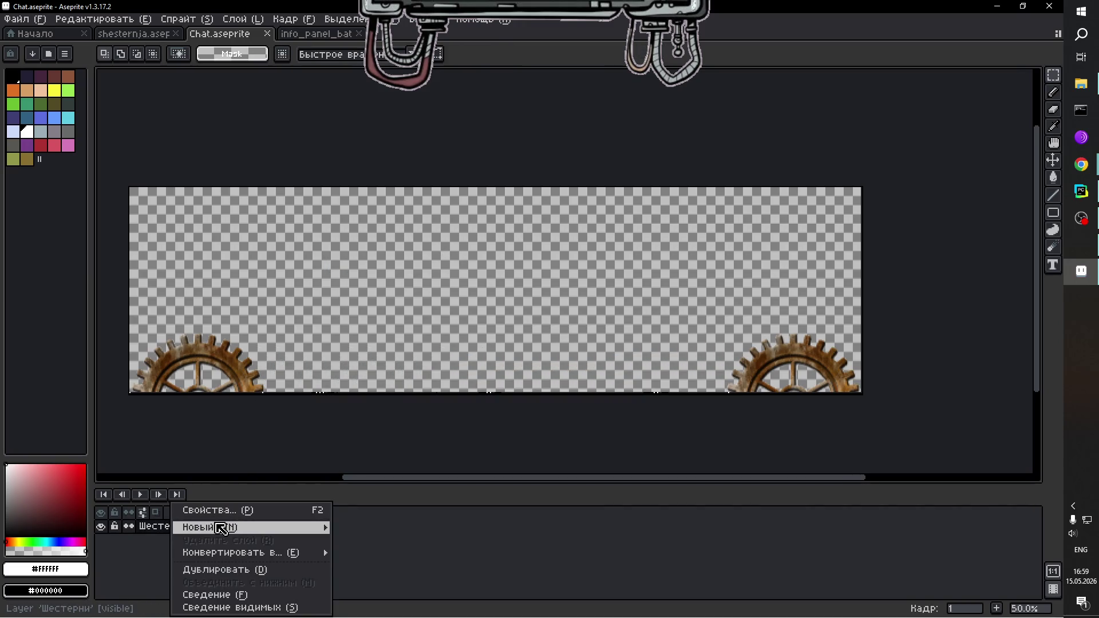
# Add a new empty layer above Шестерни and name it Панель.
pyautogui.moveTo(277, 525)
pyautogui.click(373, 526)
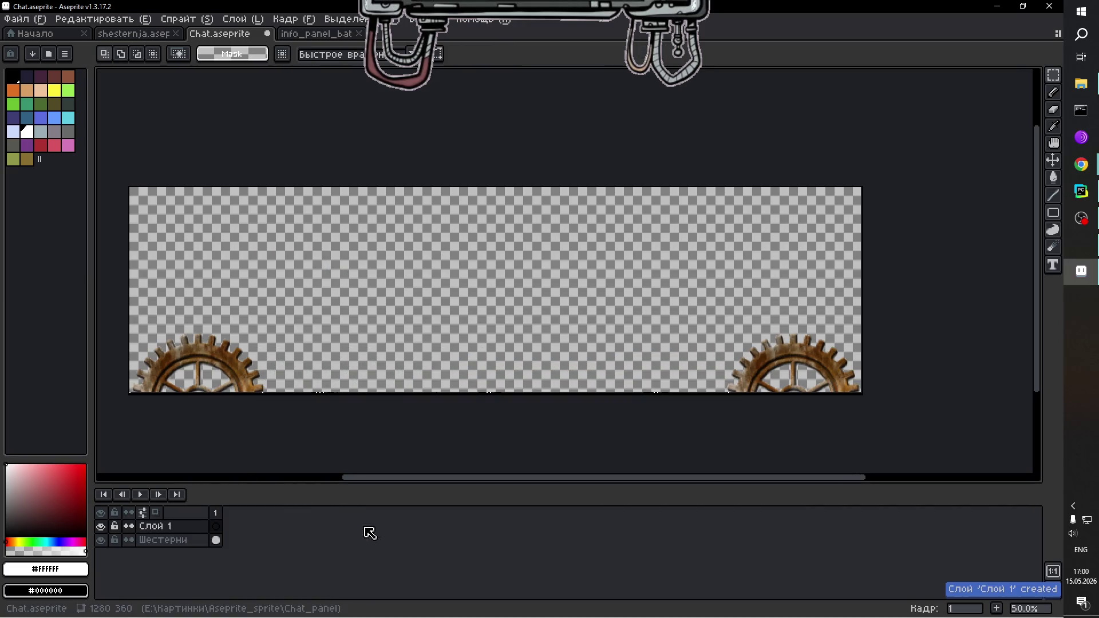
pyautogui.doubleClick(181, 527)
pyautogui.write('Gfytkm')
pyautogui.press('BackSpace')
pyautogui.press('BackSpace')
pyautogui.press('BackSpace')
pyautogui.hotkey('alt', 'shift')
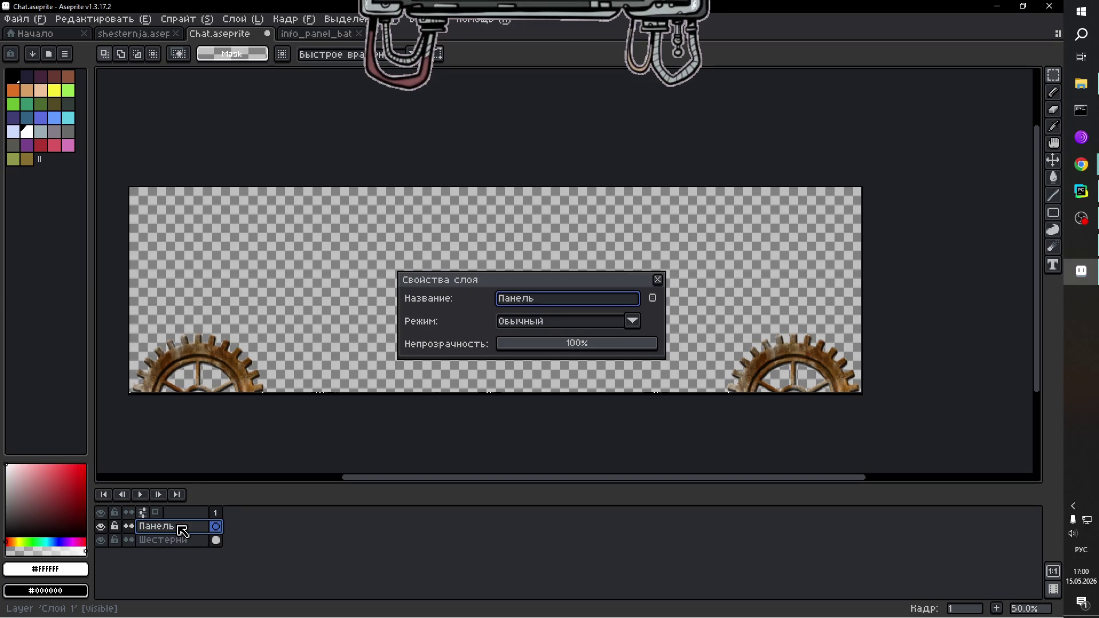
pyautogui.press('Return')
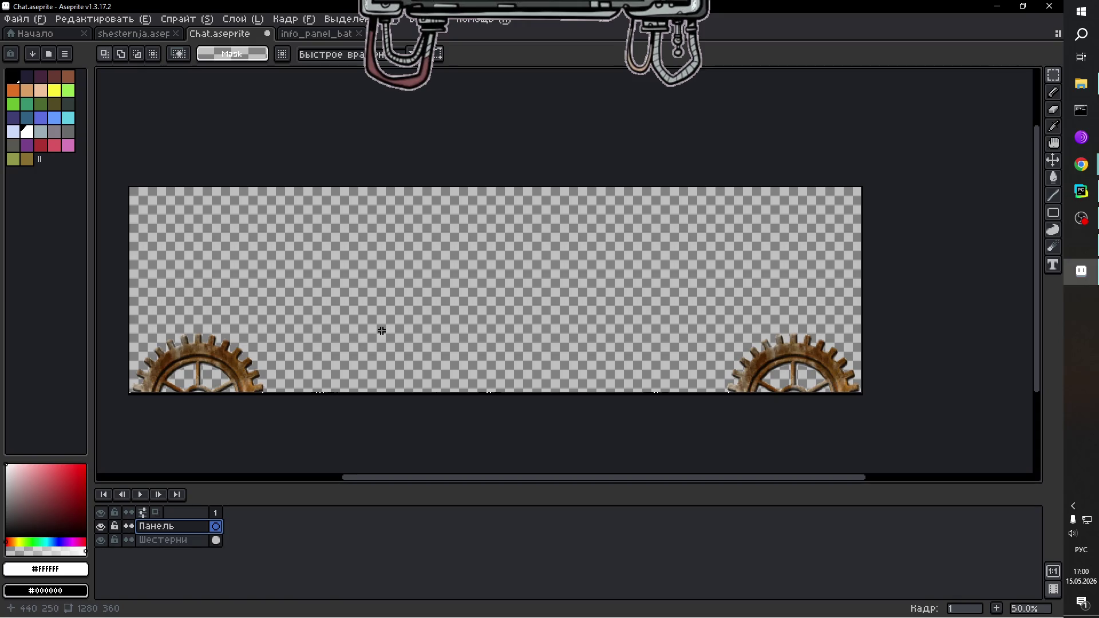
# Paste the framed panel, move it toward the canvas centre and shorten it from the top.
pyautogui.hotkey('ctrl', 'v')
pyautogui.moveTo(397, 297)
pyautogui.mouseDown()
pyautogui.moveTo(447, 300)
pyautogui.moveTo(492, 258)
pyautogui.moveTo(476, 258)
pyautogui.mouseUp()
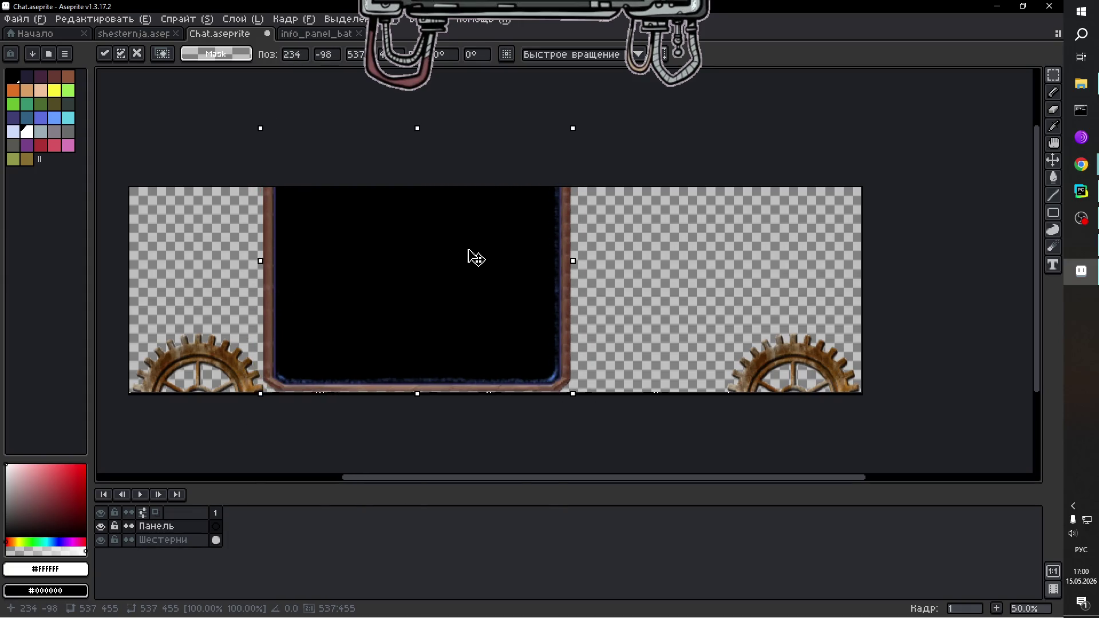
pyautogui.moveTo(422, 137)
pyautogui.mouseDown()
pyautogui.moveTo(424, 258)
pyautogui.moveTo(424, 247)
pyautogui.moveTo(440, 285)
pyautogui.moveTo(408, 324)
pyautogui.mouseUp()
# Discard the pasted panel and move the Панель layer below the Шестерни layer.
pyautogui.click(184, 525)
pyautogui.moveTo(186, 525)
pyautogui.mouseDown()
pyautogui.moveTo(187, 554)
pyautogui.moveTo(189, 545)
pyautogui.mouseUp()
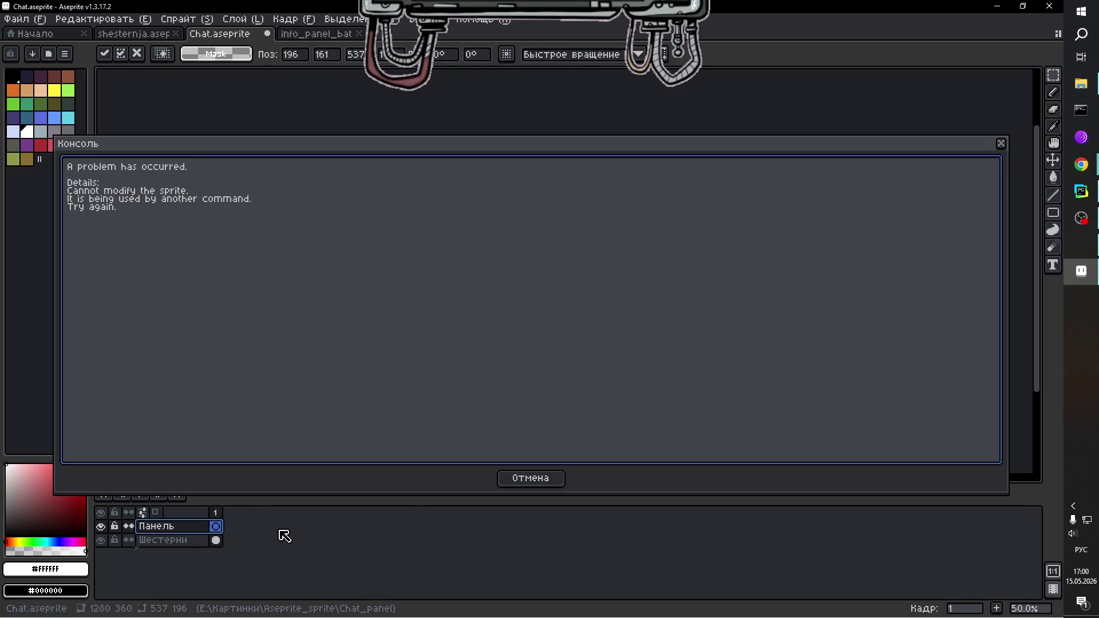
pyautogui.click(524, 479)
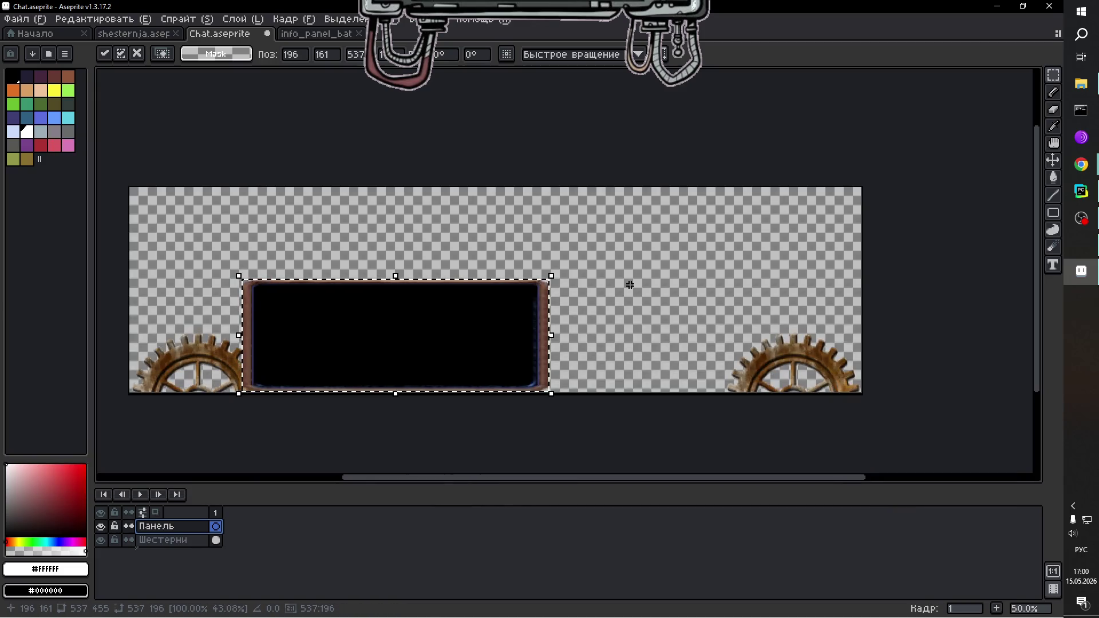
pyautogui.moveTo(417, 312)
pyautogui.mouseDown()
pyautogui.moveTo(439, 323)
pyautogui.moveTo(416, 312)
pyautogui.mouseUp()
pyautogui.press('Escape')
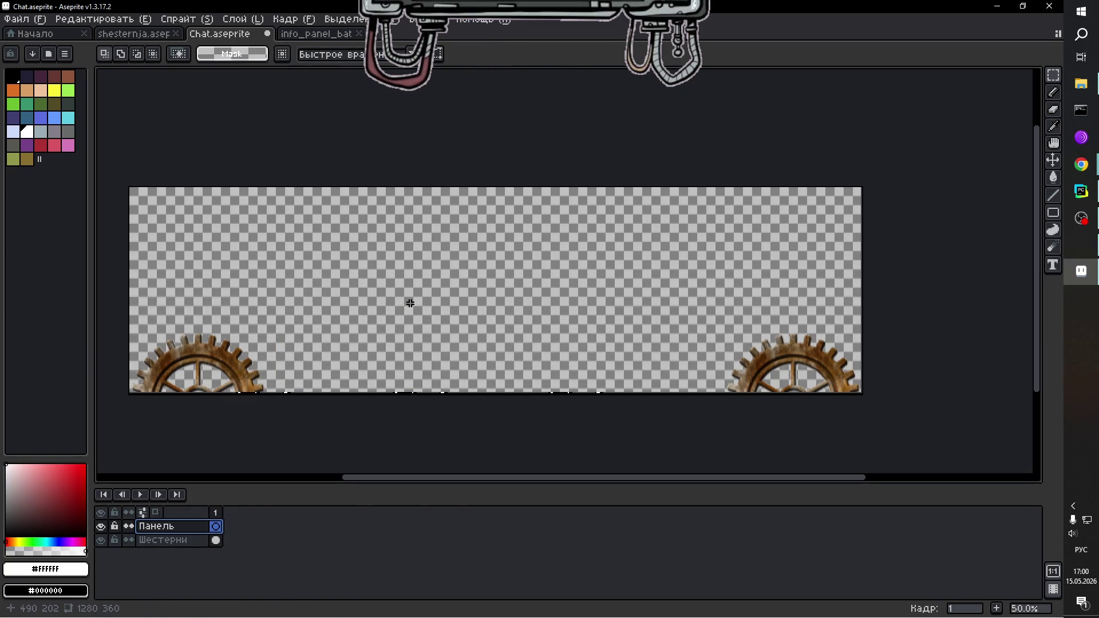
pyautogui.moveTo(174, 530); pyautogui.dragTo(182, 544)
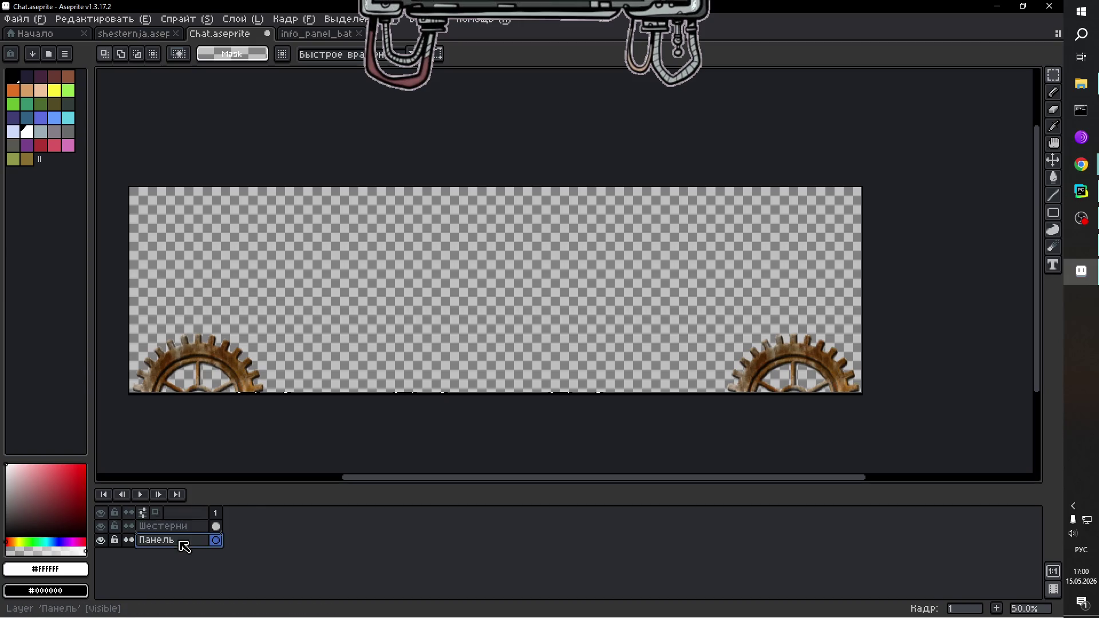
# Paste the framed panel, resize it to 605×203 beside the left gear along the bottom, and commit.
pyautogui.hotkey('ctrl', 'v')
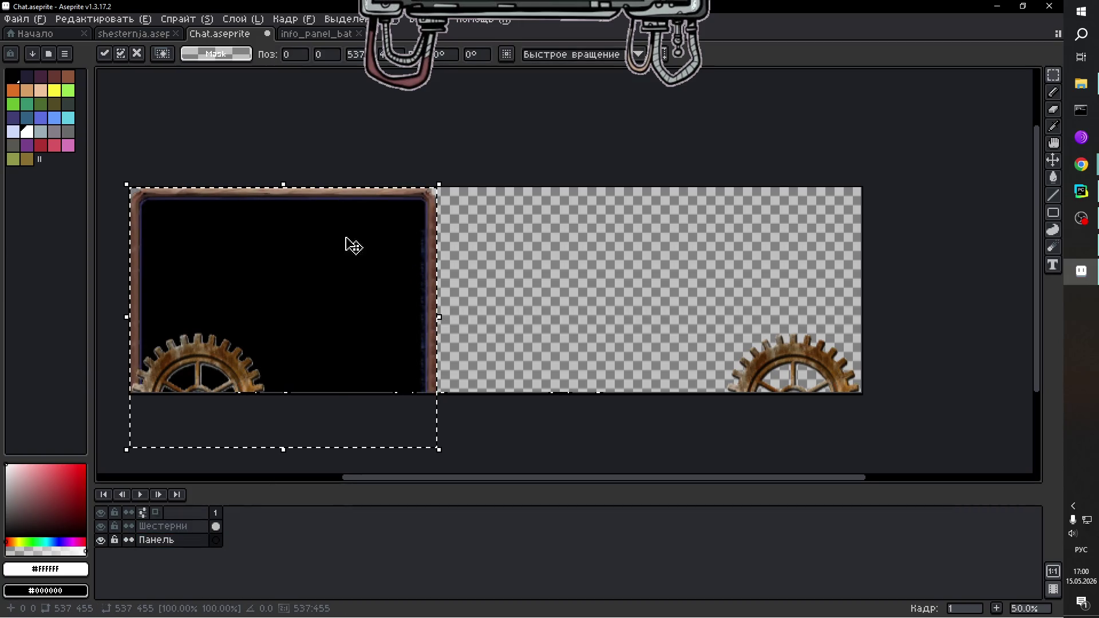
pyautogui.moveTo(328, 204)
pyautogui.mouseDown()
pyautogui.moveTo(489, 200)
pyautogui.moveTo(429, 179)
pyautogui.moveTo(496, 208)
pyautogui.mouseUp()
pyautogui.moveTo(616, 191)
pyautogui.mouseDown()
pyautogui.moveTo(609, 316)
pyautogui.moveTo(532, 299)
pyautogui.moveTo(498, 235)
pyautogui.moveTo(492, 258)
pyautogui.mouseUp()
pyautogui.moveTo(564, 315)
pyautogui.mouseDown()
pyautogui.moveTo(621, 326)
pyautogui.moveTo(593, 324)
pyautogui.mouseUp()
pyautogui.moveTo(421, 244)
pyautogui.mouseDown()
pyautogui.moveTo(448, 315)
pyautogui.moveTo(447, 287)
pyautogui.moveTo(419, 271)
pyautogui.moveTo(392, 309)
pyautogui.mouseUp()
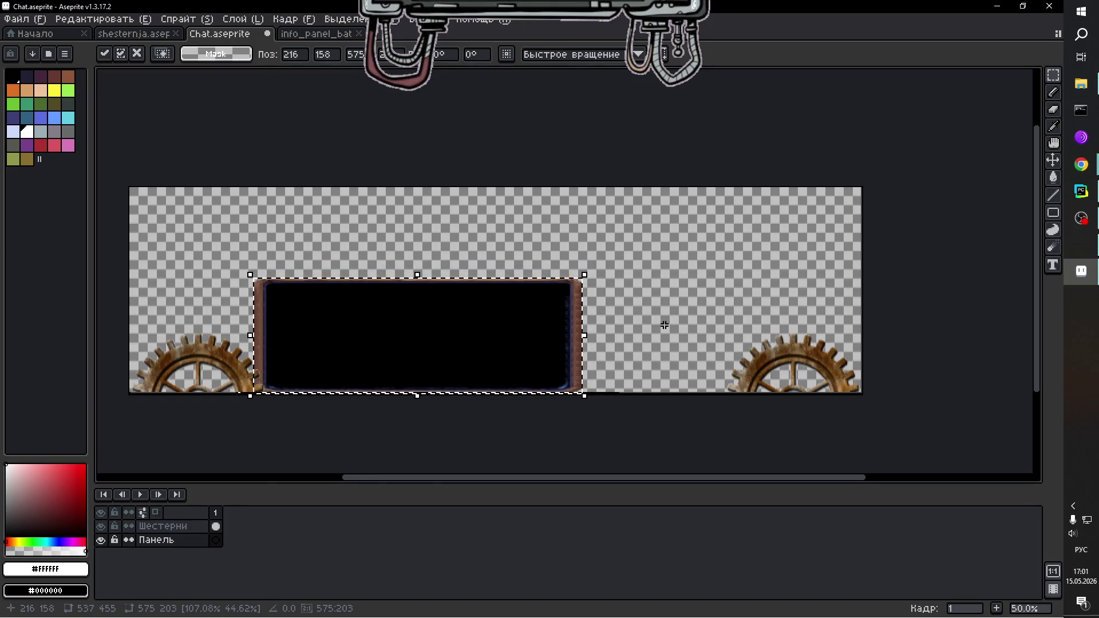
pyautogui.moveTo(585, 335)
pyautogui.mouseDown()
pyautogui.moveTo(620, 336)
pyautogui.moveTo(608, 337)
pyautogui.mouseUp()
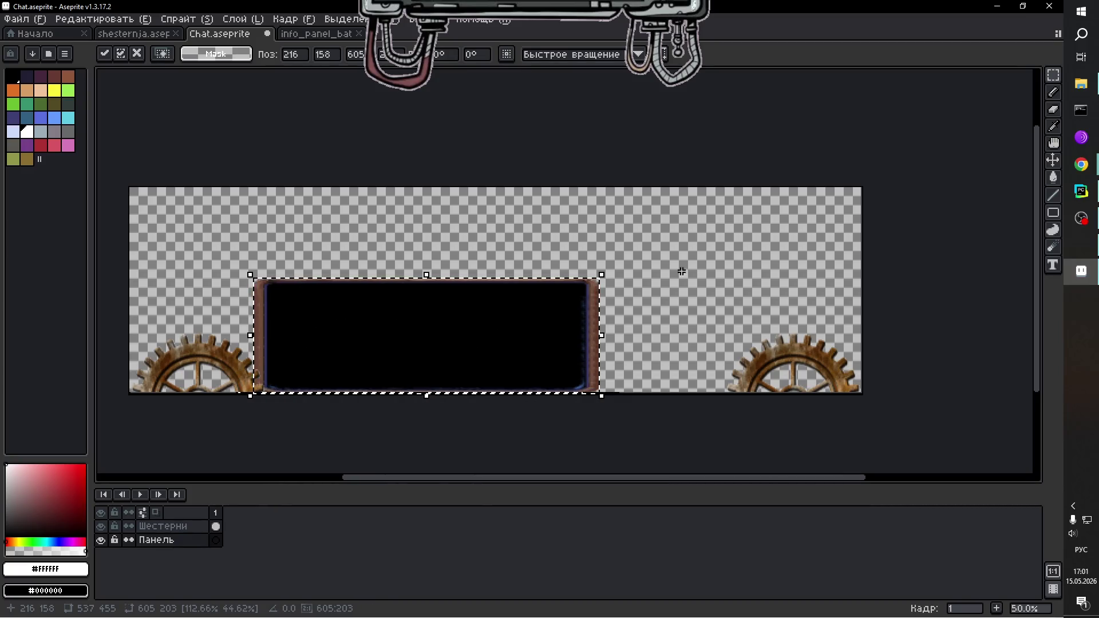
pyautogui.click(651, 305)
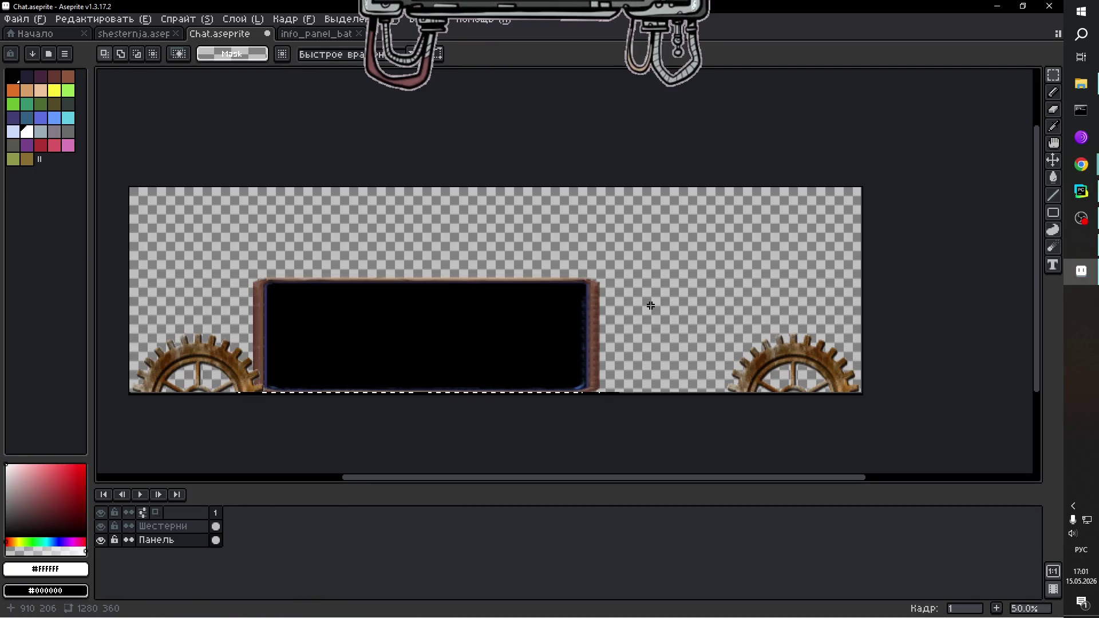
# Paste a second framed panel, shrink it to about 225×198, and commit it beside the wide panel.
pyautogui.hotkey('ctrl', 'v')
pyautogui.moveTo(439, 184)
pyautogui.mouseDown()
pyautogui.moveTo(293, 319)
pyautogui.moveTo(699, 286)
pyautogui.moveTo(761, 302)
pyautogui.moveTo(744, 299)
pyautogui.moveTo(776, 281)
pyautogui.moveTo(763, 265)
pyautogui.mouseUp()
pyautogui.moveTo(709, 312)
pyautogui.mouseDown()
pyautogui.moveTo(695, 308)
pyautogui.moveTo(704, 311)
pyautogui.mouseUp()
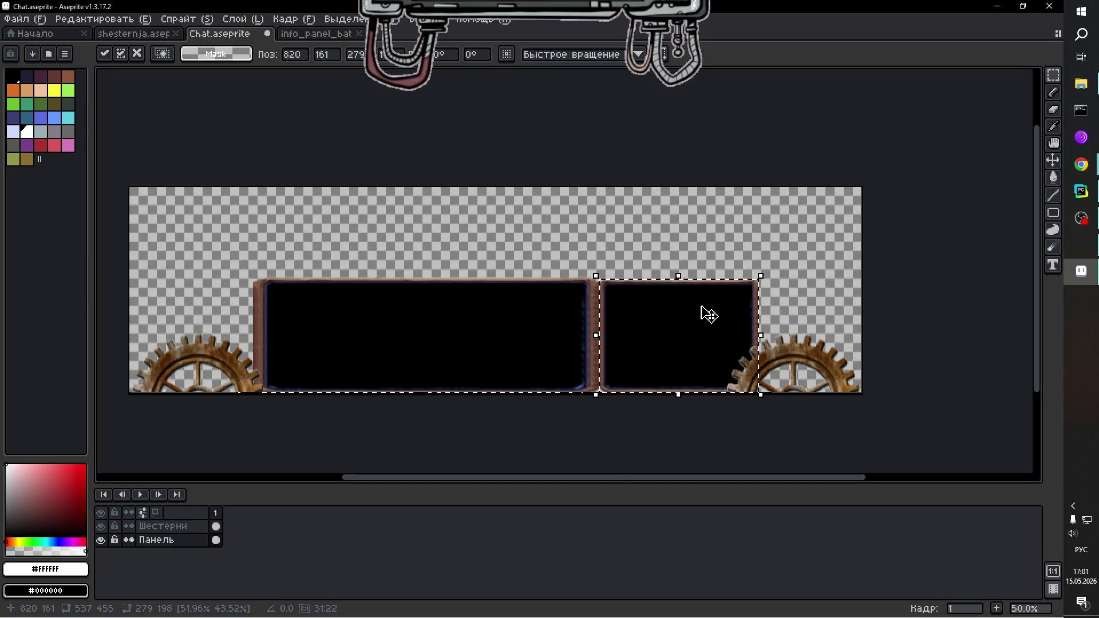
pyautogui.moveTo(760, 276)
pyautogui.mouseDown()
pyautogui.moveTo(719, 286)
pyautogui.moveTo(732, 276)
pyautogui.mouseUp()
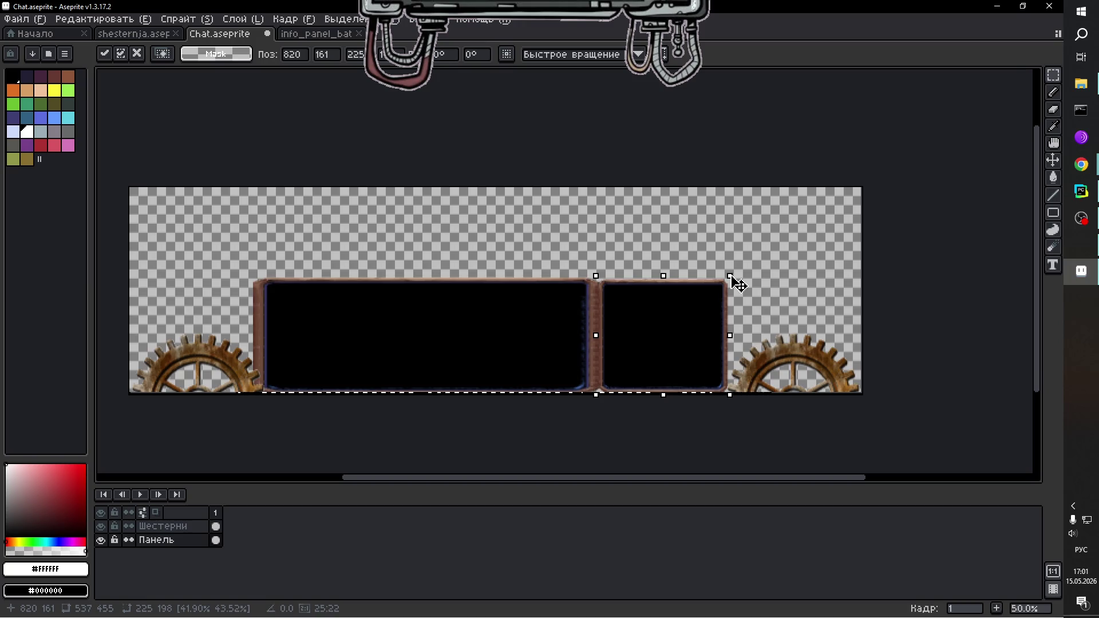
pyautogui.press('Return')
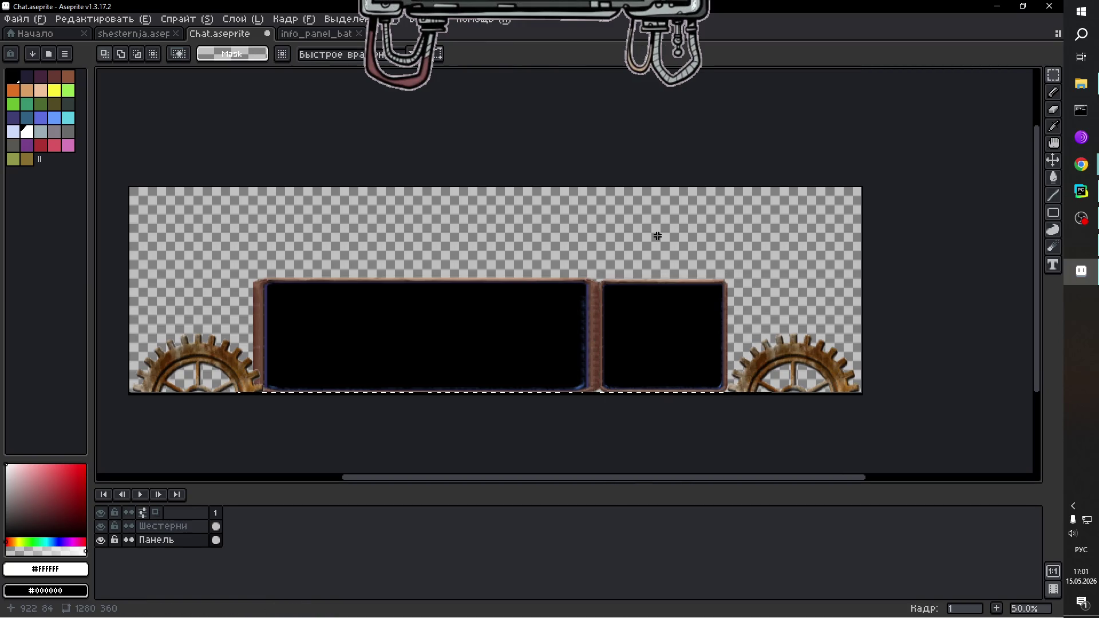
pyautogui.scroll(2, 605, 290)
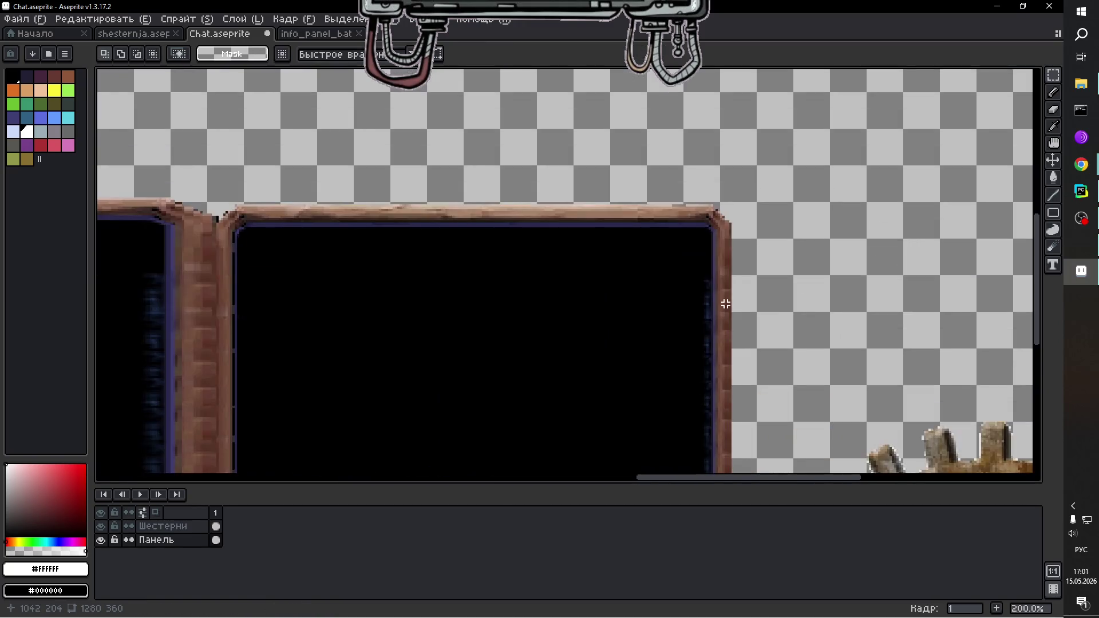
# Restore the selection around the smaller right panel and stretch it wider toward the right gear.
pyautogui.scroll(-2, 356, 315)
pyautogui.scroll(2, 191, 343)
pyautogui.scroll(-2, 189, 344)
pyautogui.hscroll(-3, 165, 360)
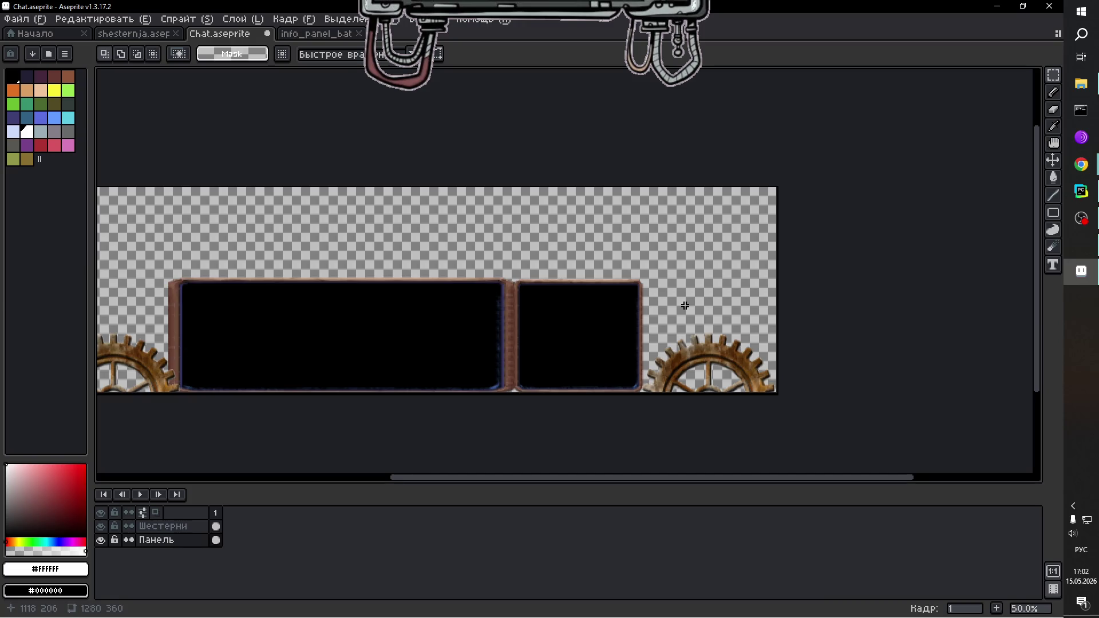
pyautogui.hotkey('ctrl', 'z')
pyautogui.moveTo(652, 278); pyautogui.dragTo(667, 288)
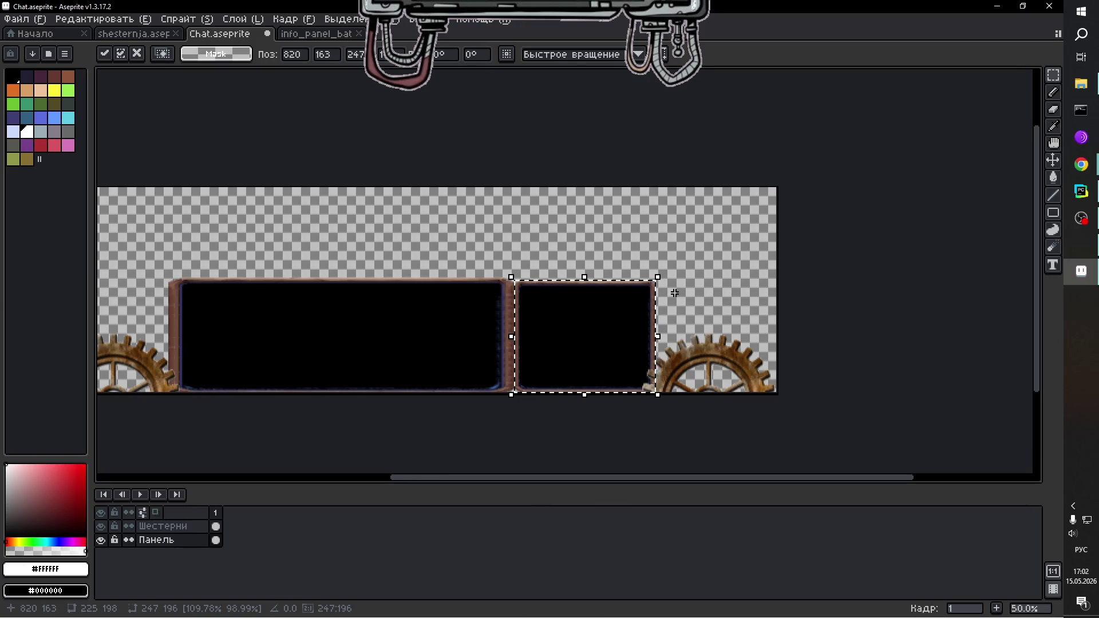
# Raise the right panel's top edge to line up with the wide panel and commit.
pyautogui.scroll(1, 661, 269)
pyautogui.scroll(1, 595, 299)
pyautogui.scroll(-1, 596, 300)
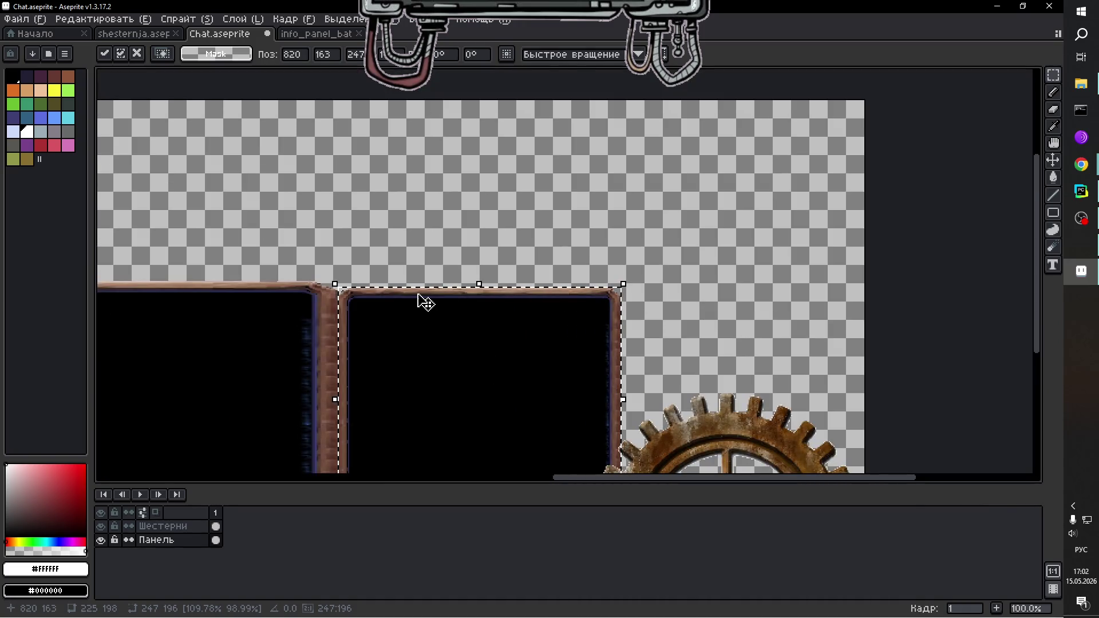
pyautogui.moveTo(479, 284); pyautogui.dragTo(481, 280)
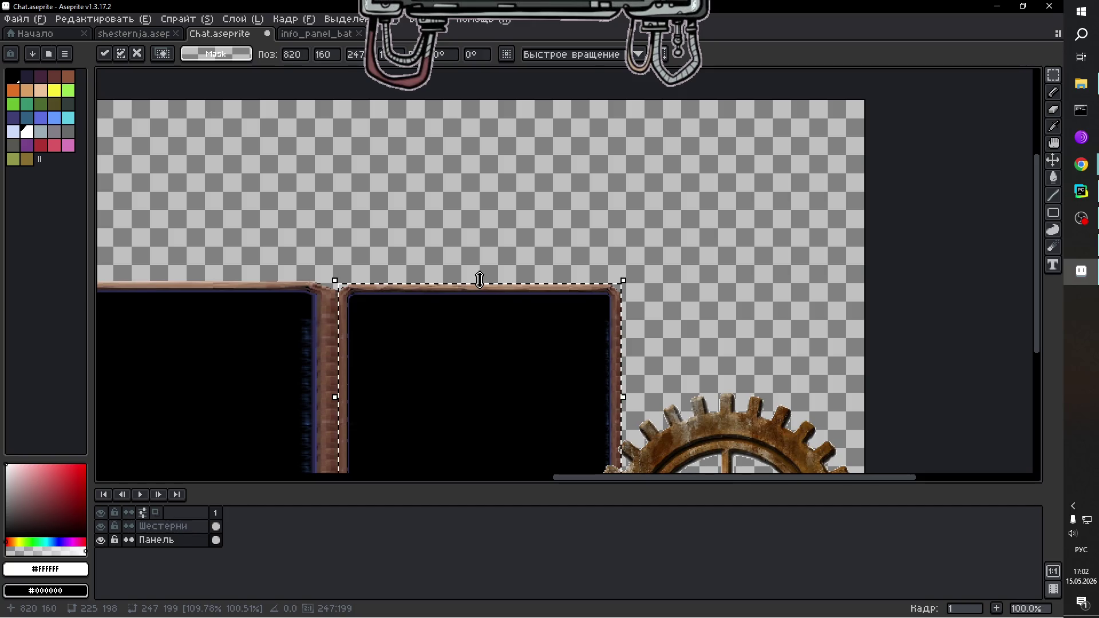
pyautogui.press('Return')
pyautogui.scroll(-2, 605, 244)
pyautogui.scroll(1, 559, 258)
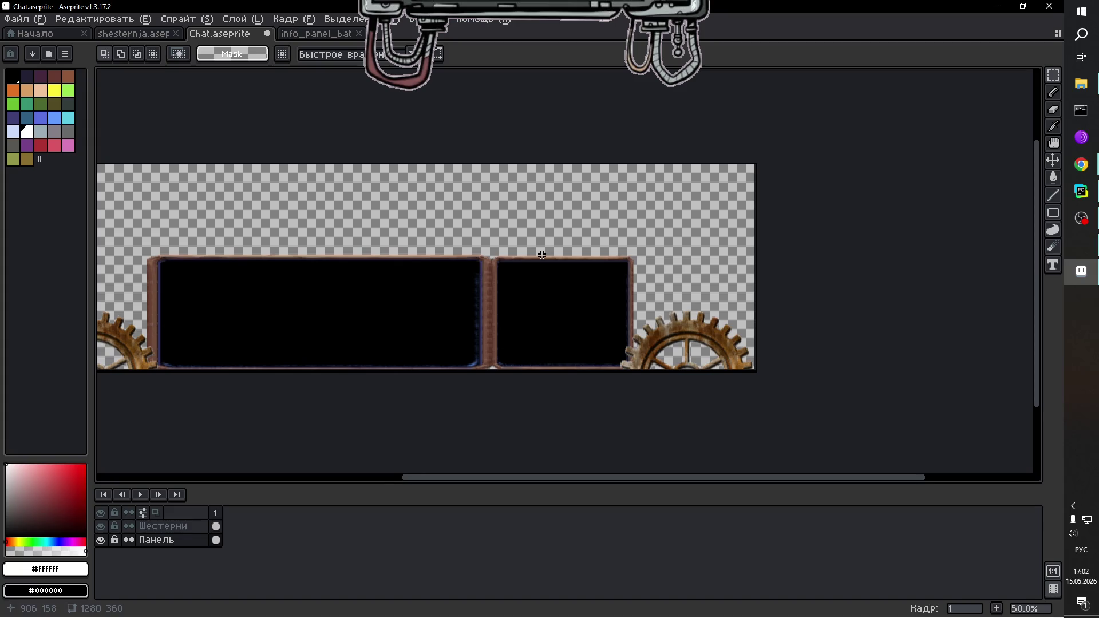
pyautogui.scroll(2, 281, 218)
pyautogui.scroll(-2, 304, 259)
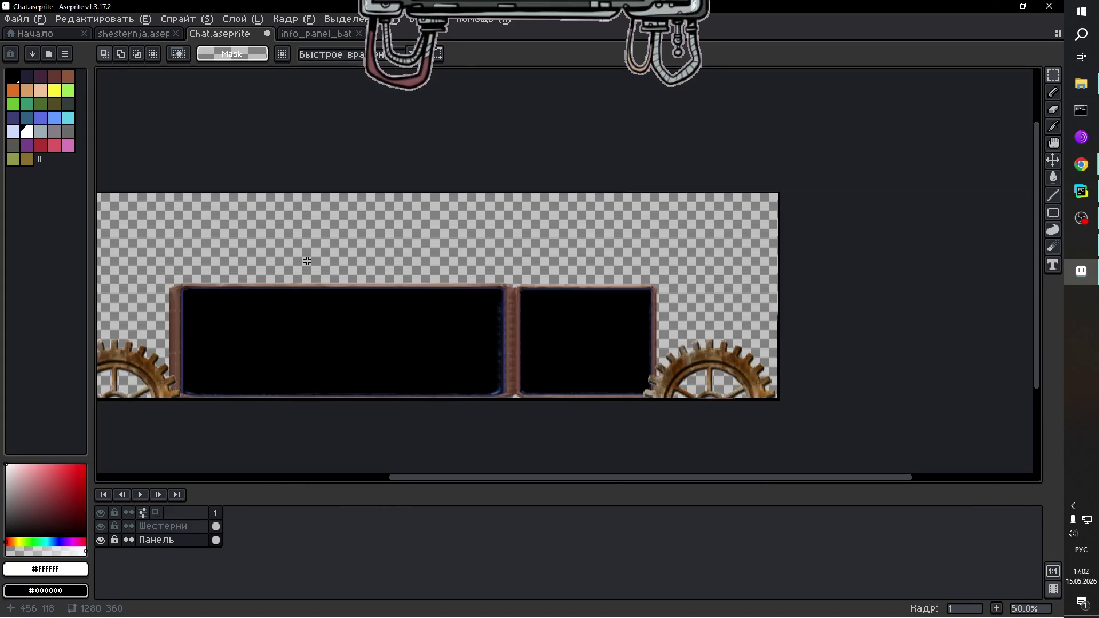
# Trim the Chat banner to its content with Sprite > Trim, leaving it 1272×202.
pyautogui.click(114, 20)
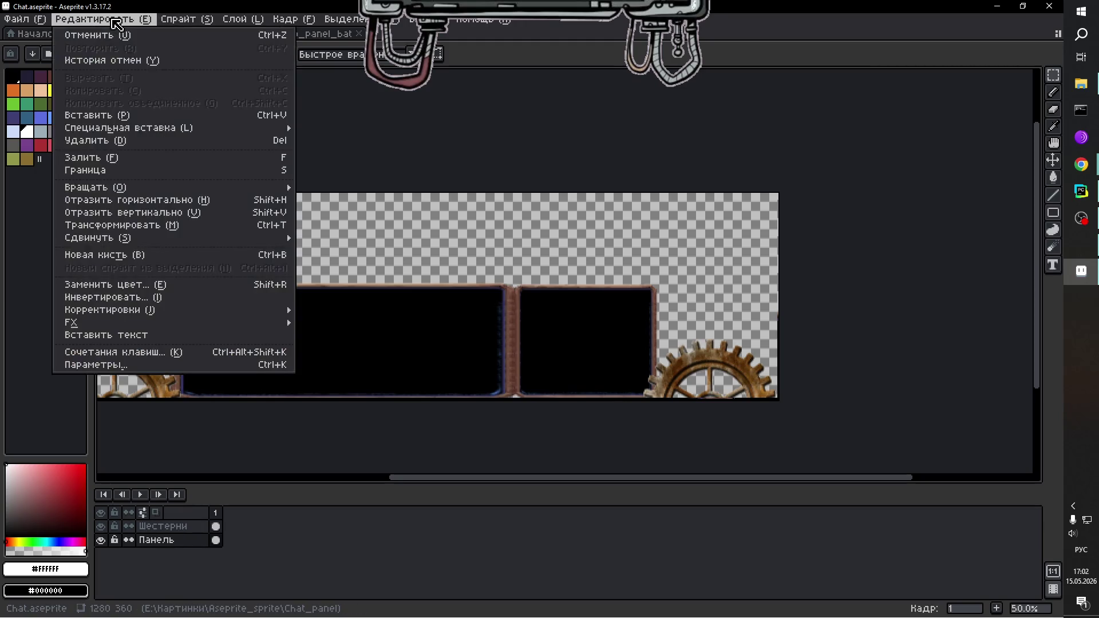
pyautogui.moveTo(205, 22)
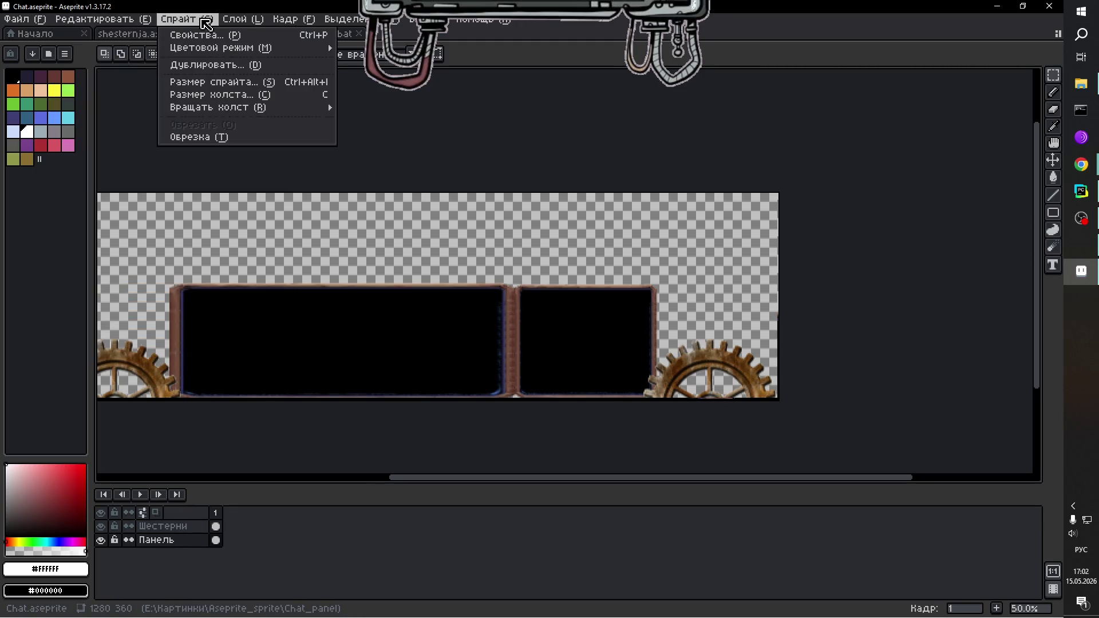
pyautogui.click(202, 137)
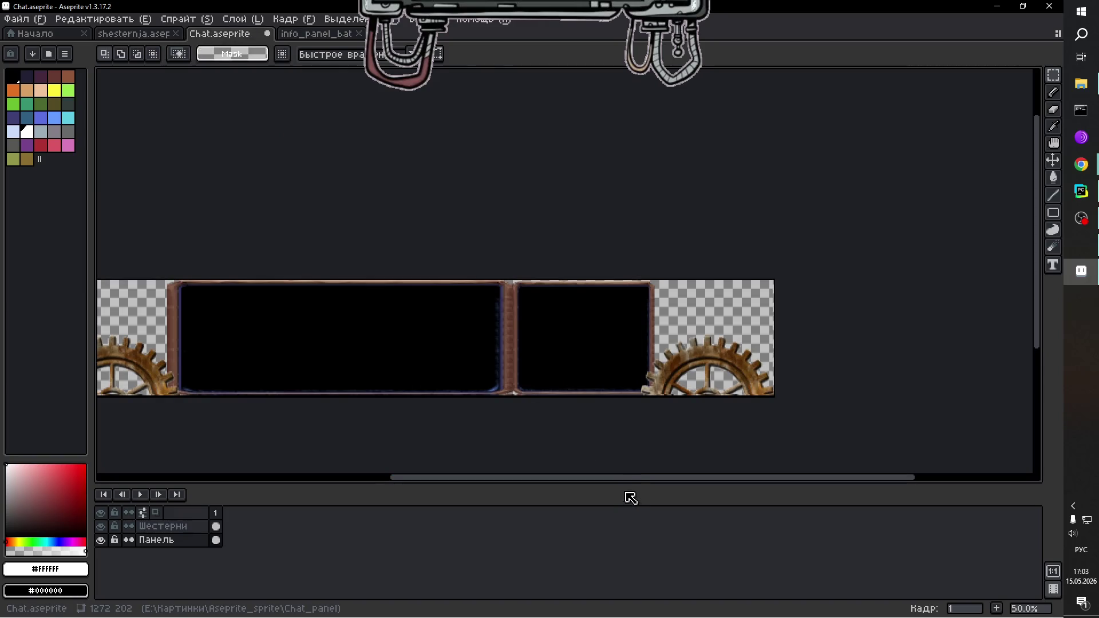
pyautogui.moveTo(630, 481)
pyautogui.mouseDown()
pyautogui.moveTo(565, 474)
pyautogui.moveTo(576, 476)
pyautogui.mouseUp()
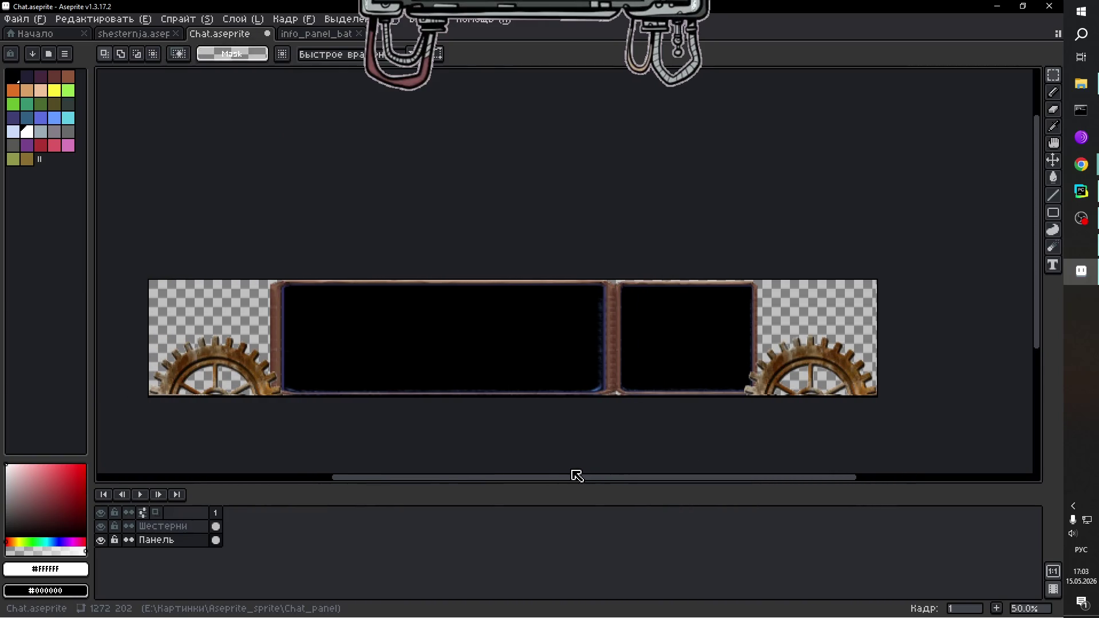
pyautogui.scroll(1, 594, 410)
pyautogui.scroll(-1, 593, 410)
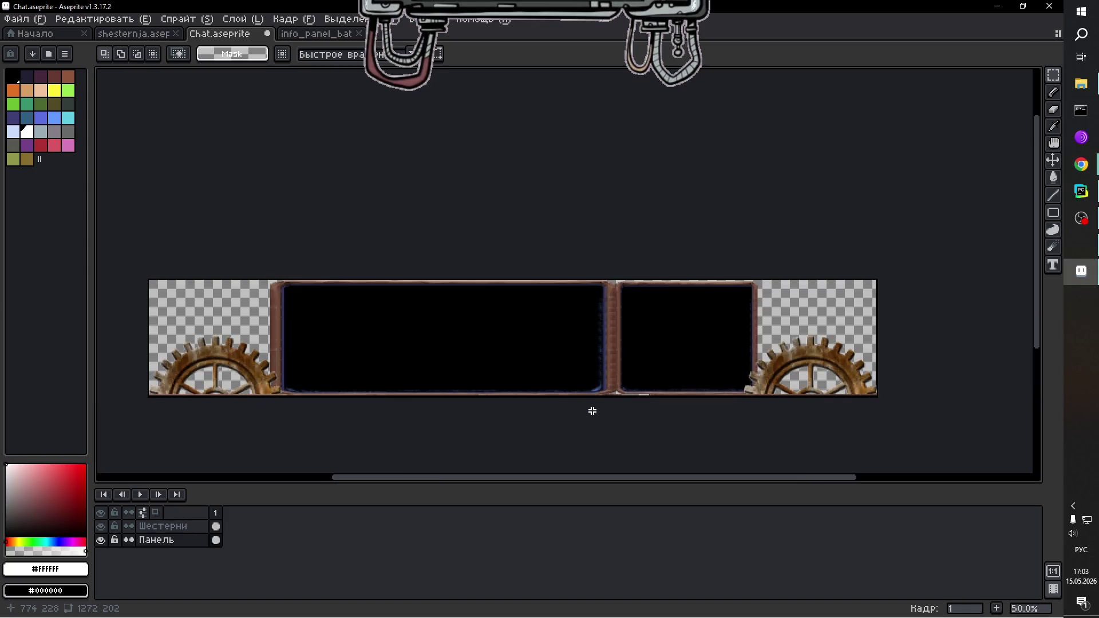
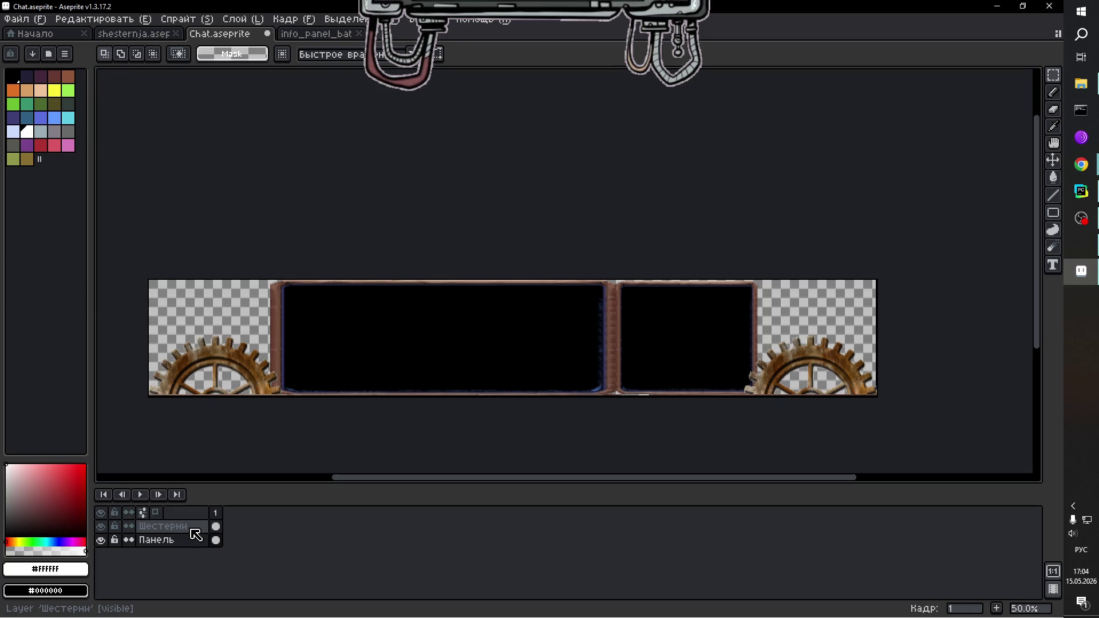
# Add a second animation frame and select its Шестерни cel.
pyautogui.click(216, 540)
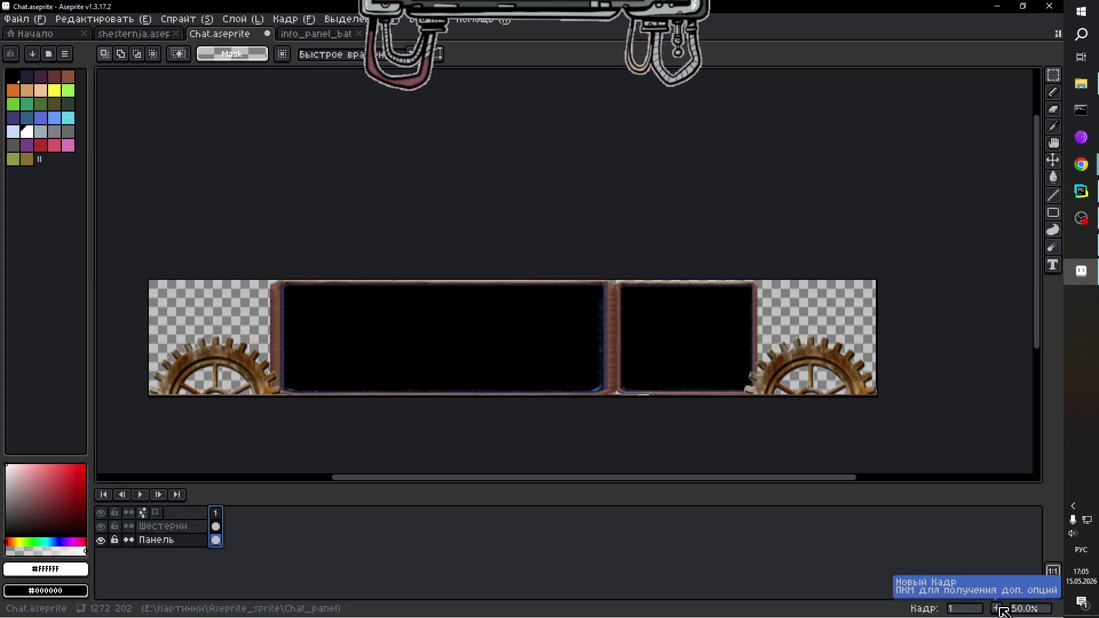
pyautogui.click(999, 608)
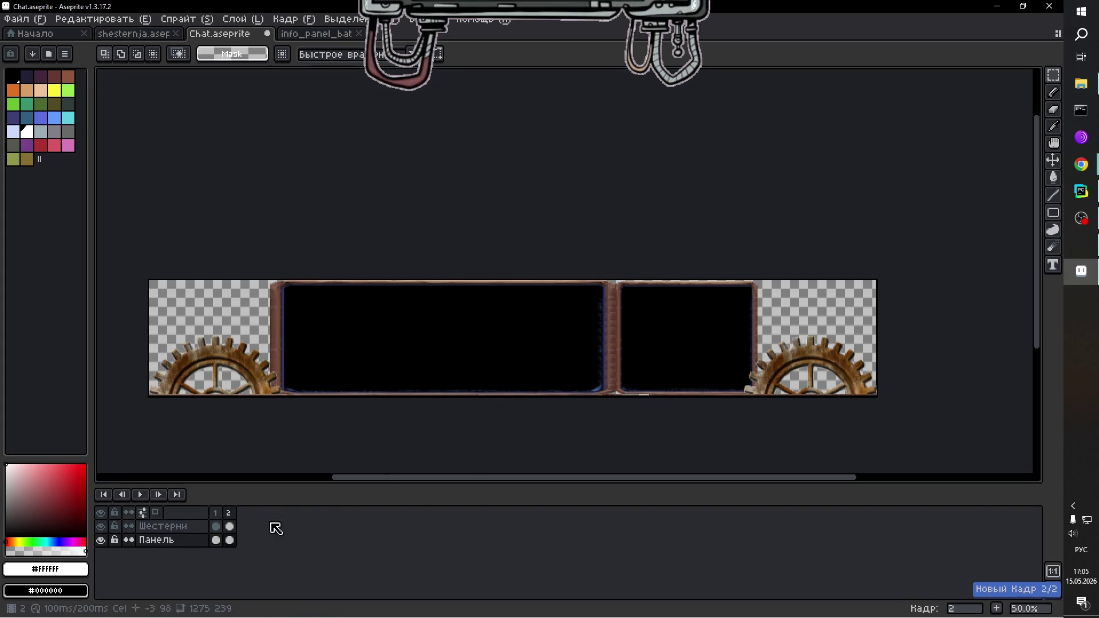
pyautogui.click(231, 527)
pyautogui.scroll(1, 866, 420)
pyautogui.scroll(-1, 870, 427)
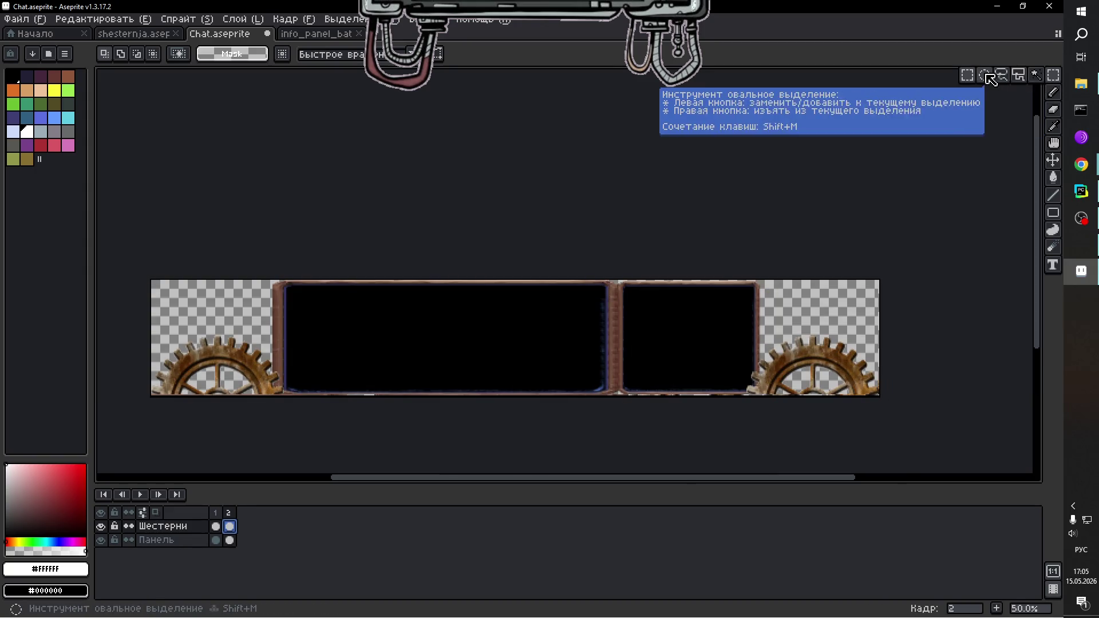
# Rotate the right corner gear about 13.8° in frame 2 and deselect it.
pyautogui.moveTo(724, 329); pyautogui.dragTo(937, 466)
pyautogui.moveTo(891, 326)
pyautogui.mouseDown()
pyautogui.moveTo(900, 334)
pyautogui.moveTo(882, 325)
pyautogui.mouseUp()
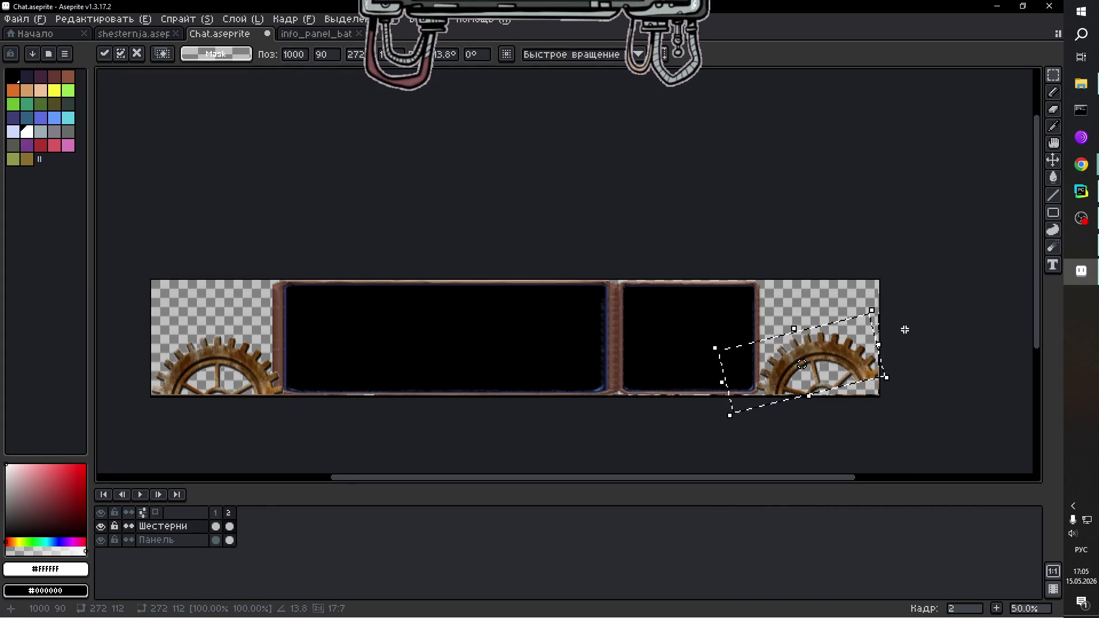
pyautogui.press('Return')
pyautogui.click(823, 307)
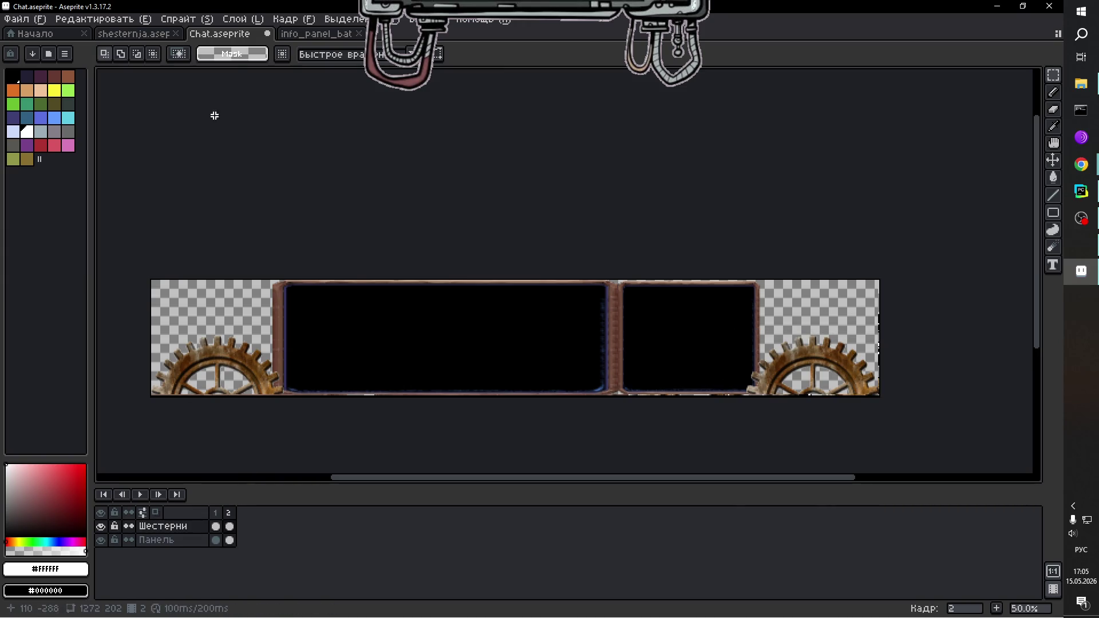
pyautogui.click(164, 36)
# Copy the whole gear image from the shesternja sprite.
pyautogui.scroll(-1, 556, 310)
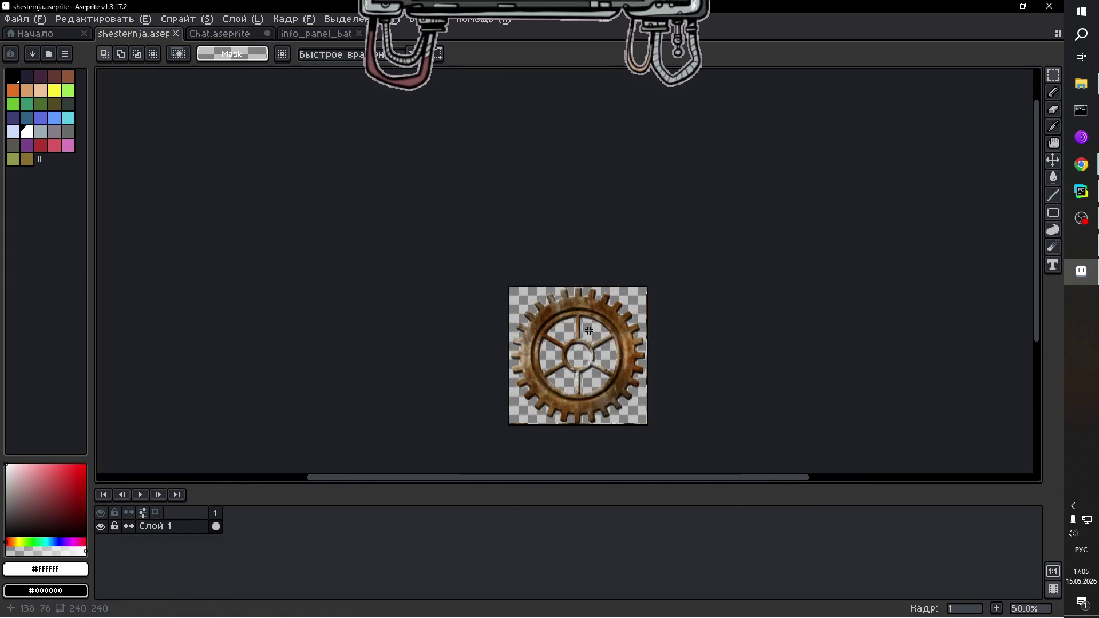
pyautogui.scroll(1, 612, 360)
pyautogui.scroll(-1, 611, 363)
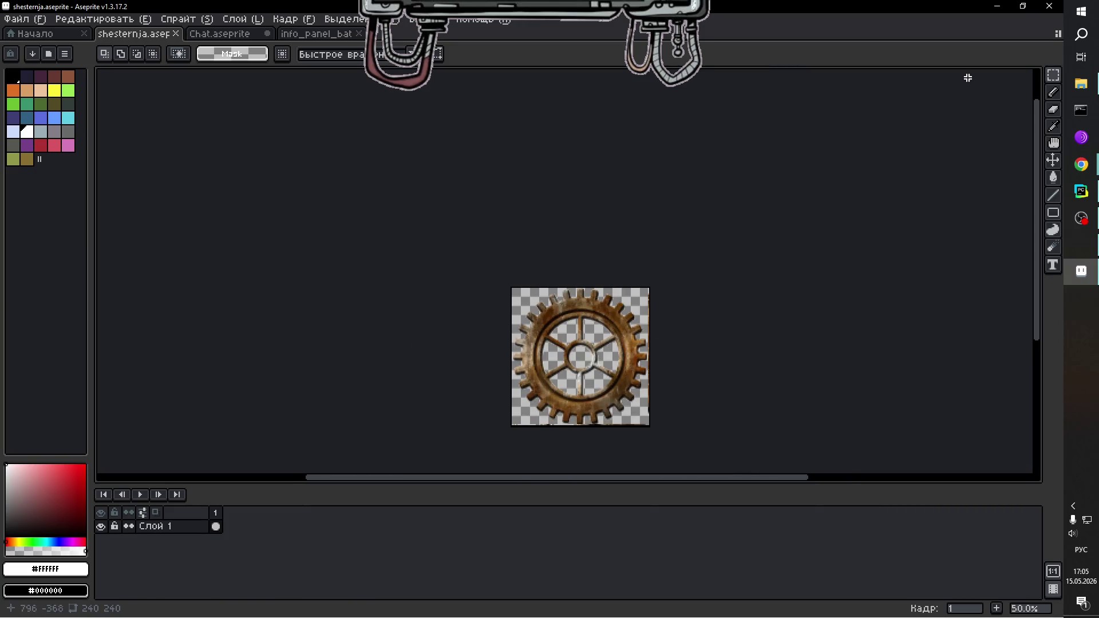
pyautogui.moveTo(1053, 75)
pyautogui.moveTo(502, 281); pyautogui.dragTo(689, 447)
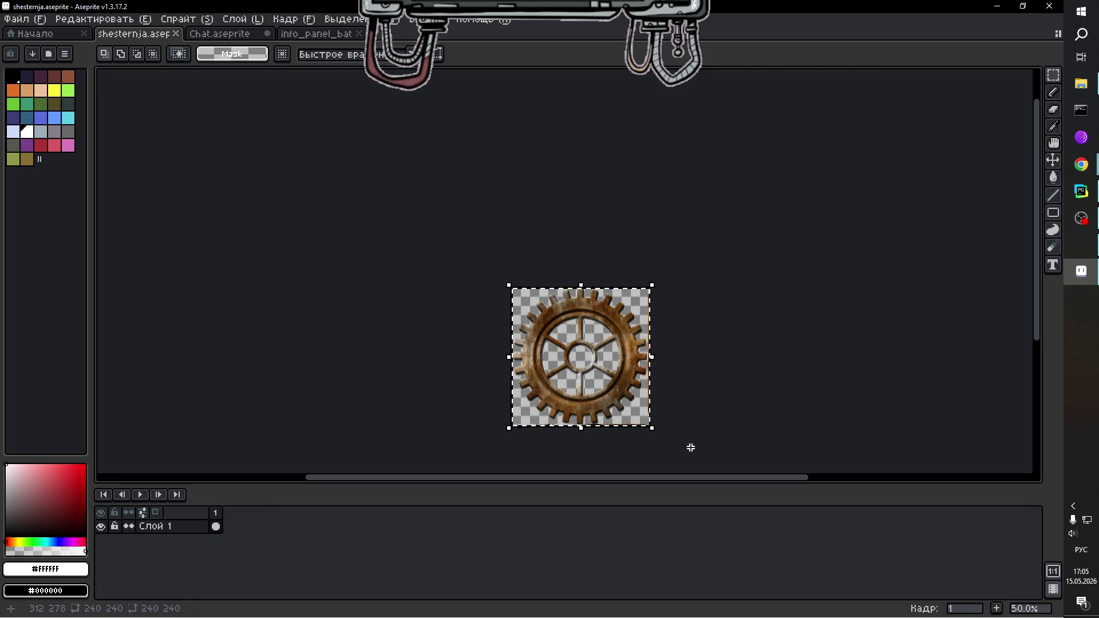
pyautogui.hotkey('ctrl', 'd')
pyautogui.click(231, 34)
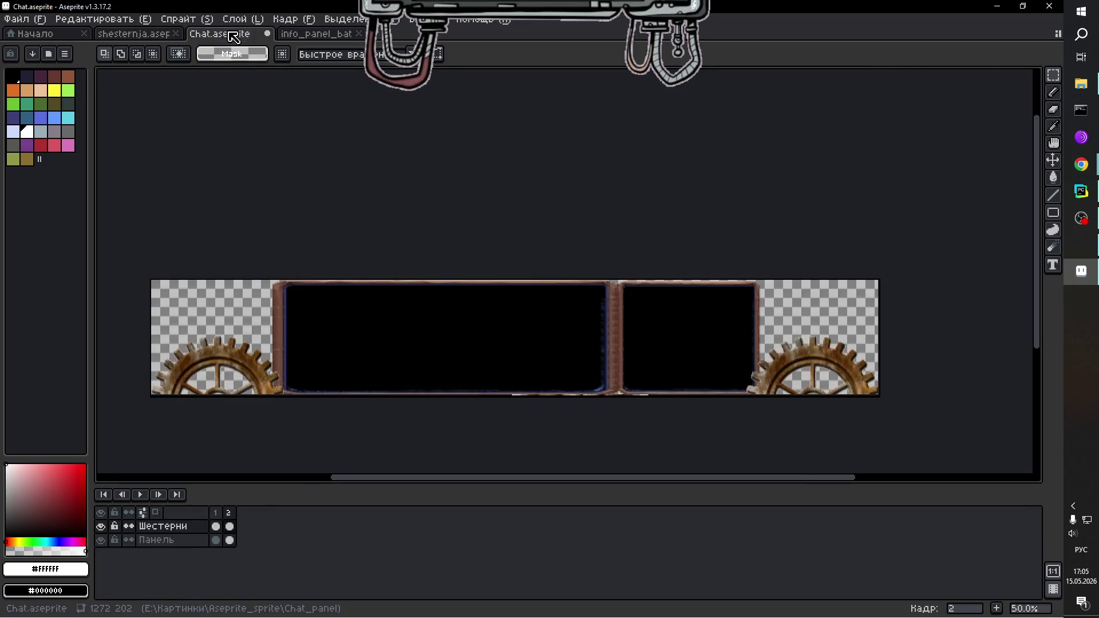
# Erase frame 2's rotated right gear on Шестерни and paste the clean gear into the corner.
pyautogui.scroll(1, 925, 409)
pyautogui.scroll(-1, 925, 410)
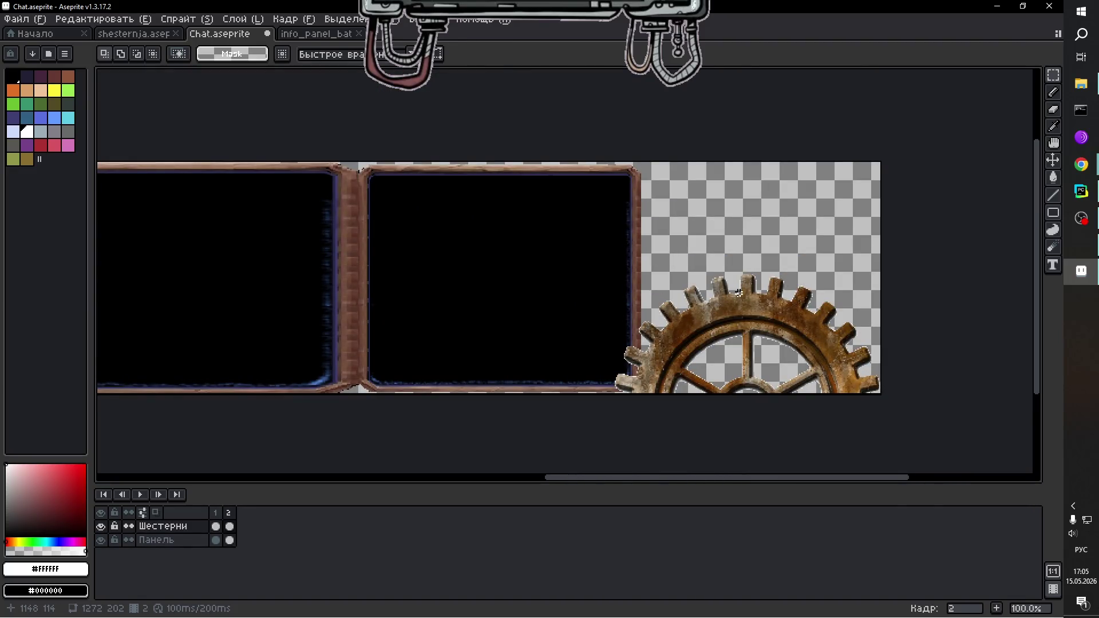
pyautogui.click(201, 526)
pyautogui.moveTo(583, 240)
pyautogui.mouseDown()
pyautogui.moveTo(775, 401)
pyautogui.moveTo(927, 407)
pyautogui.mouseUp()
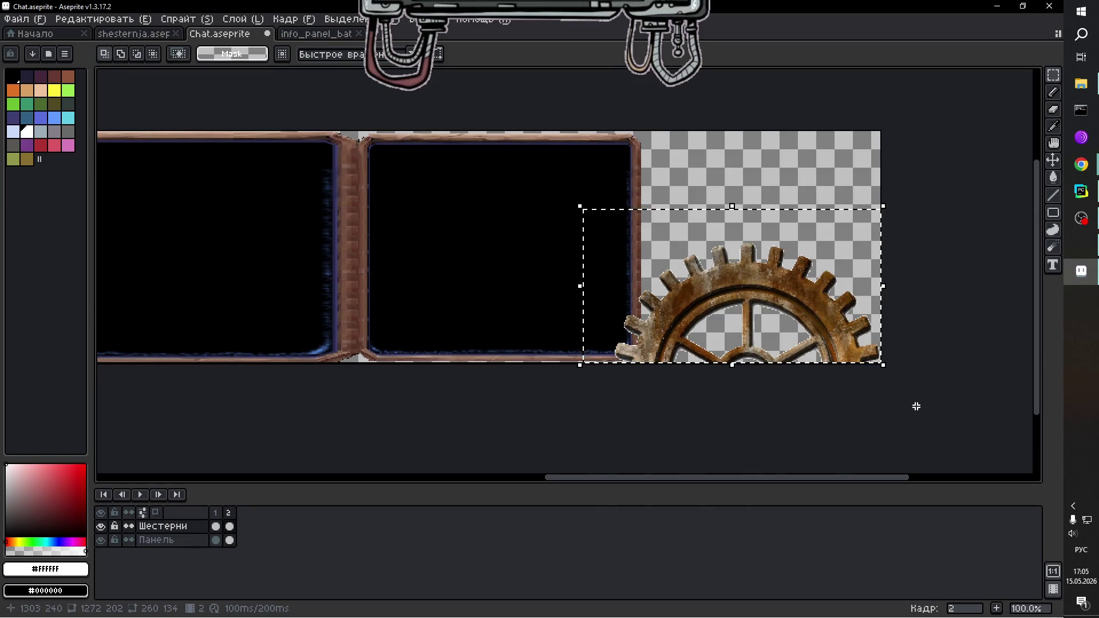
pyautogui.press('Delete')
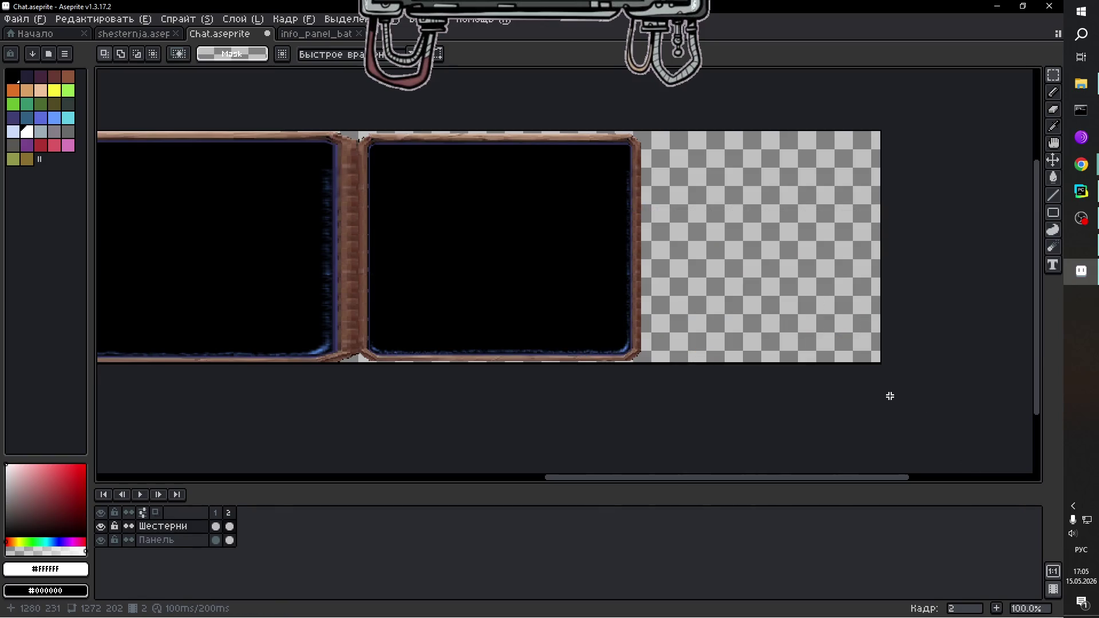
pyautogui.hotkey('ctrl', 'v')
pyautogui.moveTo(567, 226)
pyautogui.mouseDown()
pyautogui.moveTo(767, 285)
pyautogui.moveTo(754, 346)
pyautogui.moveTo(780, 383)
pyautogui.moveTo(778, 357)
pyautogui.moveTo(744, 337)
pyautogui.moveTo(754, 355)
pyautogui.moveTo(754, 337)
pyautogui.moveTo(753, 363)
pyautogui.moveTo(748, 356)
pyautogui.moveTo(753, 321)
pyautogui.moveTo(754, 336)
pyautogui.mouseUp()
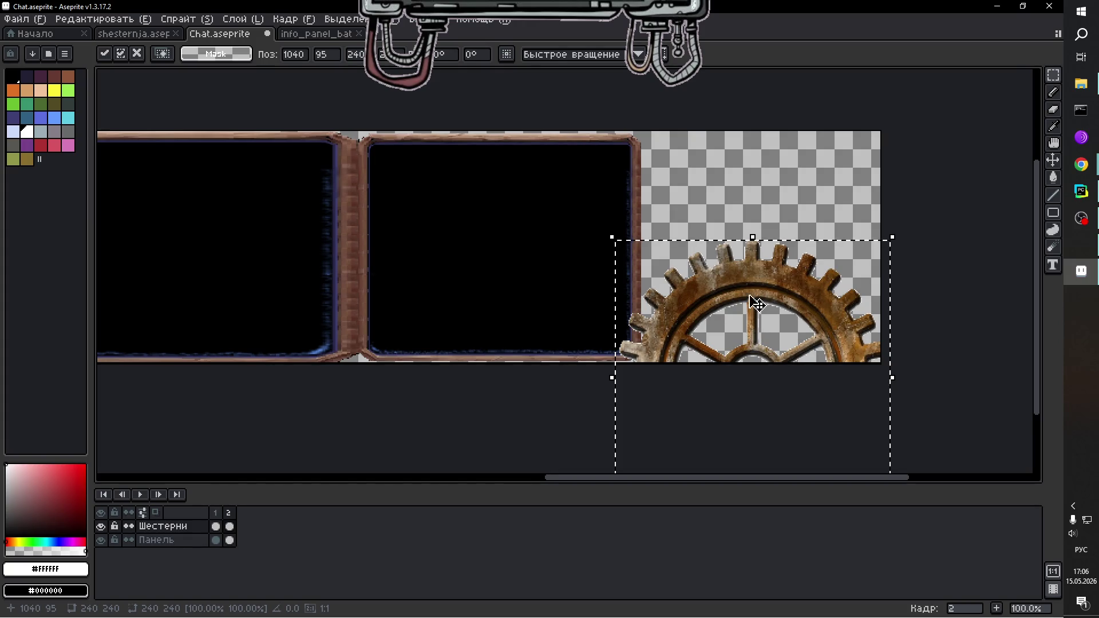
# Rotate the pasted right gear about 6.5° and apply it.
pyautogui.moveTo(638, 482)
pyautogui.mouseDown()
pyautogui.moveTo(388, 478)
pyautogui.moveTo(638, 481)
pyautogui.mouseUp()
pyautogui.moveTo(761, 319); pyautogui.dragTo(755, 321)
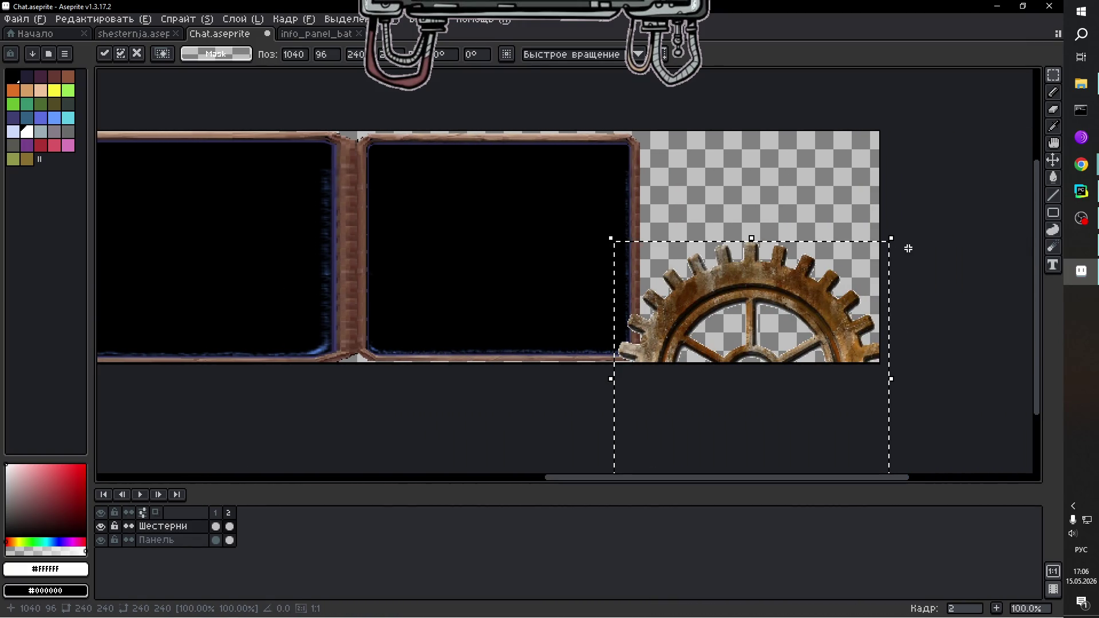
pyautogui.moveTo(908, 243); pyautogui.dragTo(885, 235)
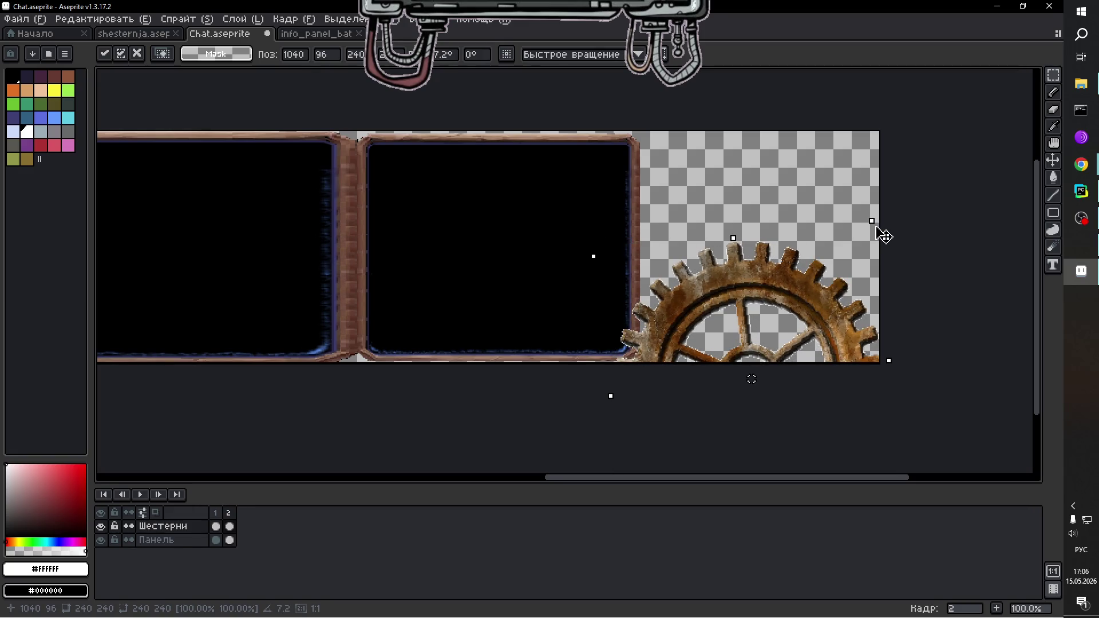
pyautogui.moveTo(885, 235); pyautogui.dragTo(888, 235)
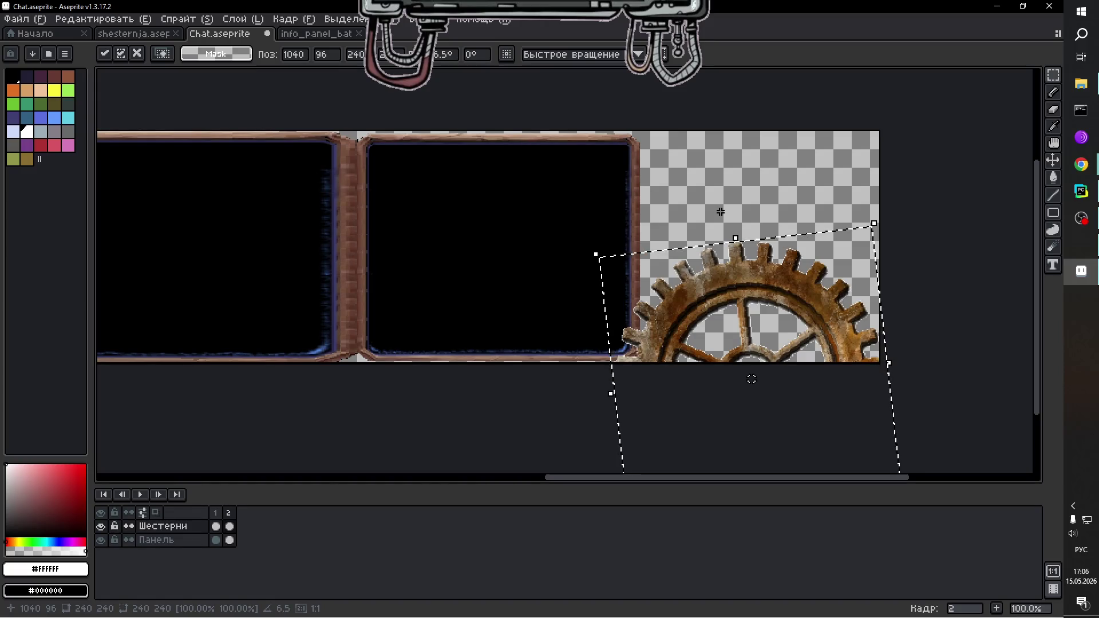
pyautogui.hotkey('ctrl', 'd')
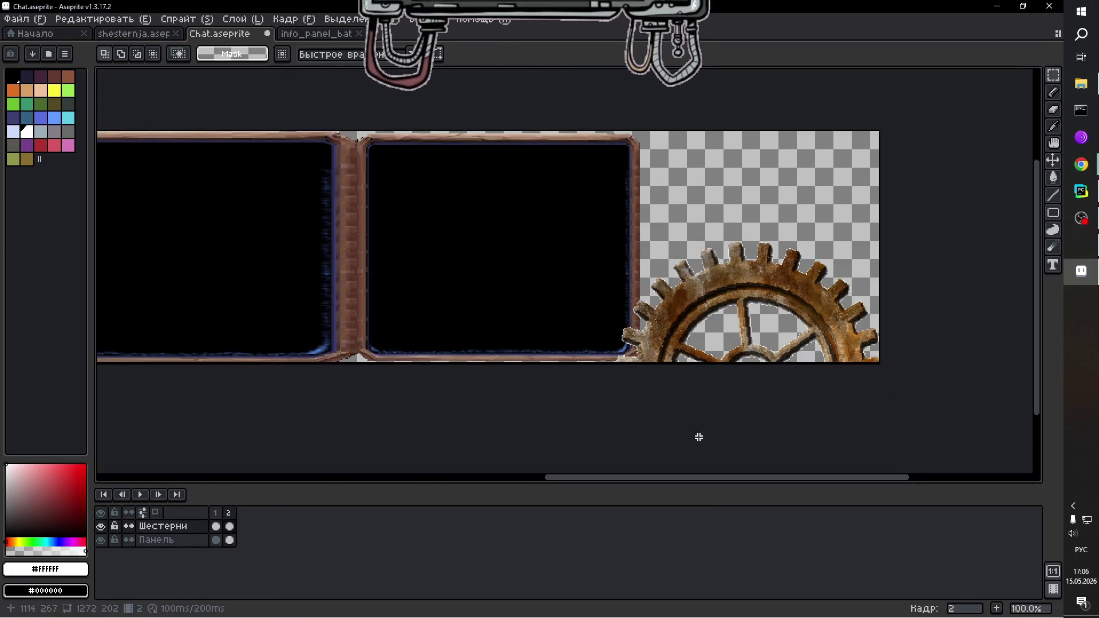
pyautogui.moveTo(712, 477)
pyautogui.mouseDown()
pyautogui.moveTo(440, 474)
pyautogui.moveTo(385, 462)
pyautogui.mouseUp()
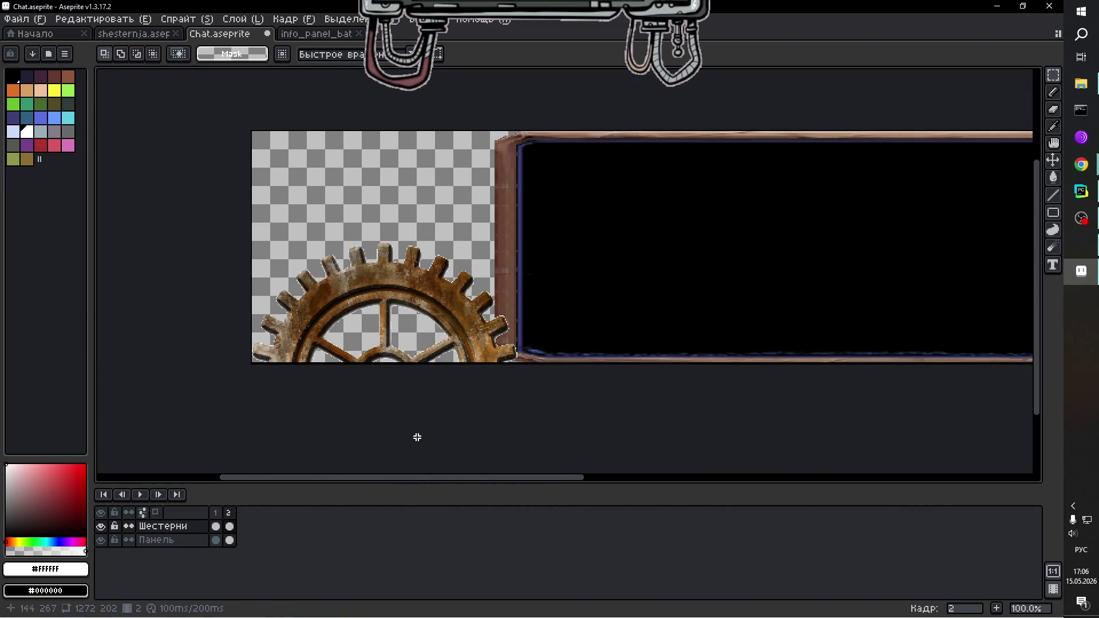
# Erase the old left corner gear in frame 2.
pyautogui.hotkey('ctrl', 'v')
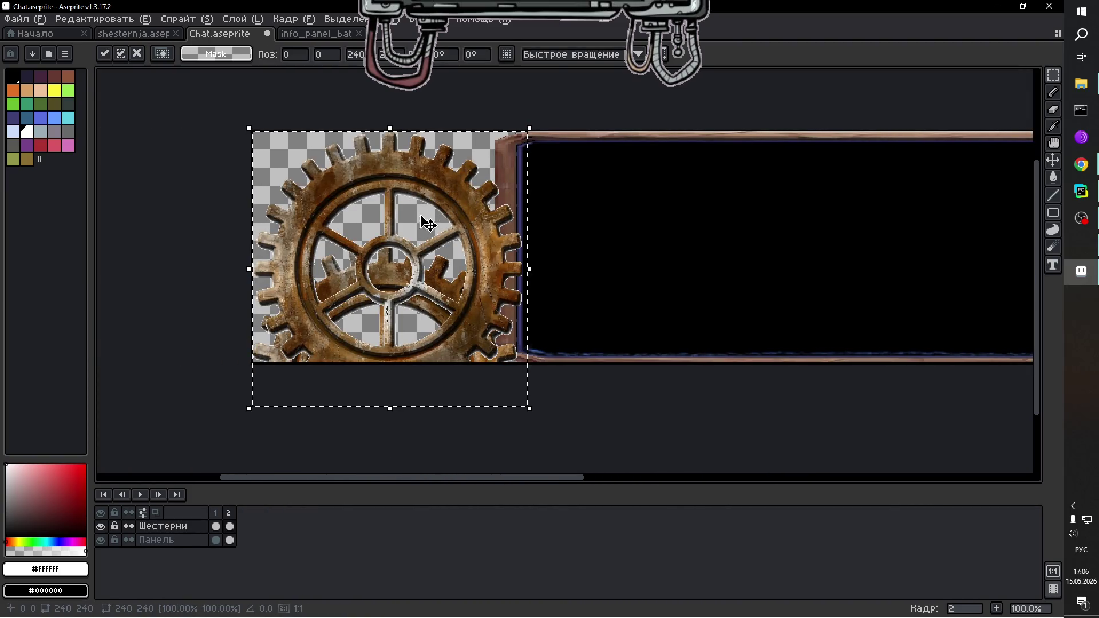
pyautogui.moveTo(304, 139); pyautogui.dragTo(304, 251)
pyautogui.hotkey('ctrl', 'd')
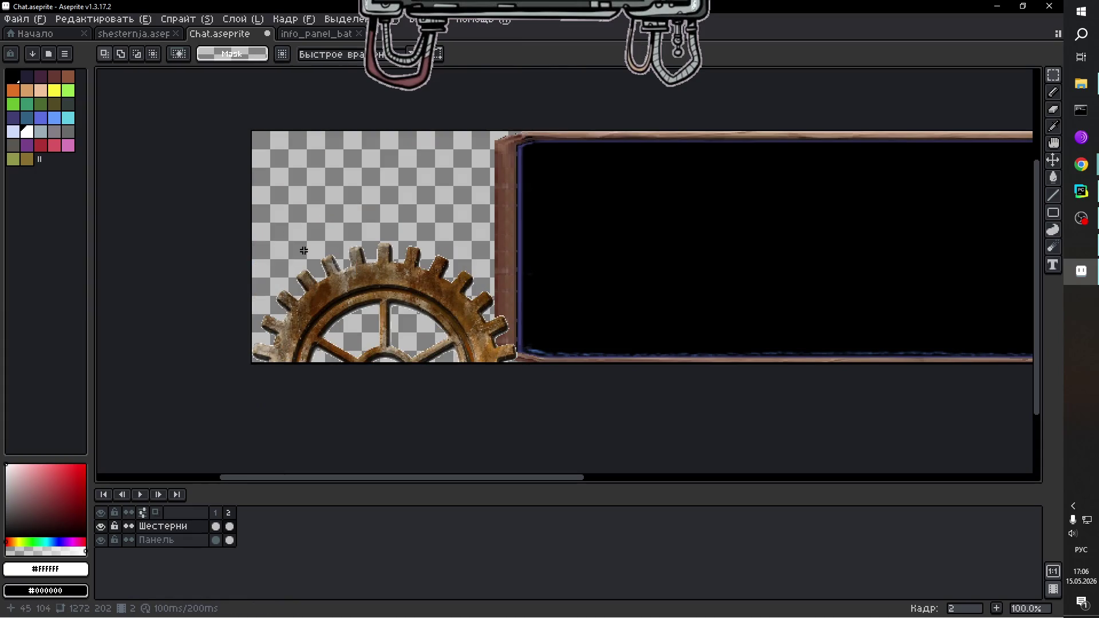
pyautogui.moveTo(589, 221)
pyautogui.mouseDown()
pyautogui.moveTo(130, 441)
pyautogui.moveTo(175, 427)
pyautogui.mouseUp()
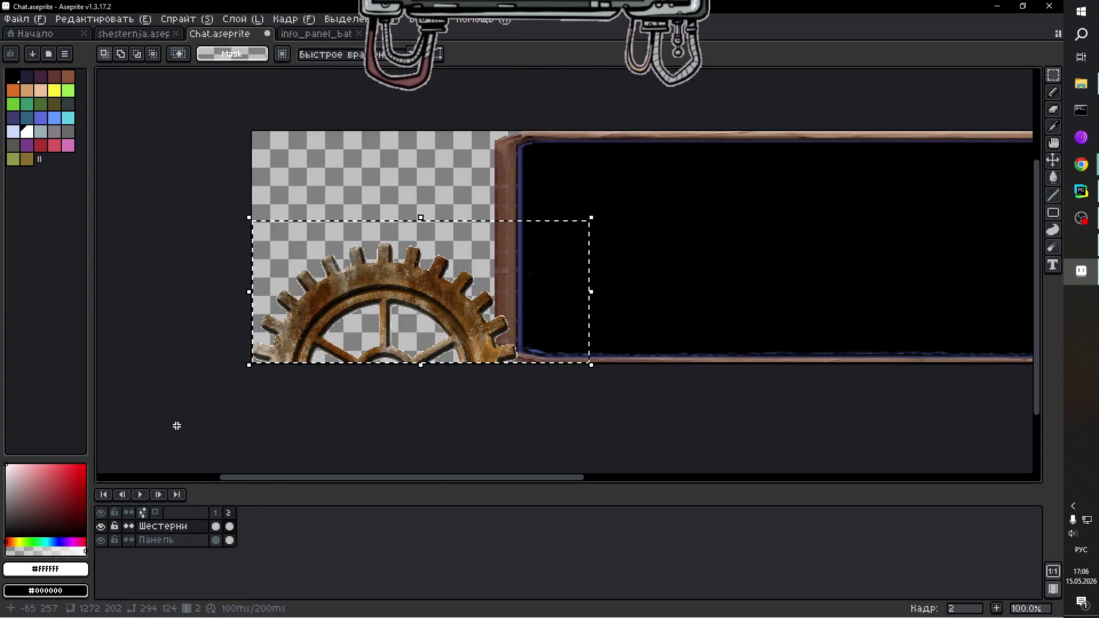
pyautogui.press('Delete')
# Paste a fresh gear into the left corner, rotated about -7.6°, and apply it.
pyautogui.hotkey('ctrl', 'v')
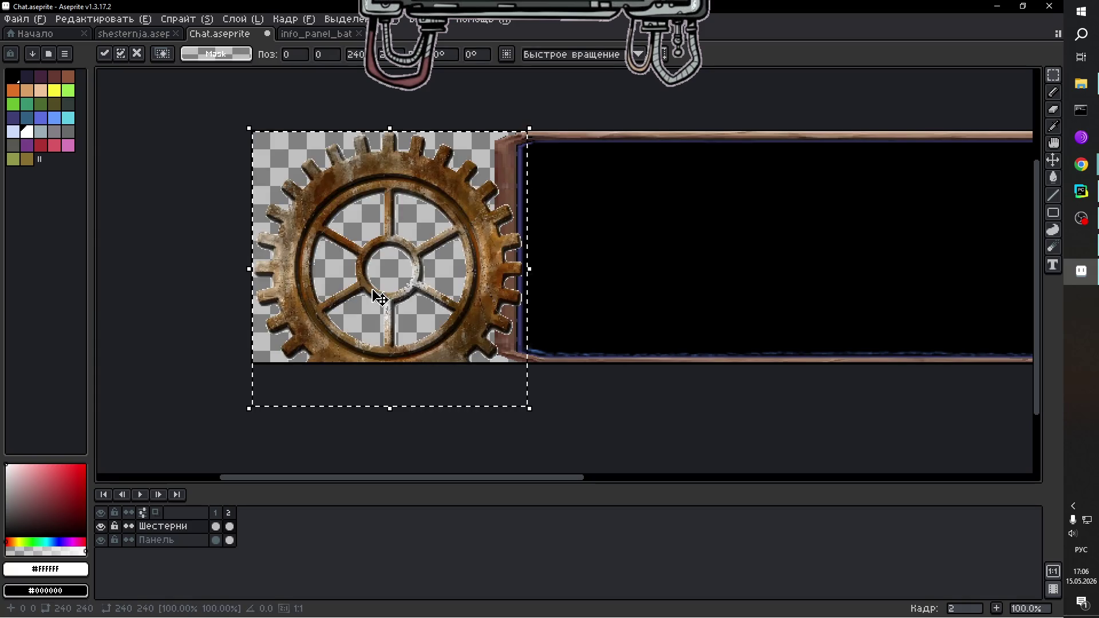
pyautogui.moveTo(388, 245); pyautogui.dragTo(386, 365)
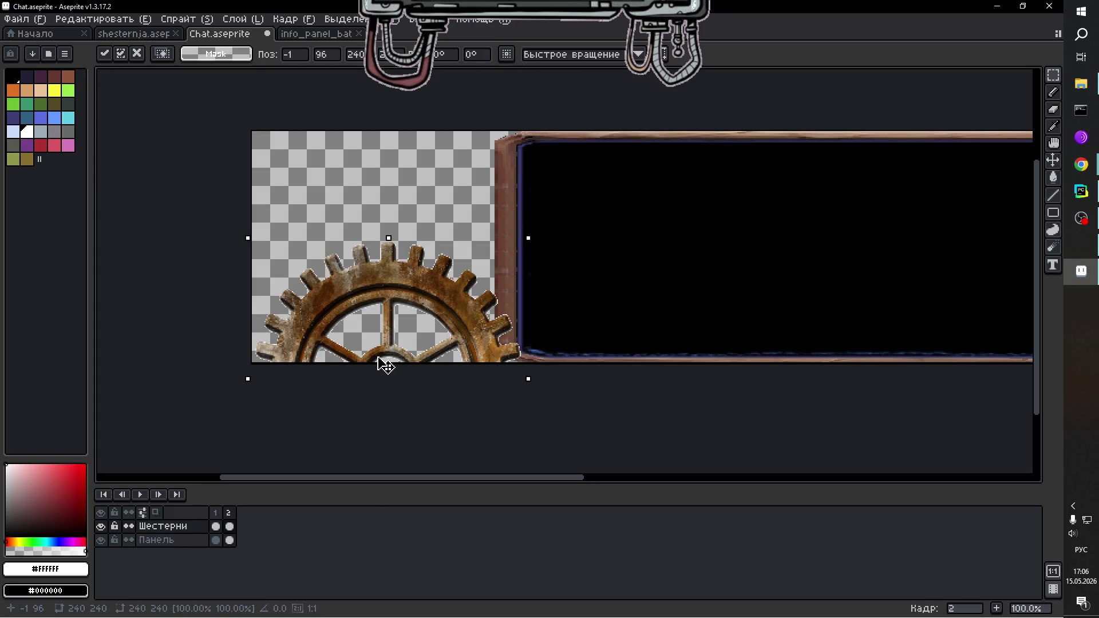
pyautogui.moveTo(378, 358); pyautogui.dragTo(379, 358)
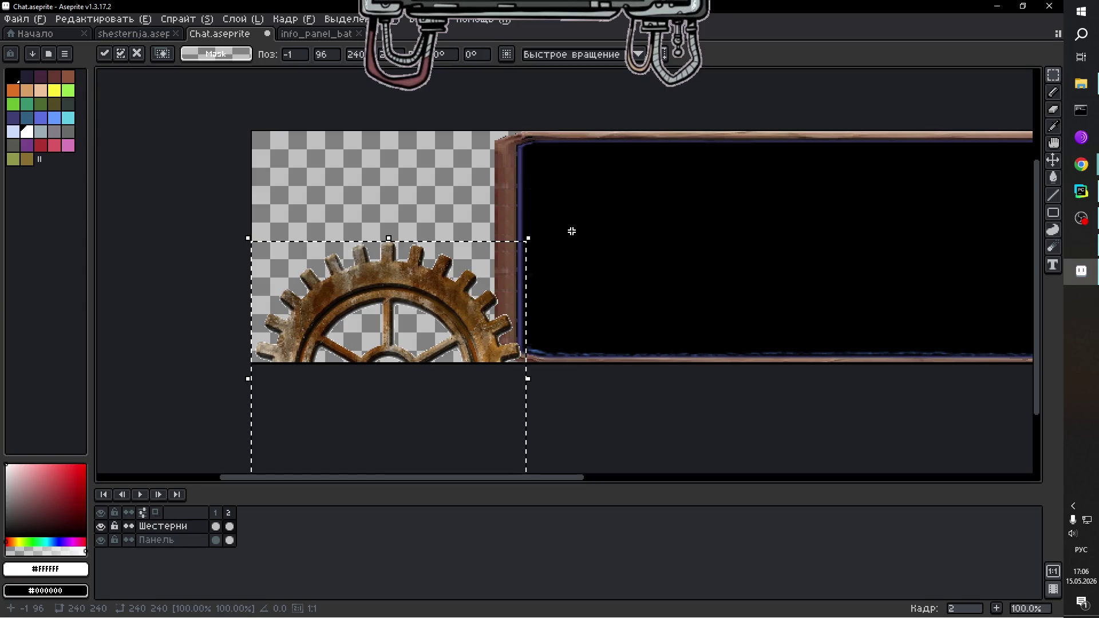
pyautogui.moveTo(535, 233)
pyautogui.mouseDown()
pyautogui.moveTo(565, 256)
pyautogui.moveTo(559, 243)
pyautogui.mouseUp()
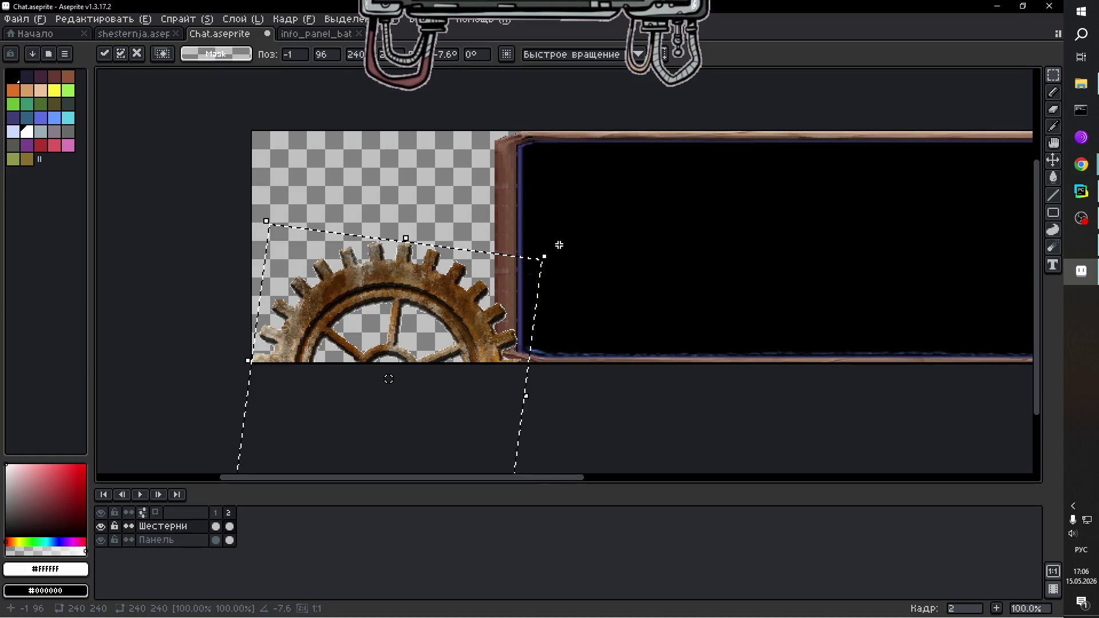
pyautogui.click(460, 196)
pyautogui.scroll(-1, 641, 280)
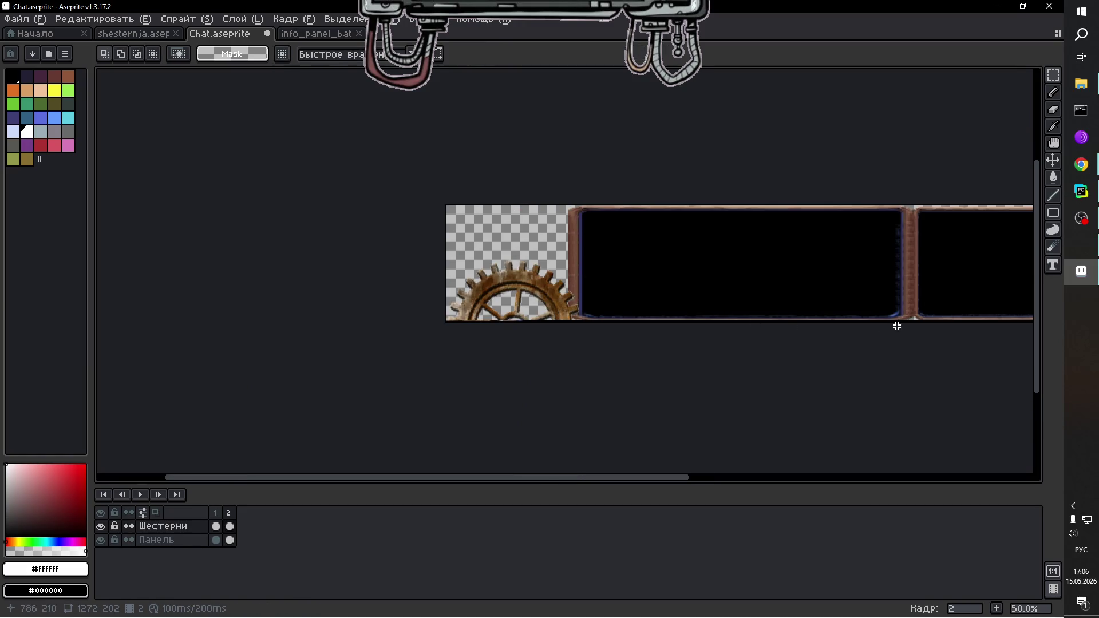
pyautogui.moveTo(895, 322); pyautogui.dragTo(807, 324)
pyautogui.moveTo(710, 482); pyautogui.dragTo(790, 481)
pyautogui.click(228, 513)
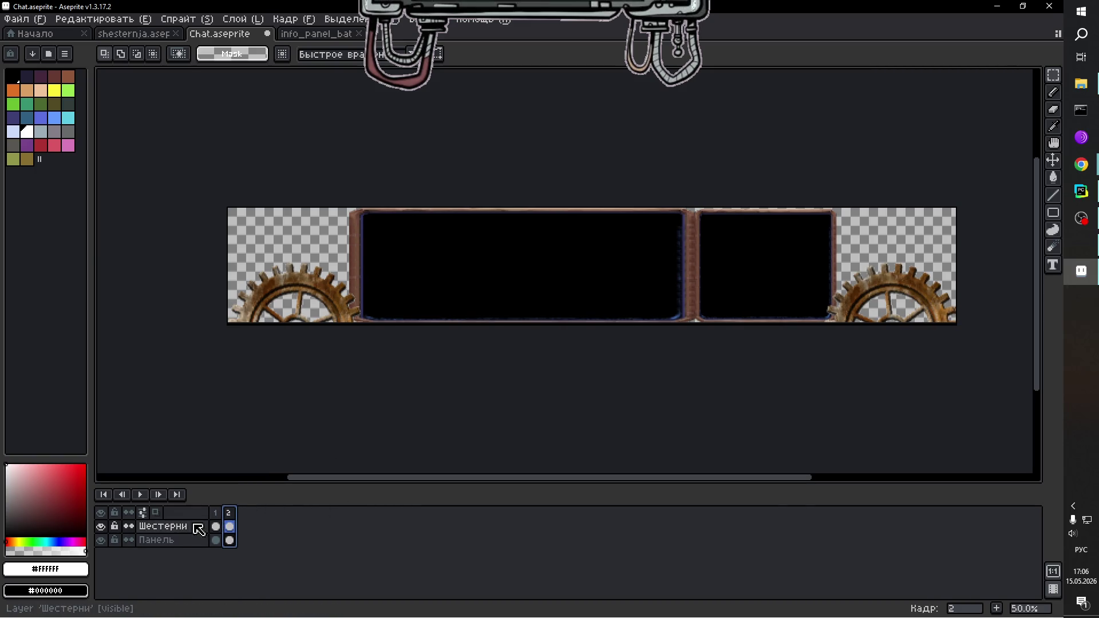
# Lower the central panel section 8 pixels on frame 2 of the Панель layer.
pyautogui.click(229, 540)
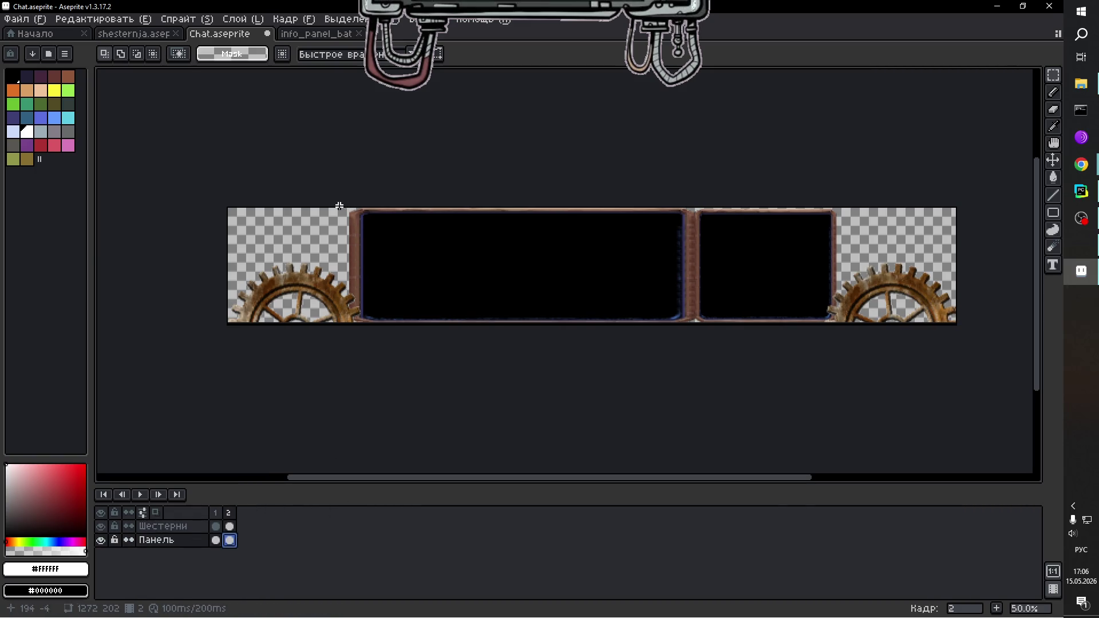
pyautogui.moveTo(337, 206)
pyautogui.mouseDown()
pyautogui.moveTo(410, 246)
pyautogui.moveTo(797, 356)
pyautogui.moveTo(870, 363)
pyautogui.mouseUp()
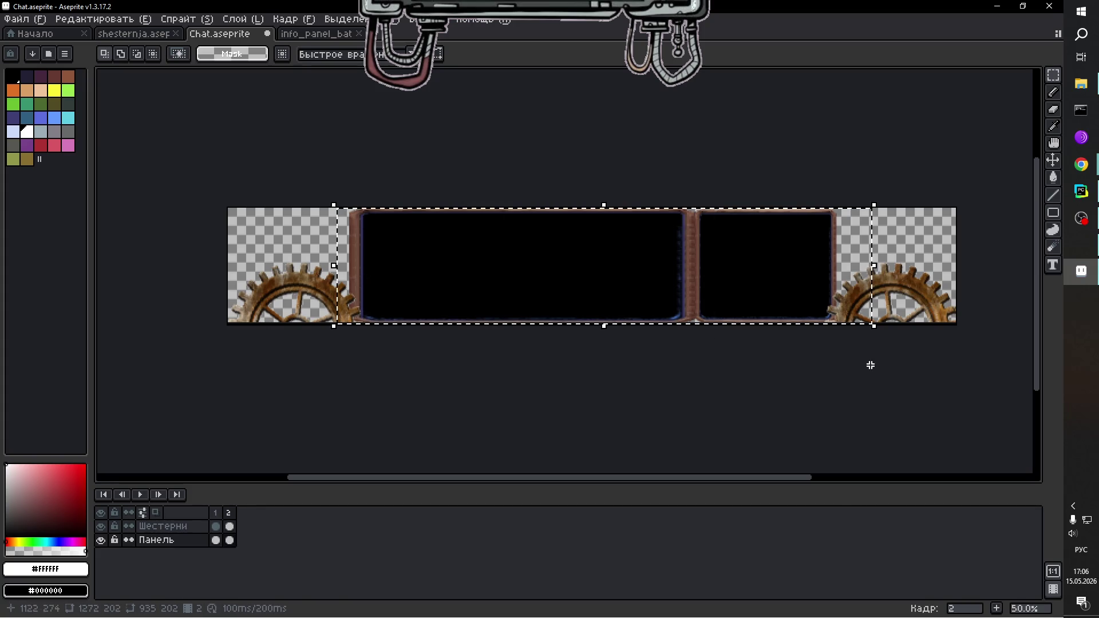
pyautogui.click(599, 262)
pyautogui.moveTo(599, 262); pyautogui.dragTo(599, 269)
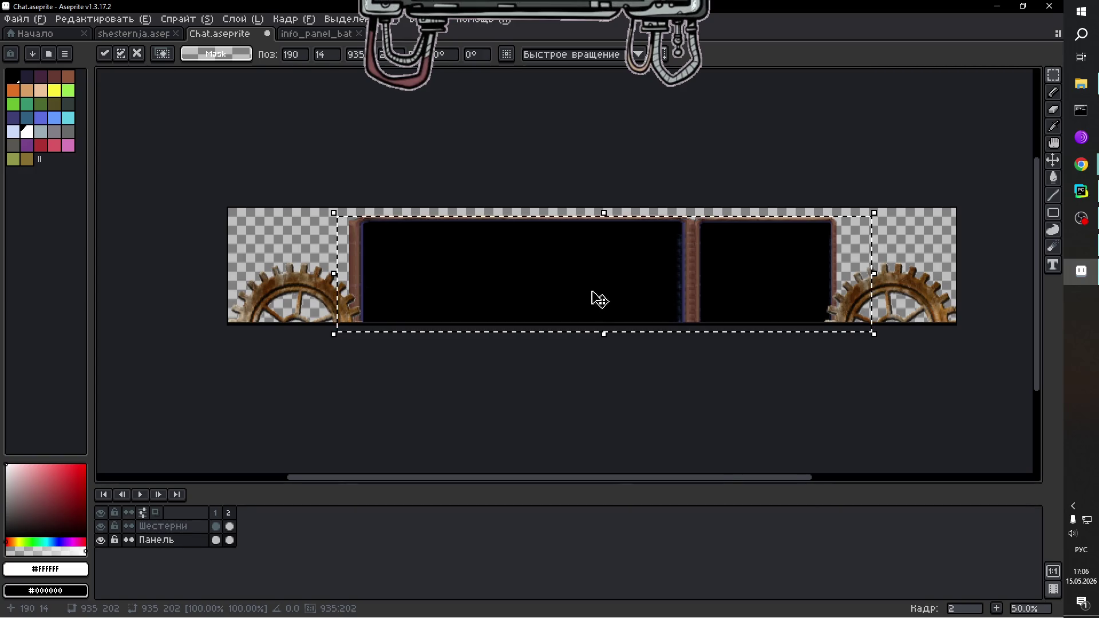
pyautogui.click(137, 494)
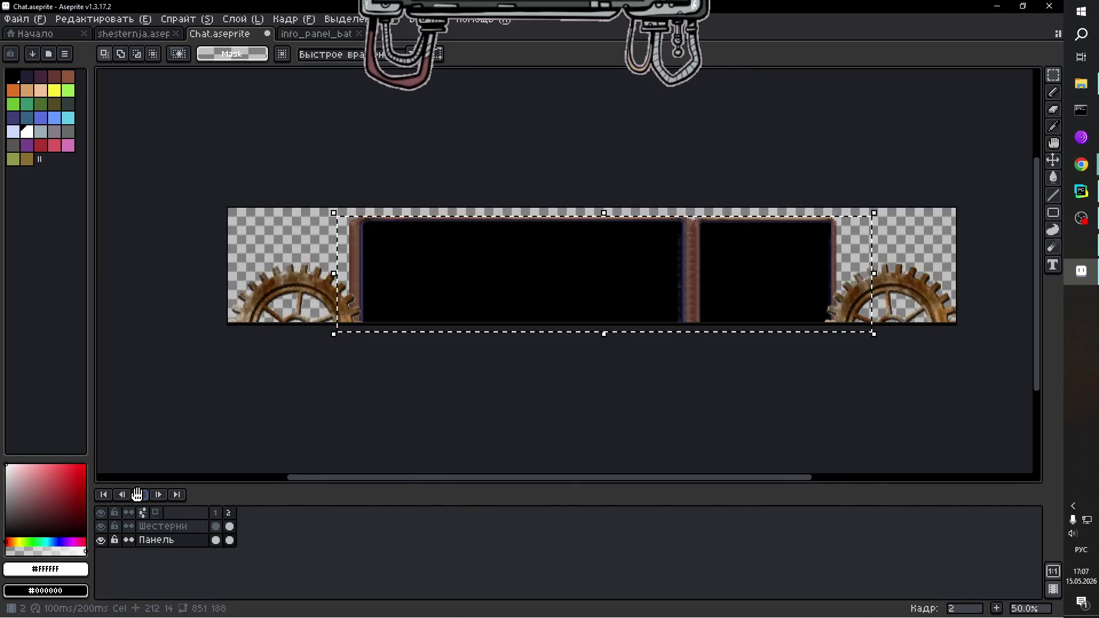
# Stop the preview, deselect on frame 2, and add a third frame.
pyautogui.click(138, 494)
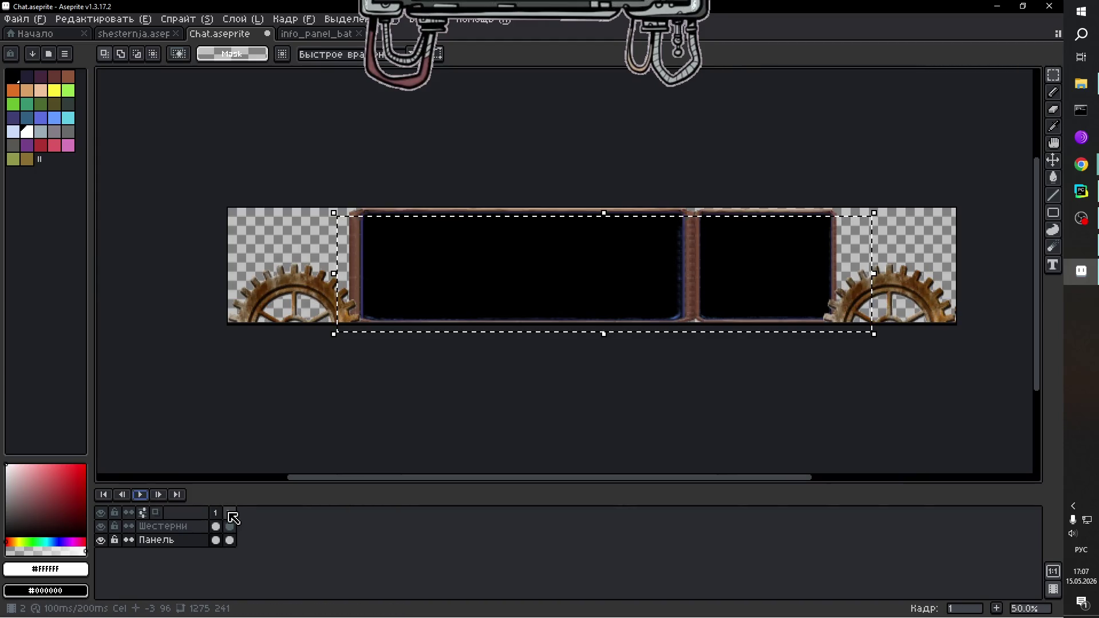
pyautogui.click(230, 514)
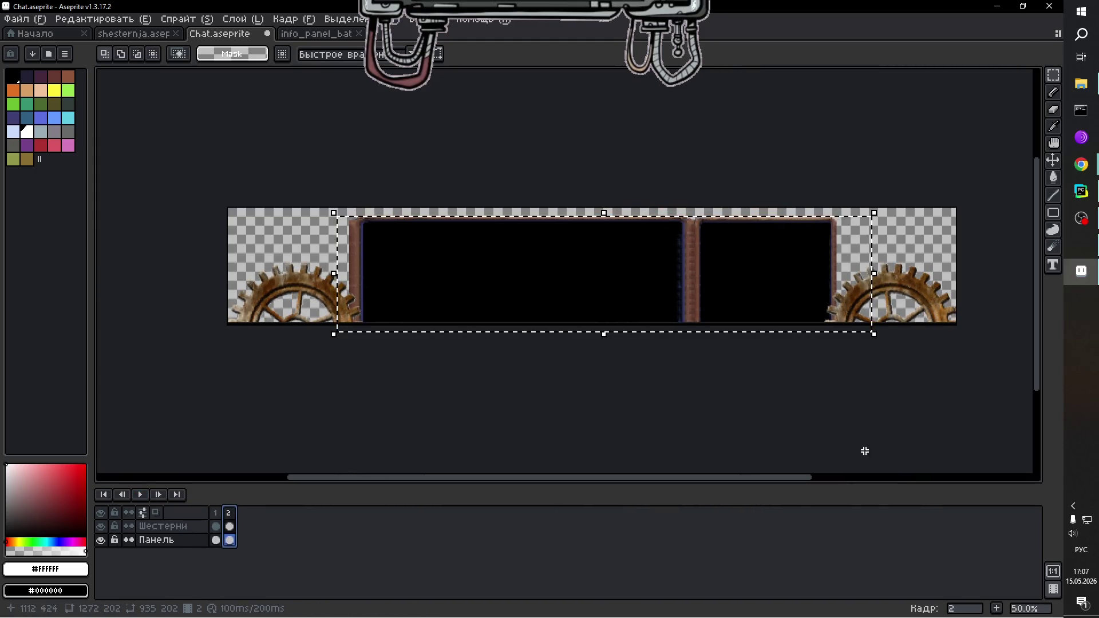
pyautogui.click(923, 239)
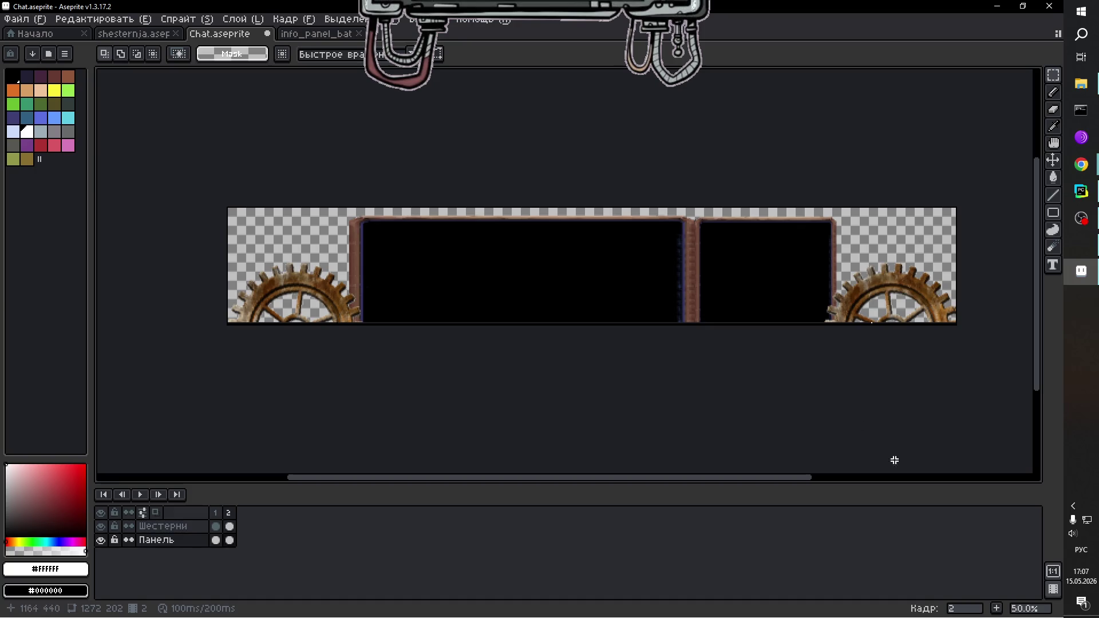
pyautogui.click(998, 609)
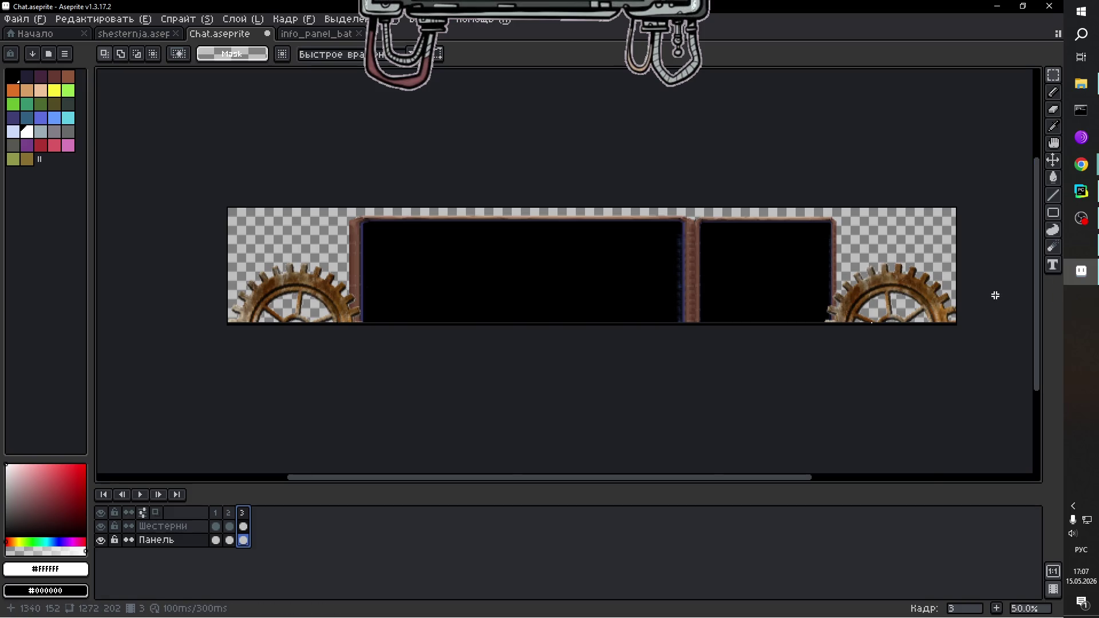
# Compare frame 3's gears with frame 2 and undo a stray paste.
pyautogui.scroll(2, 995, 299)
pyautogui.scroll(-1, 995, 299)
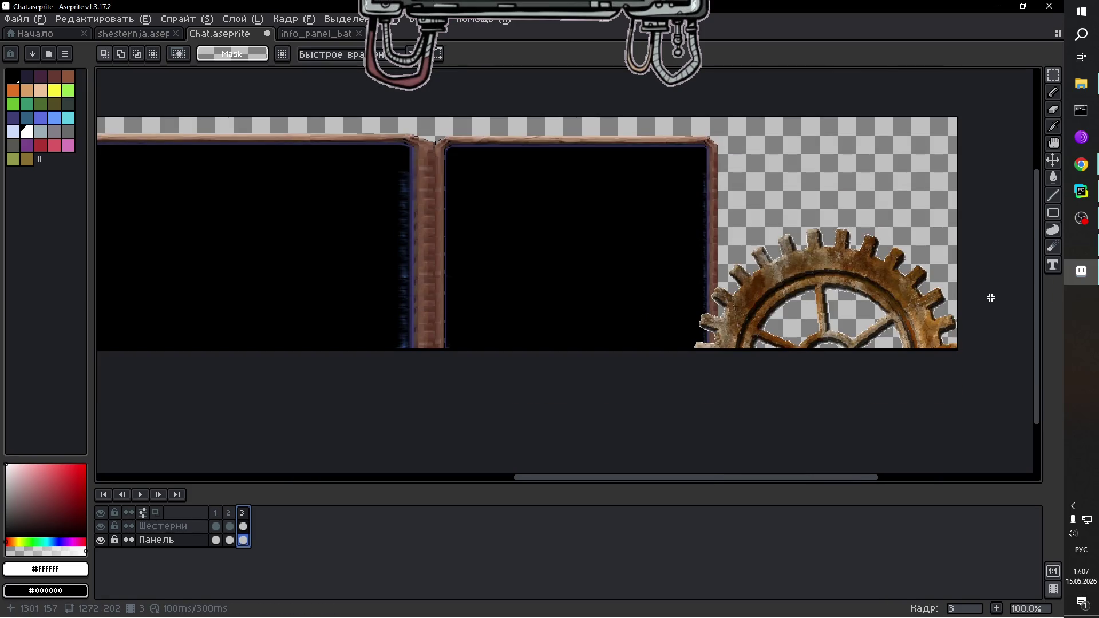
pyautogui.scroll(1, 990, 298)
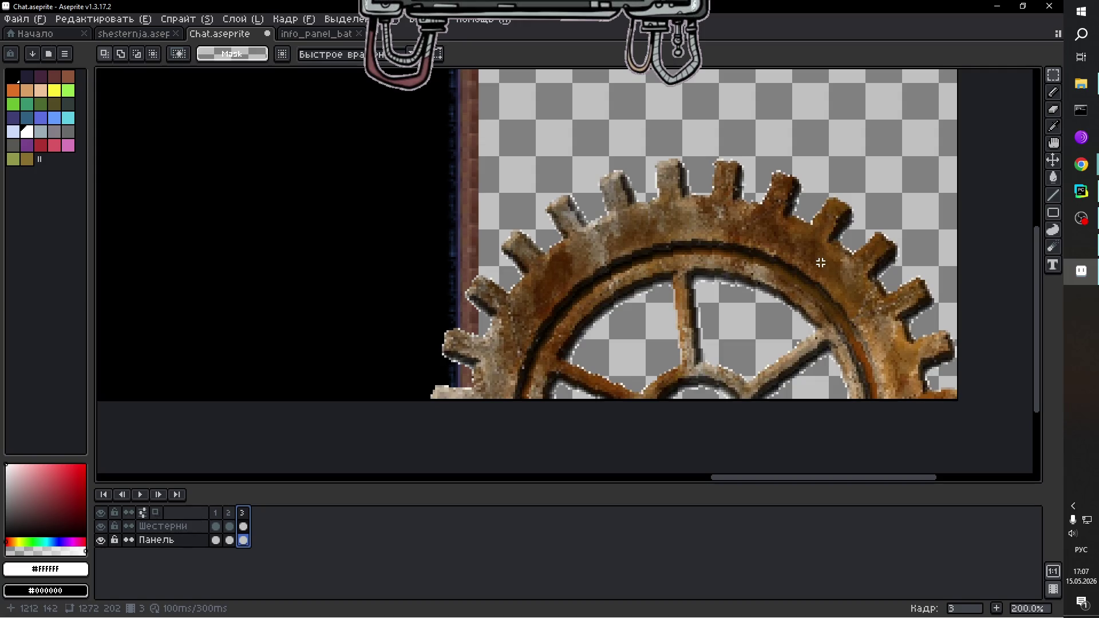
pyautogui.scroll(-1, 820, 263)
pyautogui.scroll(1, 828, 254)
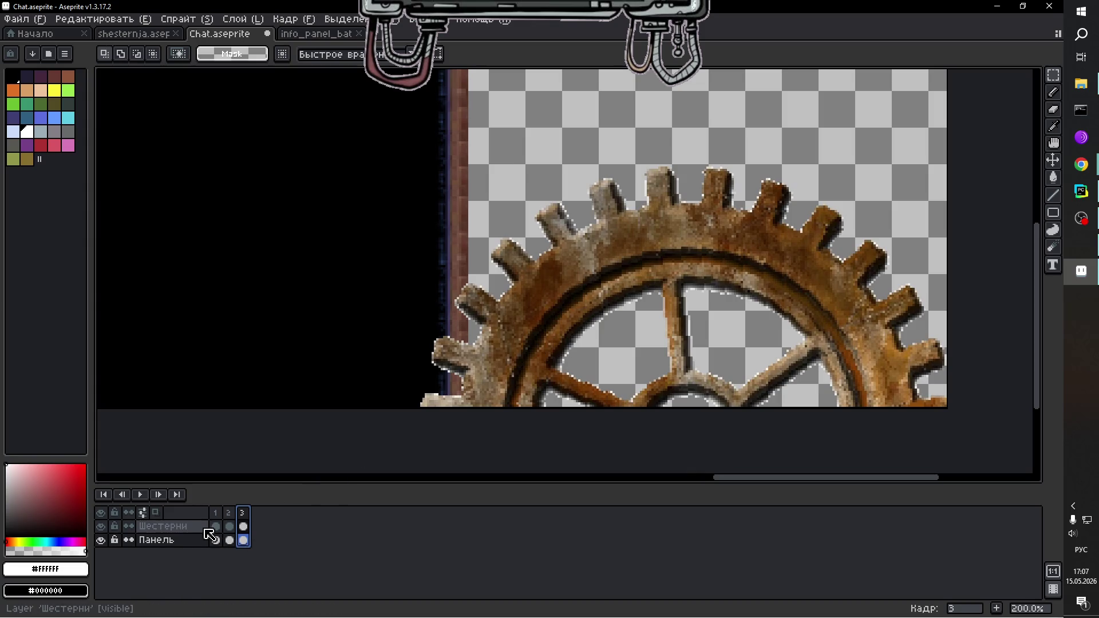
pyautogui.click(716, 158)
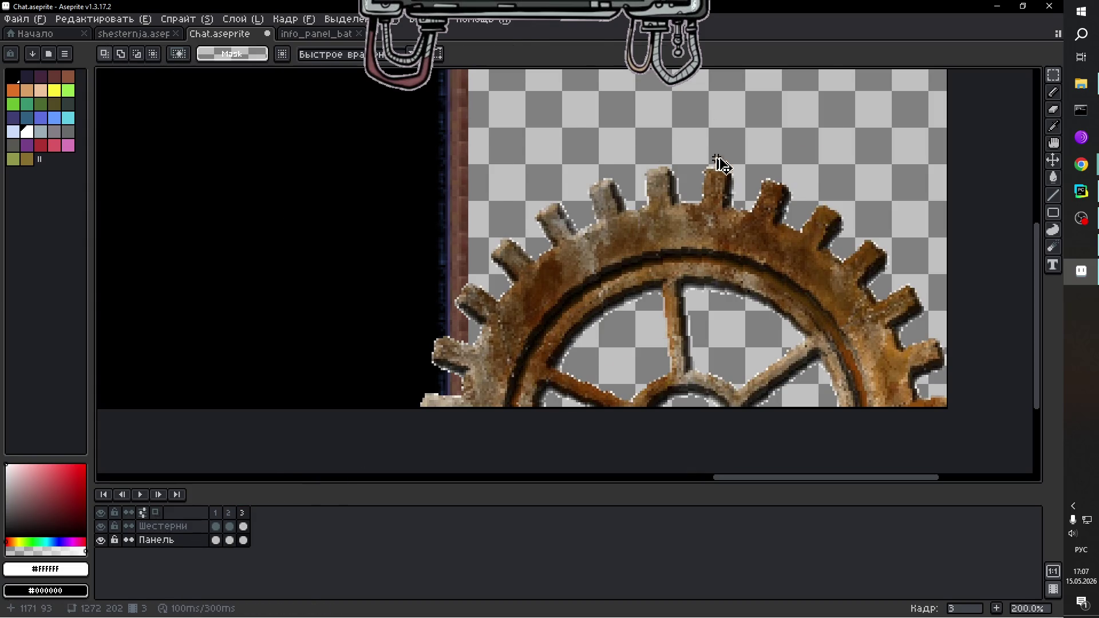
pyautogui.press('Left')
pyautogui.press('Right')
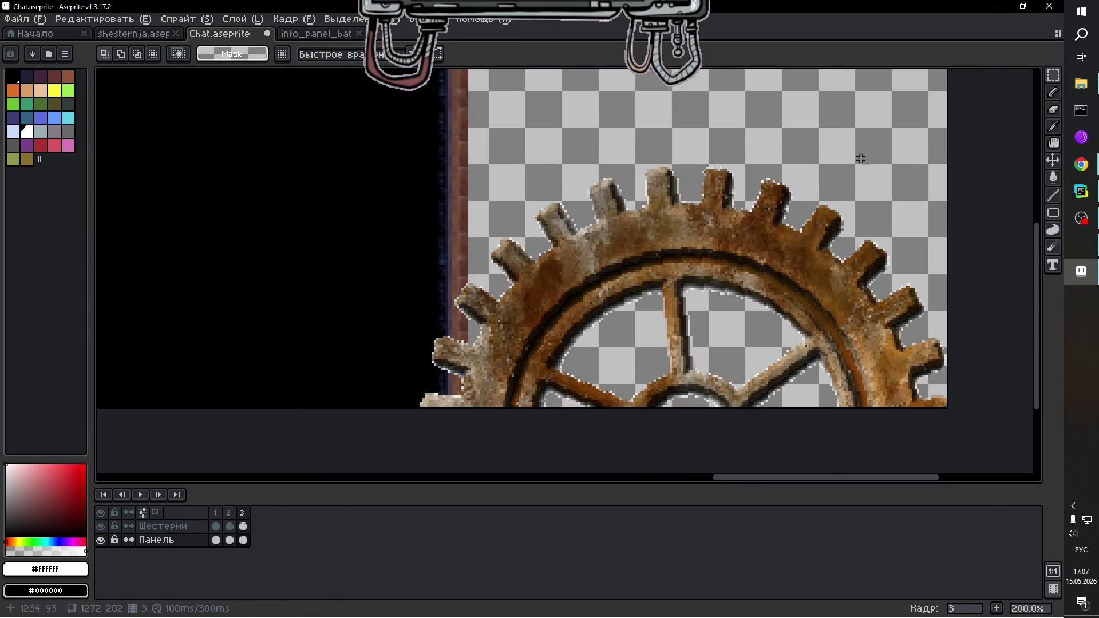
pyautogui.hotkey('ctrl', 'v')
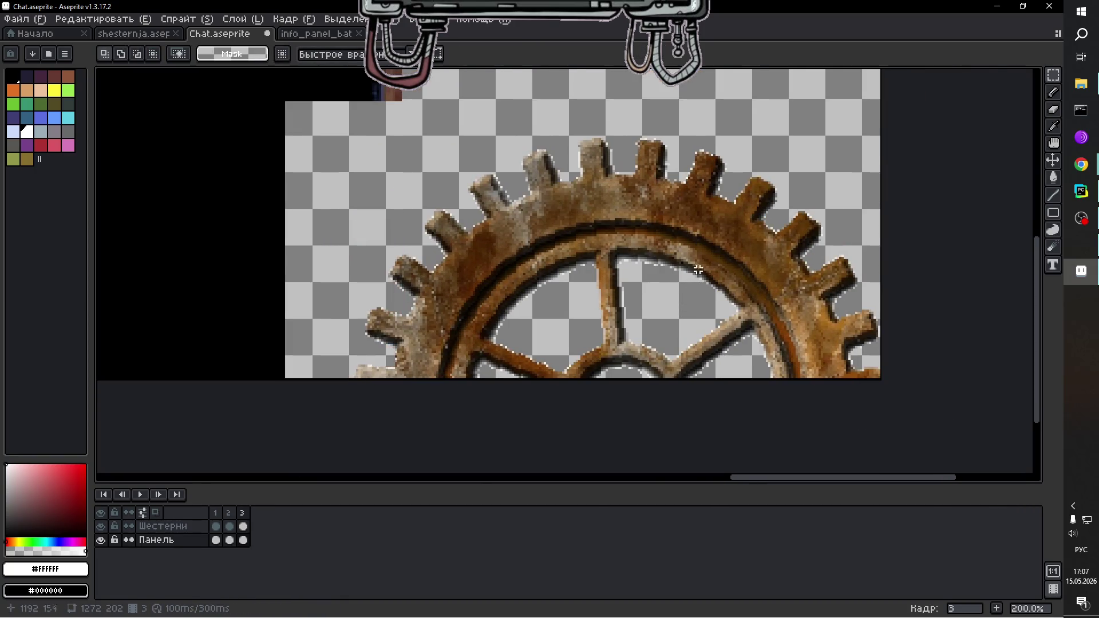
pyautogui.hotkey('ctrl', 'z')
# Re-paste frame 3's right gear into its corner on Шестерни, rotated about 15.5°.
pyautogui.click(187, 525)
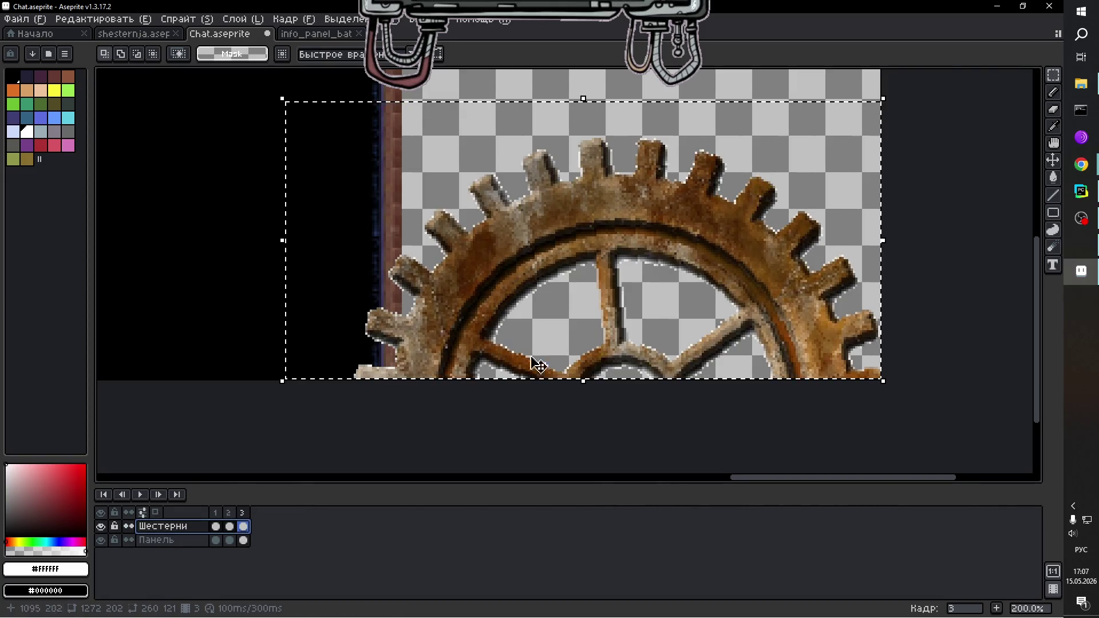
pyautogui.press('Delete')
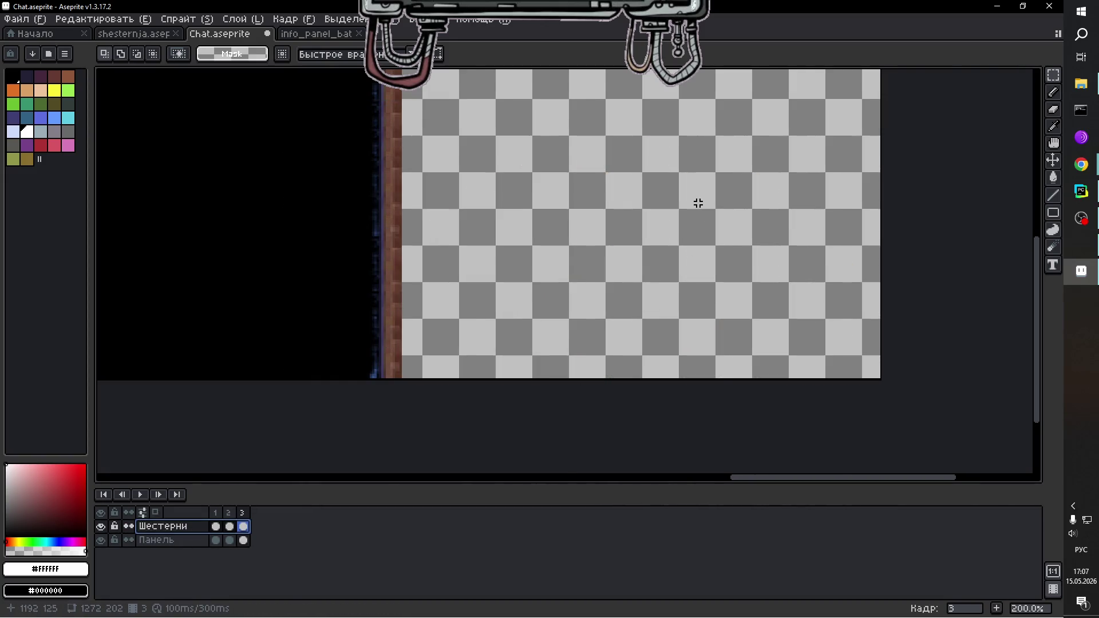
pyautogui.hotkey('ctrl', 'v')
pyautogui.moveTo(589, 179)
pyautogui.mouseDown()
pyautogui.moveTo(641, 200)
pyautogui.moveTo(650, 436)
pyautogui.mouseUp()
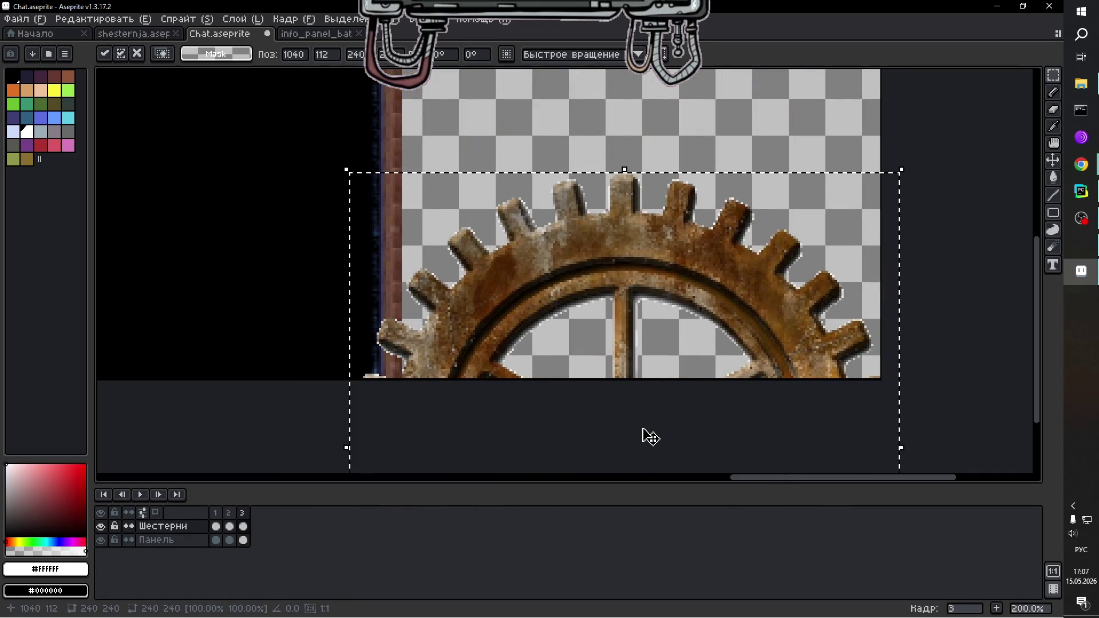
pyautogui.moveTo(630, 344); pyautogui.dragTo(630, 342)
pyautogui.moveTo(631, 316); pyautogui.dragTo(636, 280)
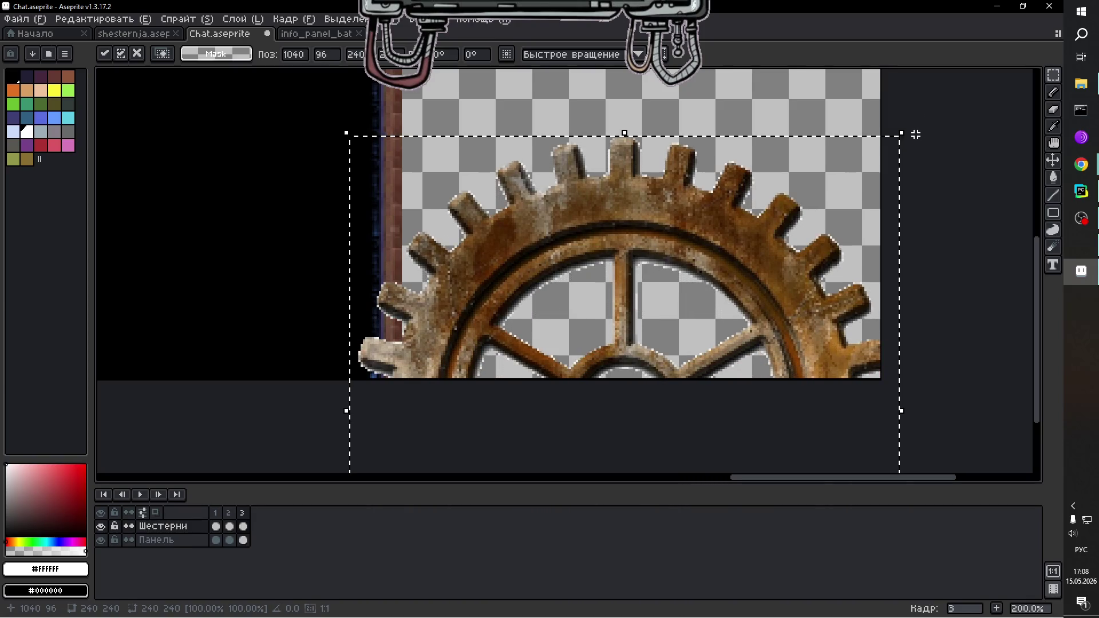
pyautogui.moveTo(912, 133); pyautogui.dragTo(818, 114)
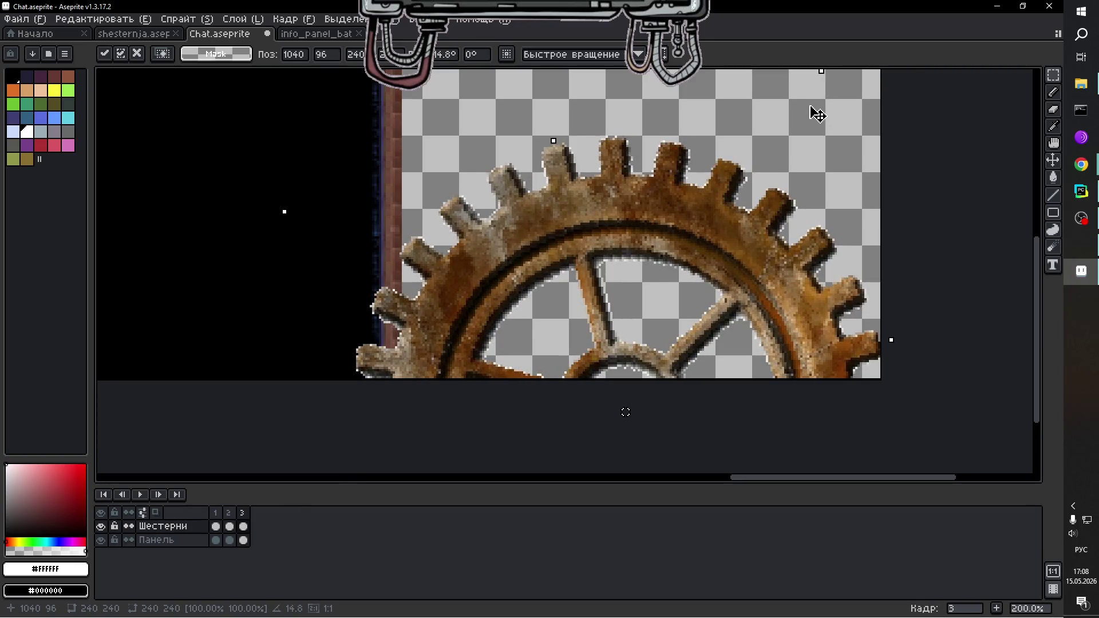
pyautogui.moveTo(817, 114); pyautogui.dragTo(812, 110)
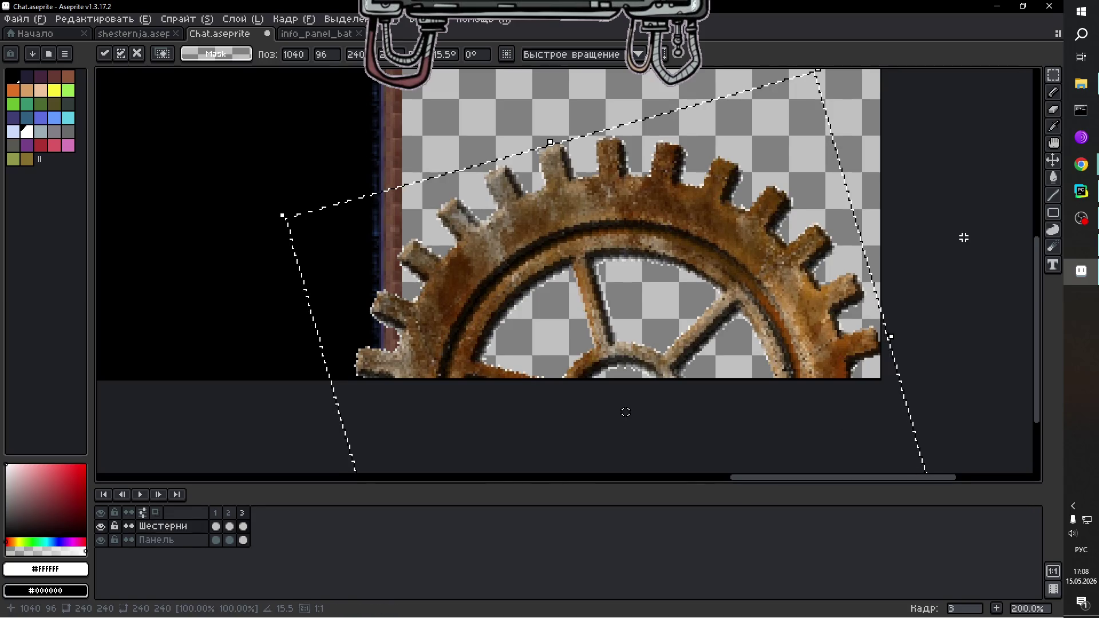
pyautogui.click(965, 237)
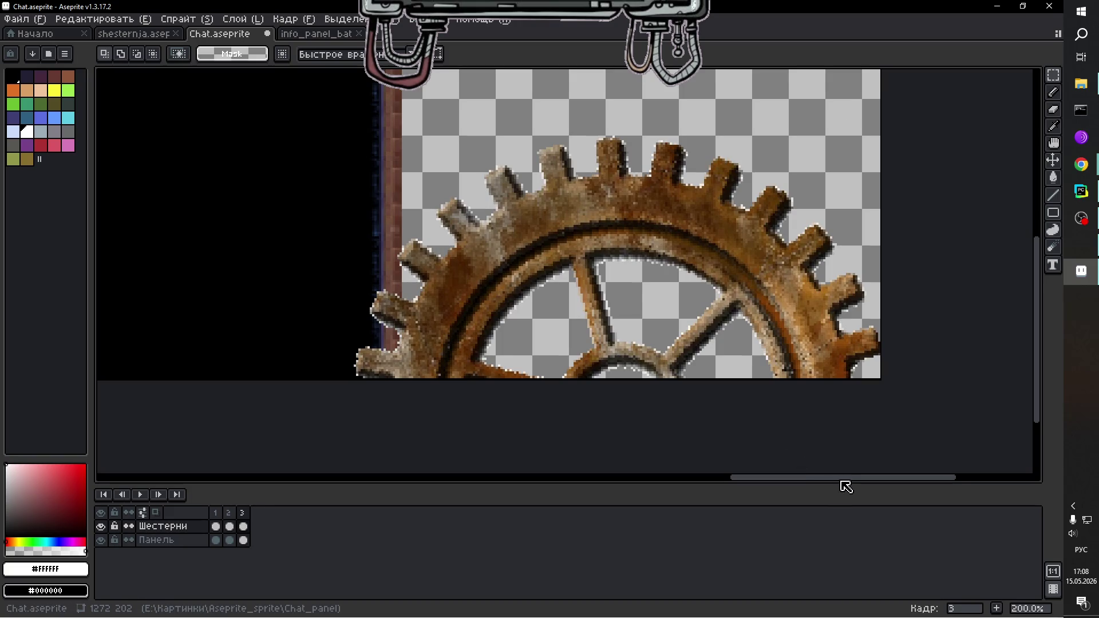
# Cut frame 3's left corner gear and paste it back into its corner.
pyautogui.moveTo(738, 484); pyautogui.dragTo(176, 429)
pyautogui.scroll(1, 531, 300)
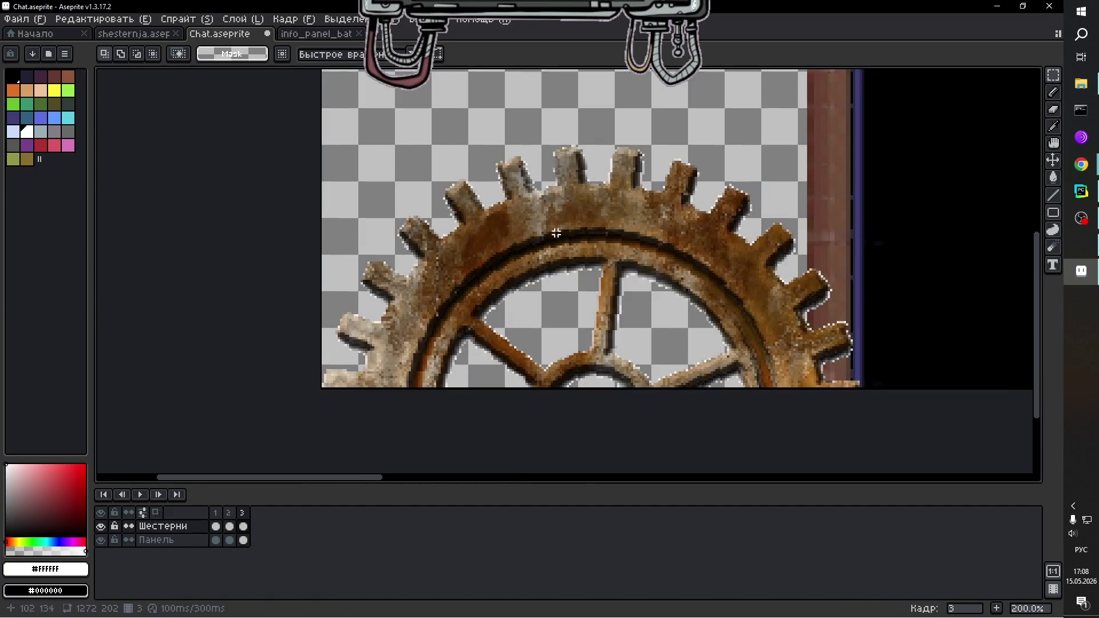
pyautogui.moveTo(320, 125); pyautogui.dragTo(870, 459)
pyautogui.press('Delete')
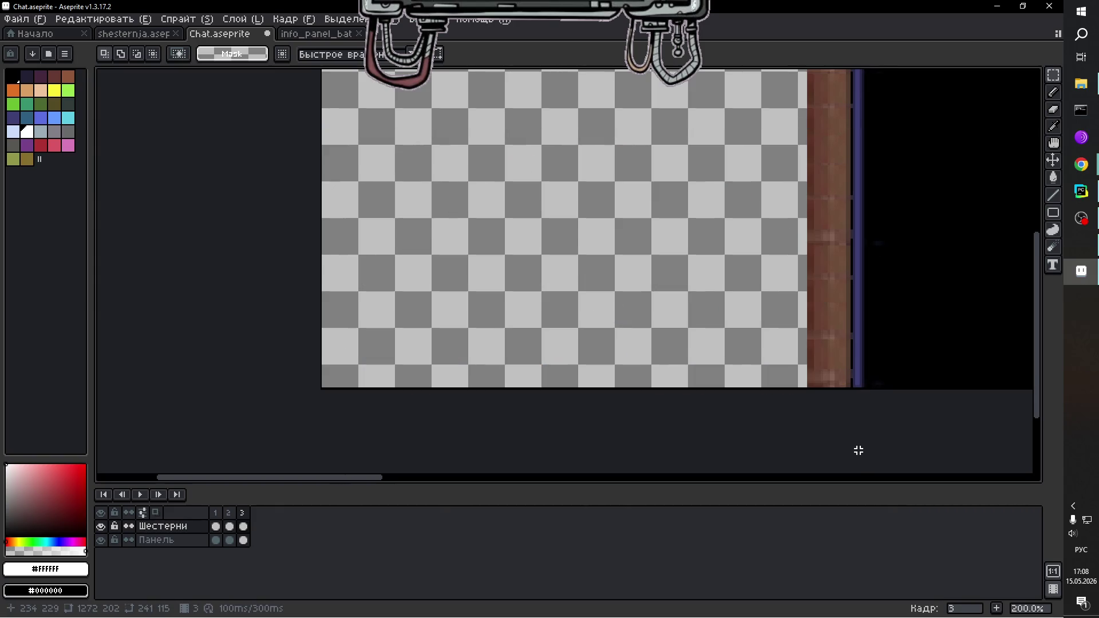
pyautogui.hotkey('ctrl', 'v')
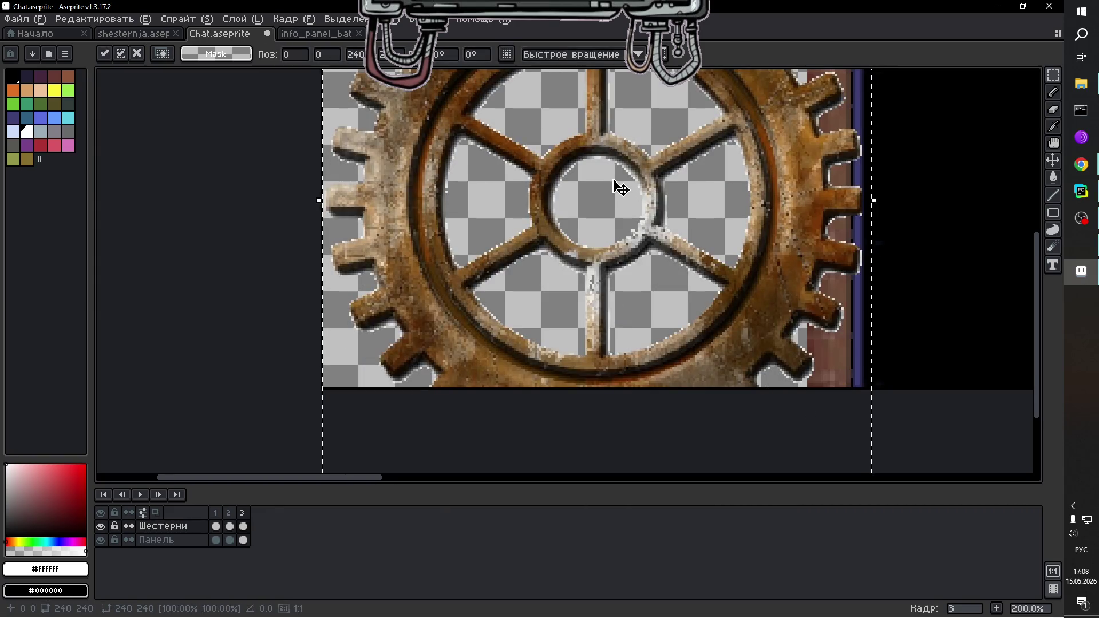
pyautogui.moveTo(613, 186)
pyautogui.mouseDown()
pyautogui.moveTo(610, 453)
pyautogui.moveTo(616, 405)
pyautogui.mouseUp()
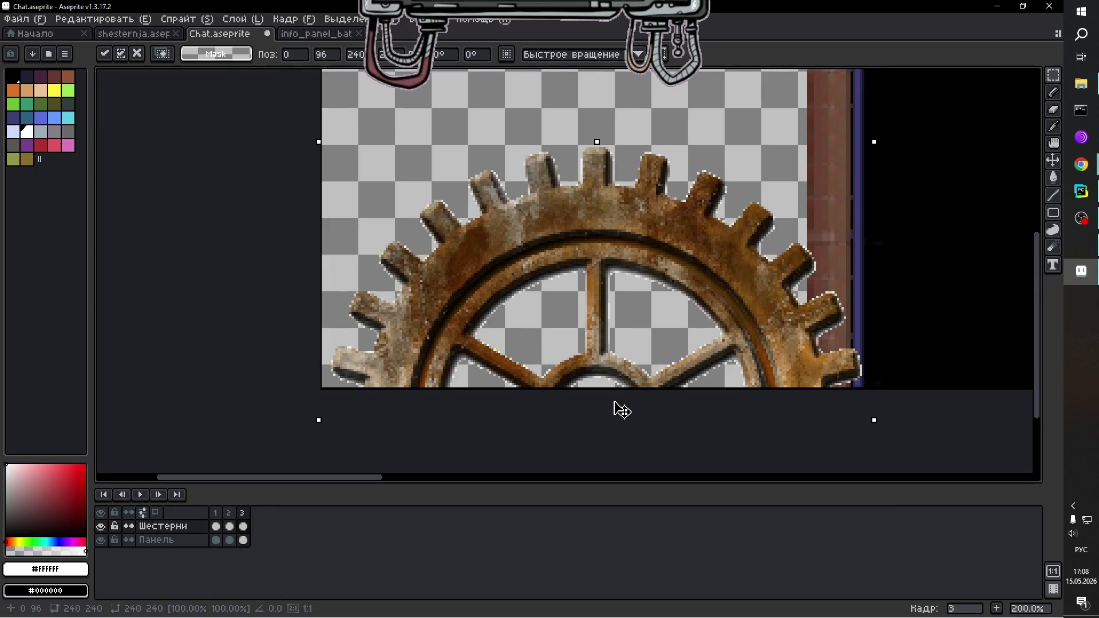
# Rotate the left gear about -10.2° and preview the three-frame animation.
pyautogui.moveTo(886, 135); pyautogui.dragTo(951, 189)
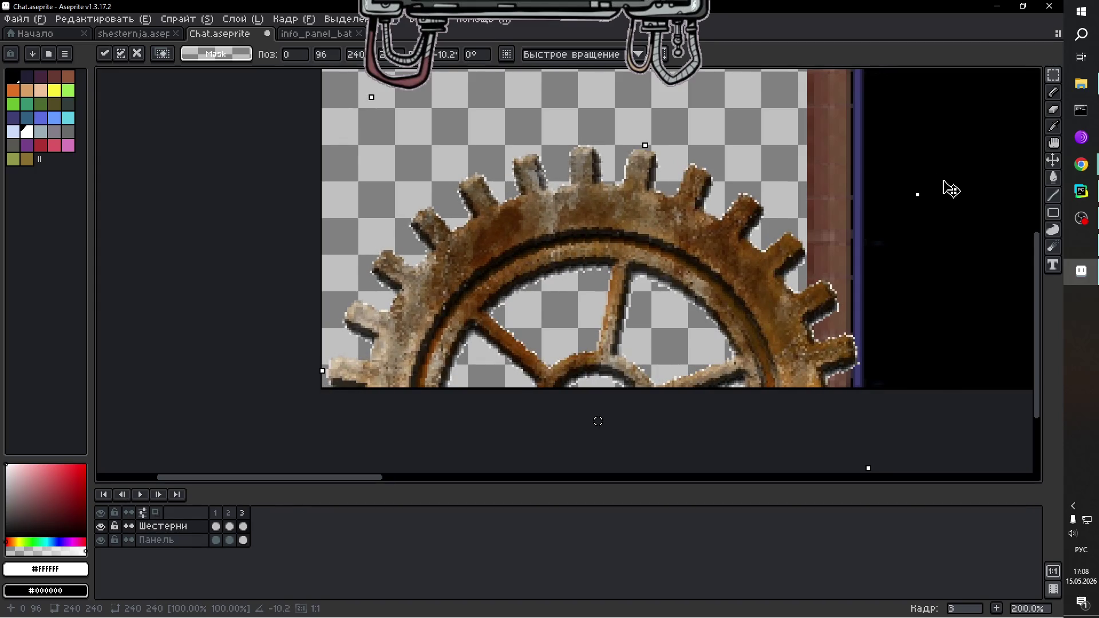
pyautogui.scroll(-2, 939, 183)
pyautogui.scroll(1, 956, 189)
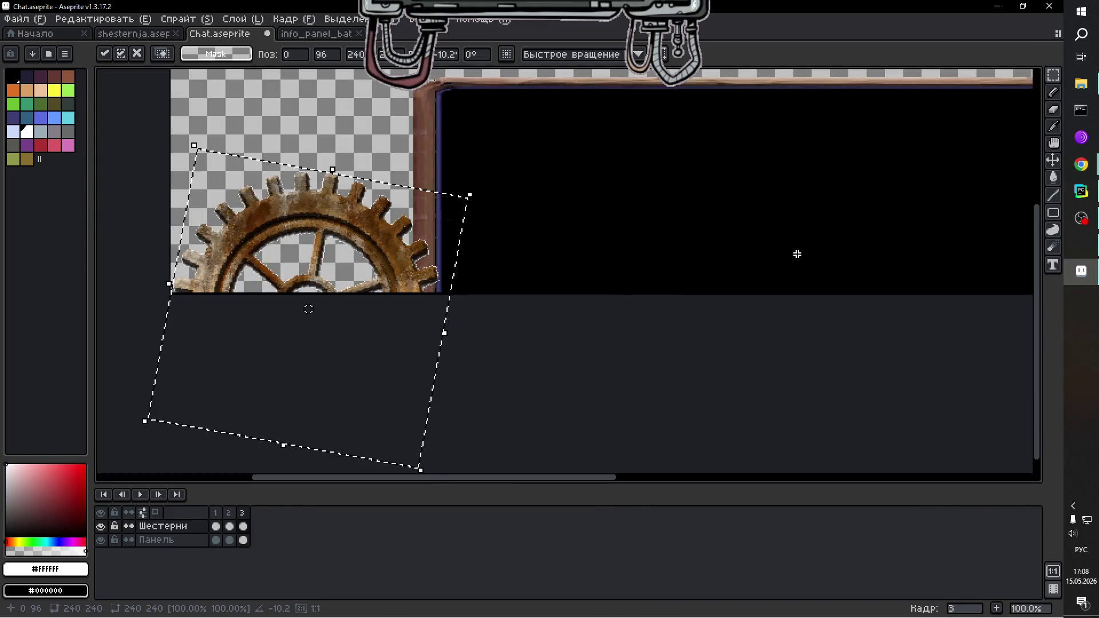
pyautogui.click(140, 494)
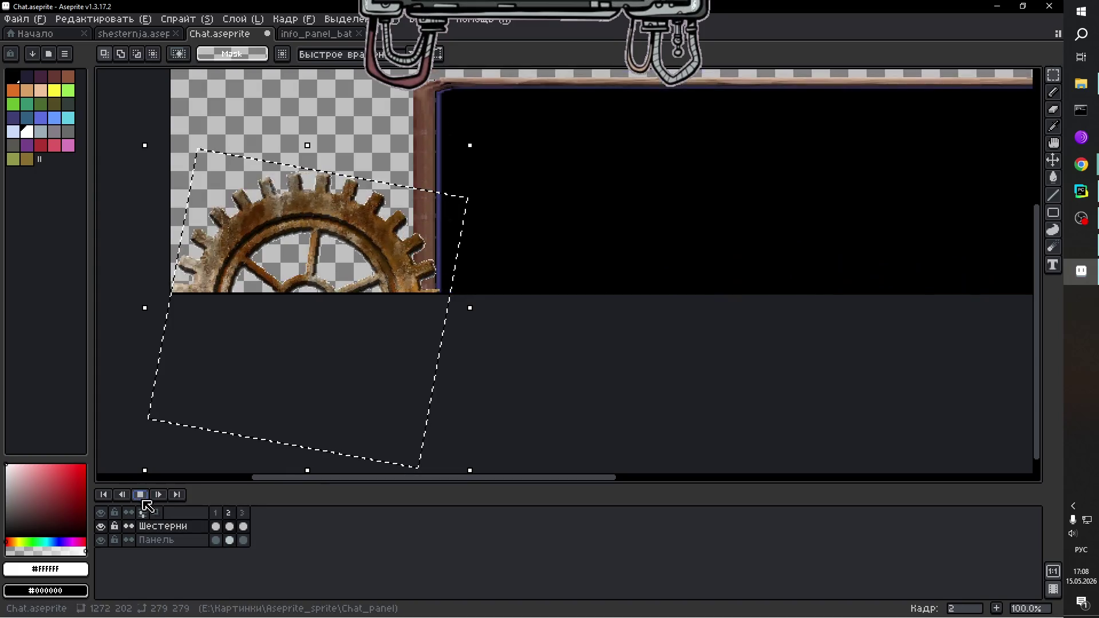
pyautogui.click(143, 497)
# Stop the preview and compare frame 3 against frame 1.
pyautogui.hotkey('ctrl', 'd')
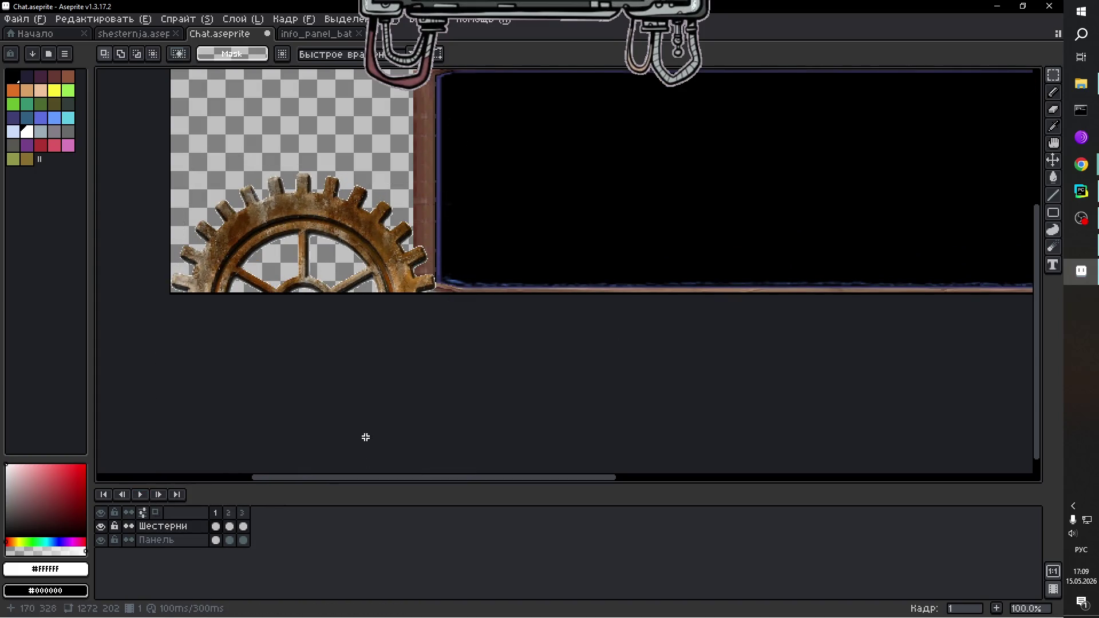
pyautogui.click(243, 513)
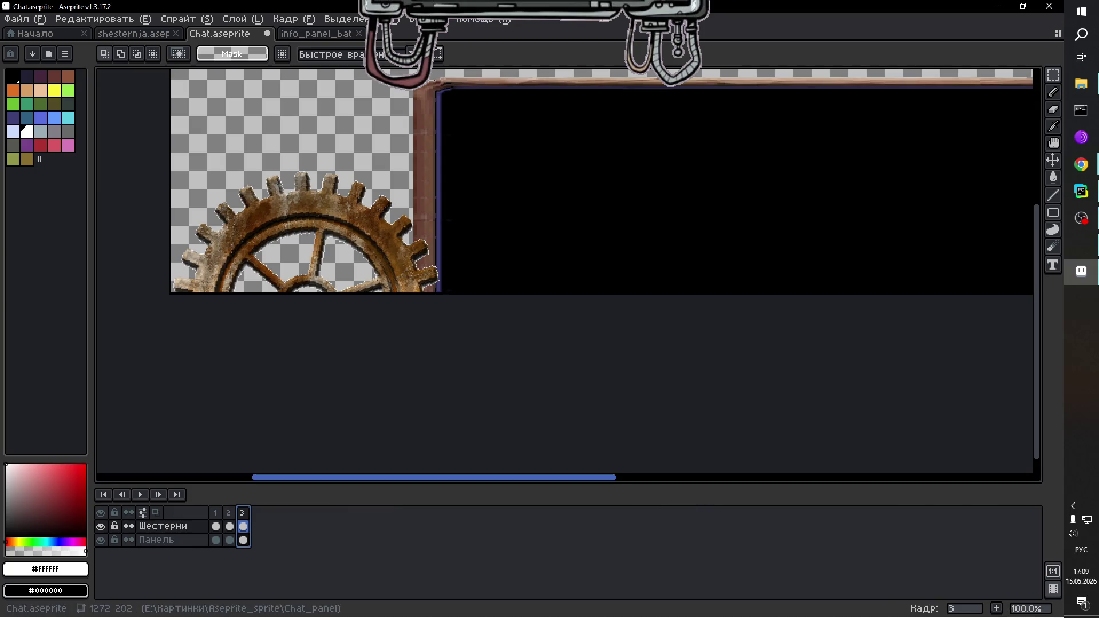
pyautogui.moveTo(599, 479); pyautogui.dragTo(697, 478)
pyautogui.click(229, 513)
pyautogui.click(215, 513)
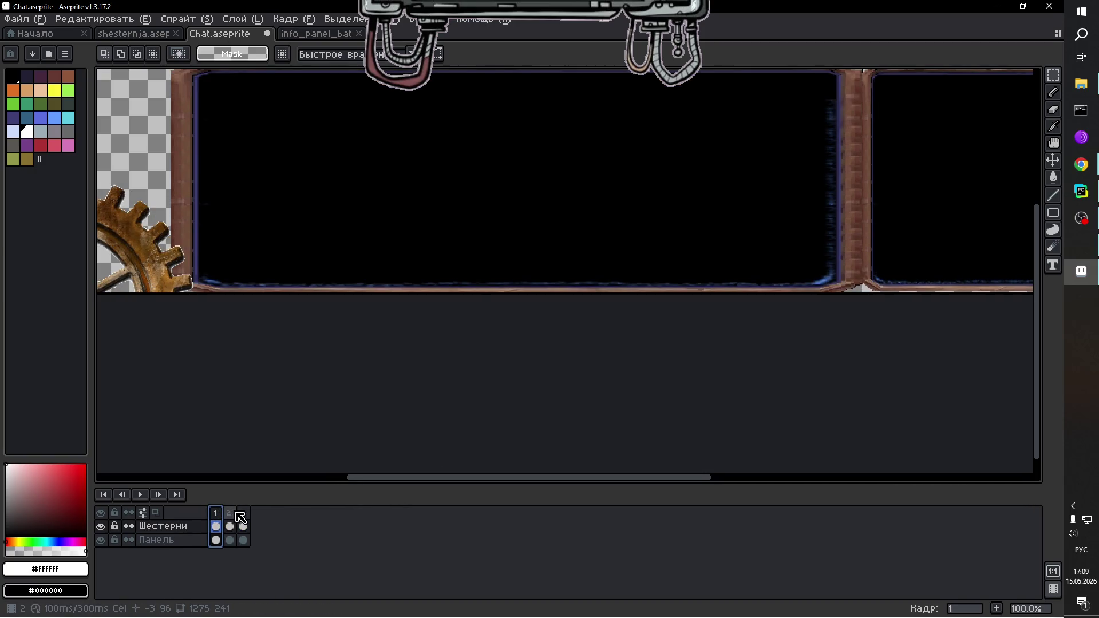
pyautogui.click(241, 515)
pyautogui.scroll(-2, 681, 238)
pyautogui.scroll(1, 682, 238)
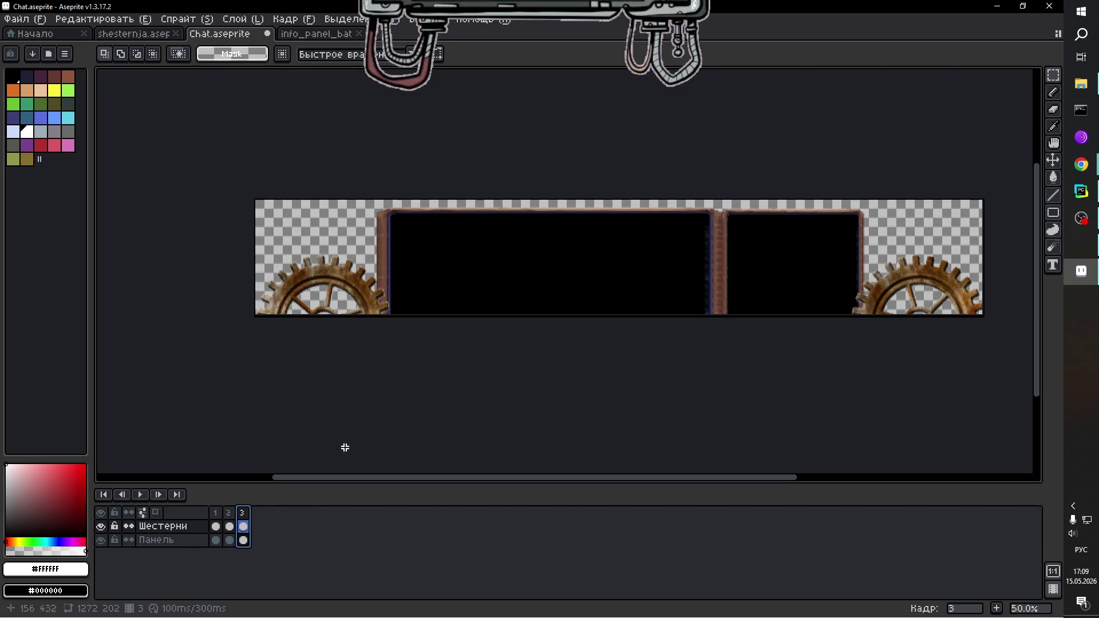
# Move frame 3's Панель border artwork down about 18 pixels and play to check.
pyautogui.click(243, 540)
pyautogui.moveTo(1053, 76)
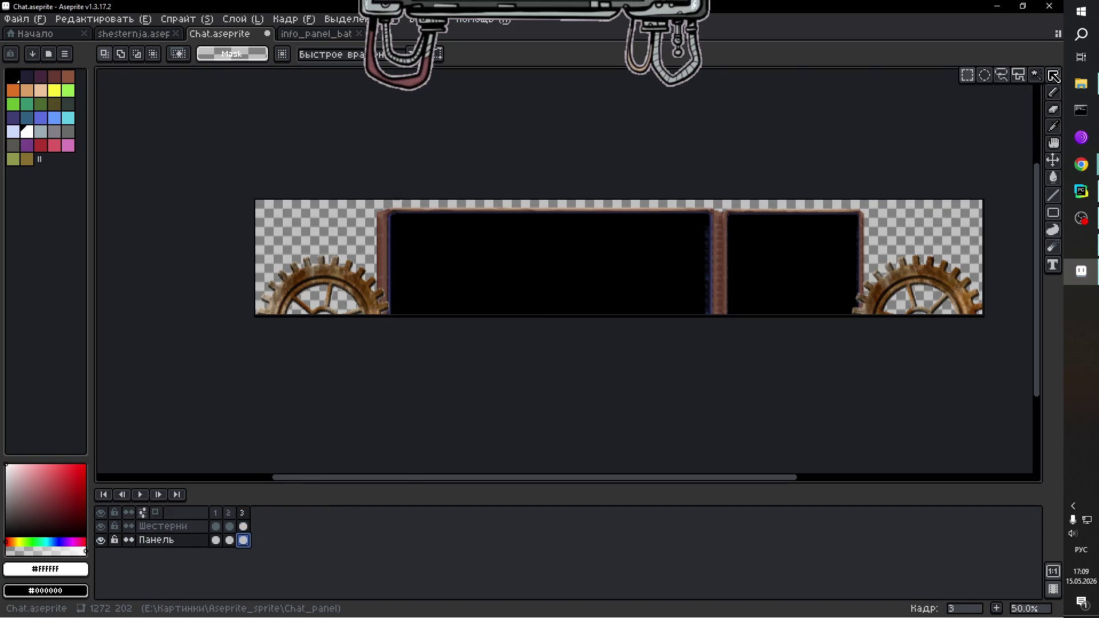
pyautogui.moveTo(363, 203)
pyautogui.mouseDown()
pyautogui.moveTo(537, 278)
pyautogui.moveTo(876, 355)
pyautogui.moveTo(891, 343)
pyautogui.mouseUp()
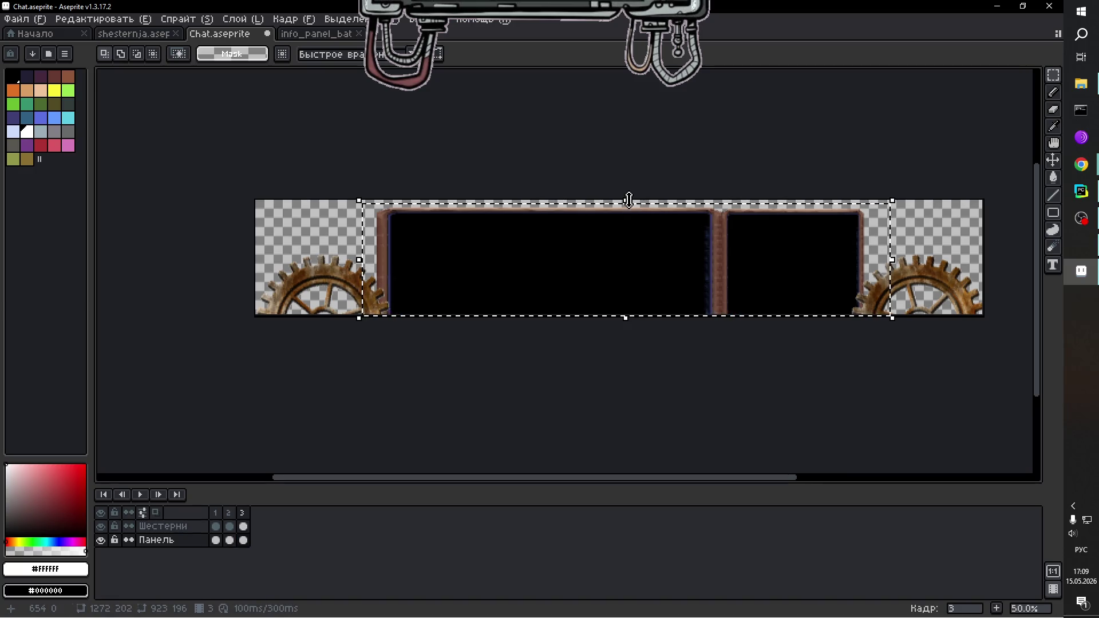
pyautogui.click(637, 261)
pyautogui.moveTo(637, 262); pyautogui.dragTo(638, 271)
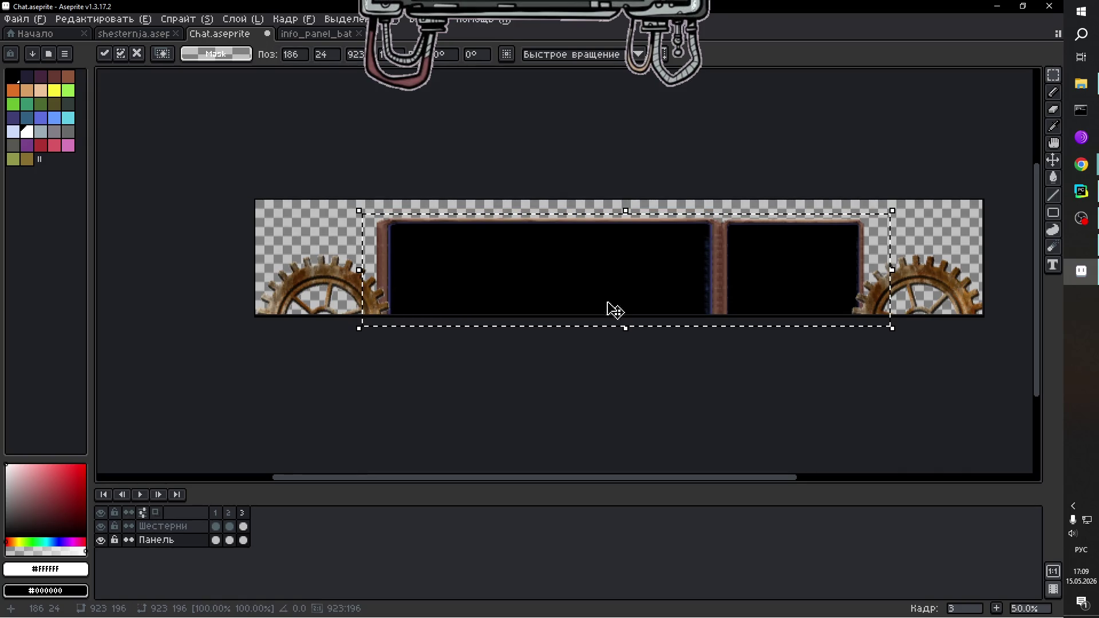
pyautogui.click(510, 385)
pyautogui.click(139, 495)
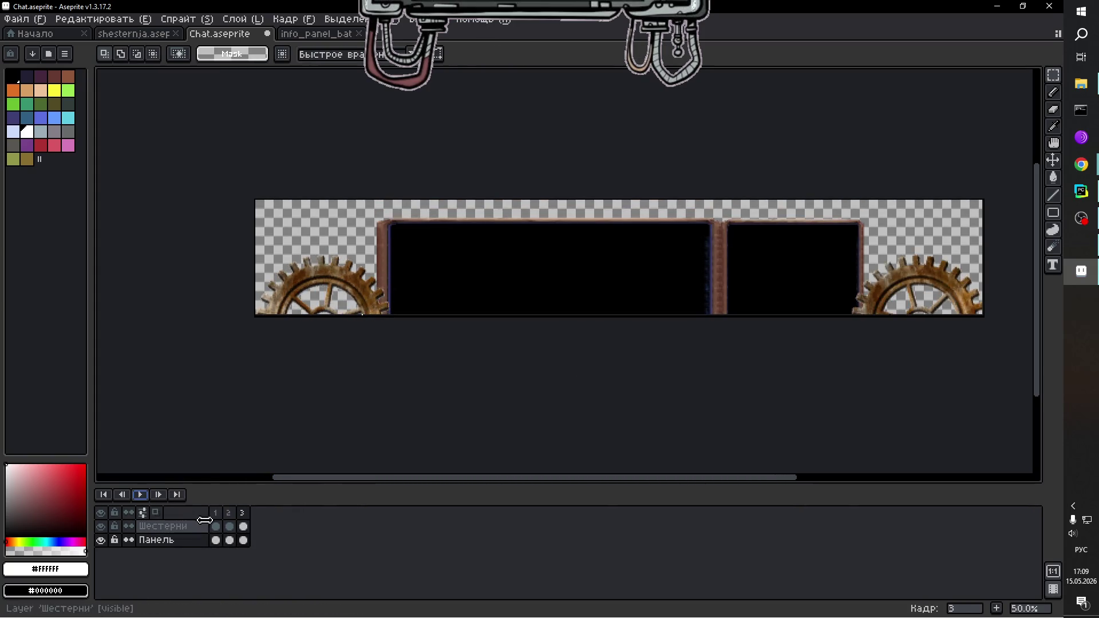
pyautogui.click(244, 541)
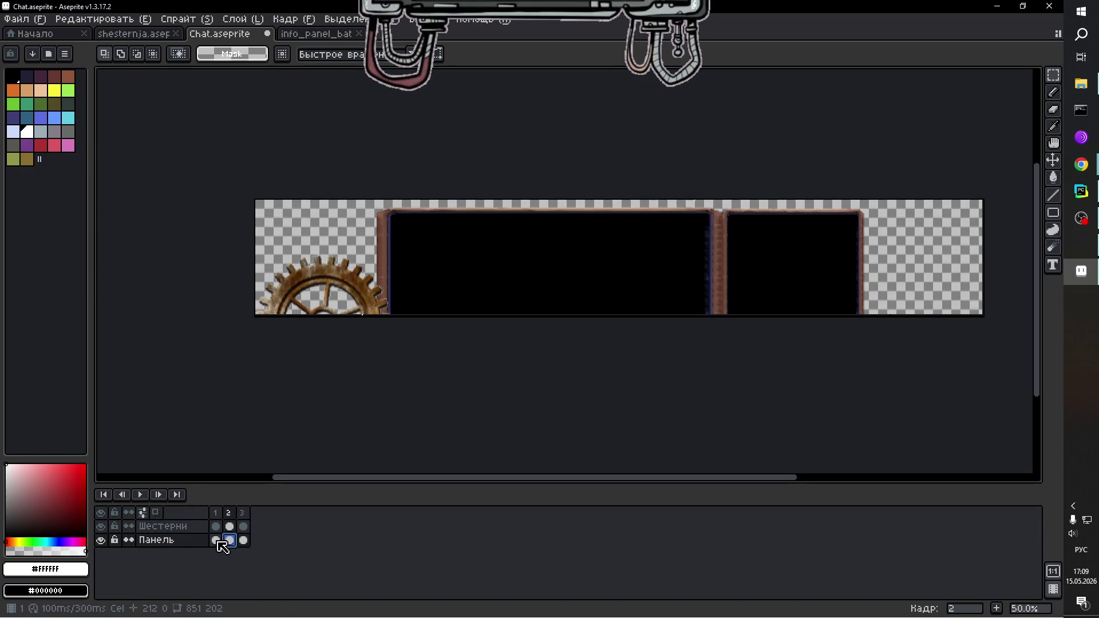
pyautogui.press('Left')
pyautogui.press('Right')
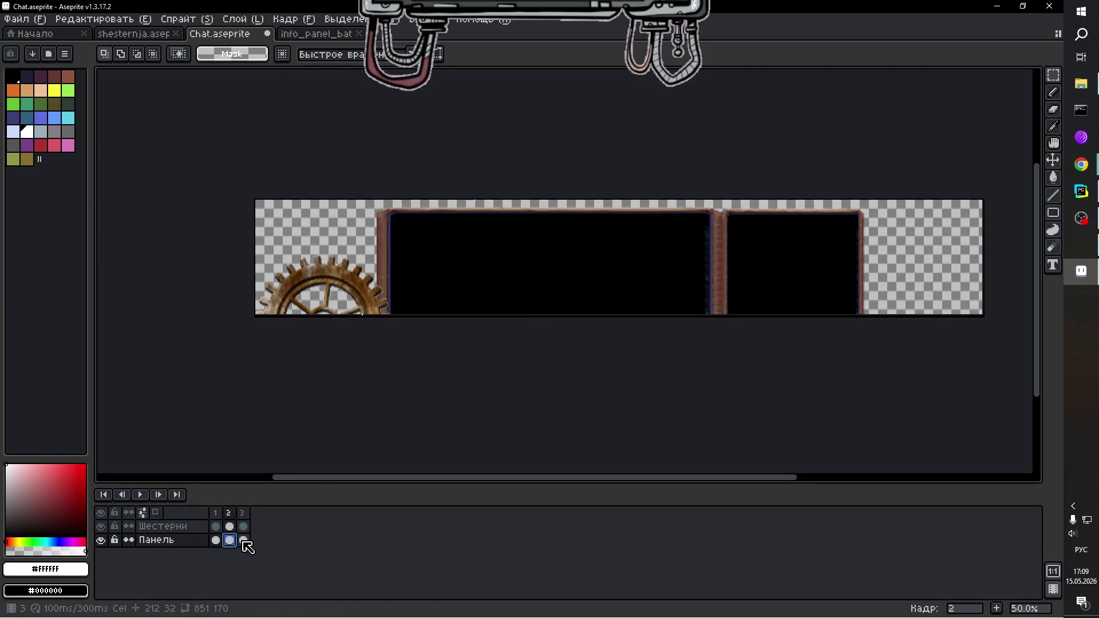
pyautogui.click(243, 541)
pyautogui.click(230, 540)
pyautogui.click(216, 541)
pyautogui.click(215, 527)
pyautogui.click(230, 527)
pyautogui.click(243, 527)
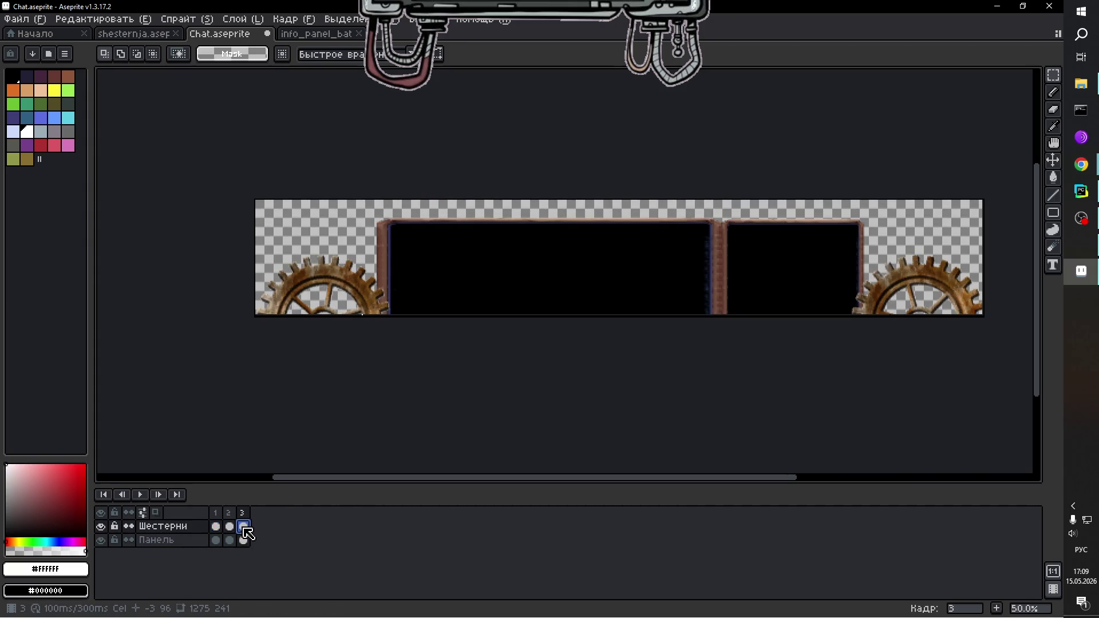
pyautogui.click(229, 527)
pyautogui.click(216, 527)
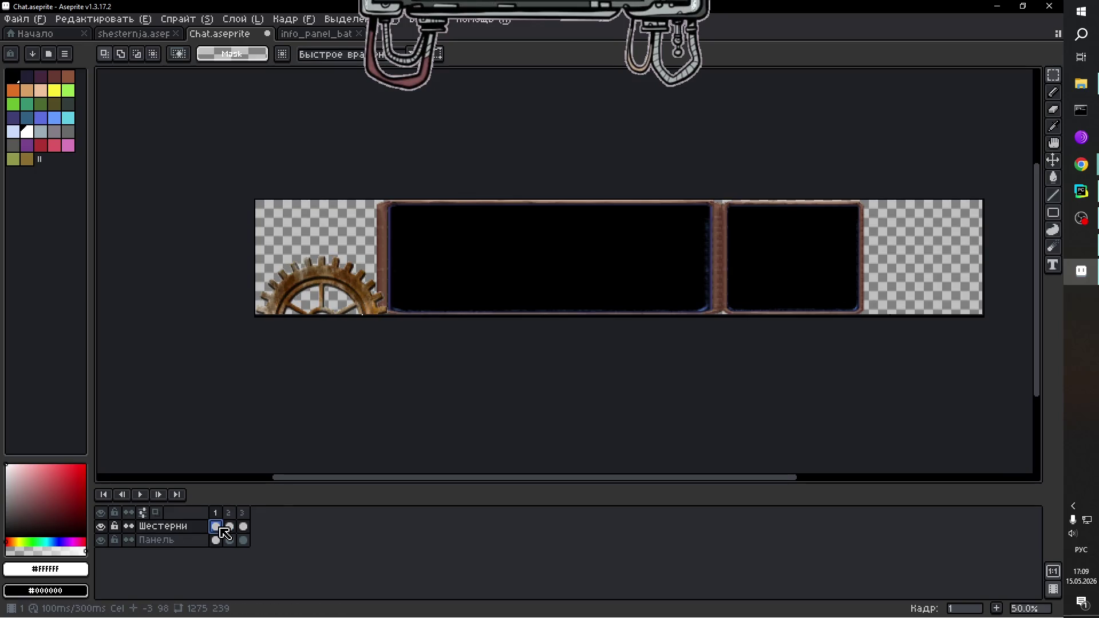
pyautogui.click(229, 527)
pyautogui.click(244, 526)
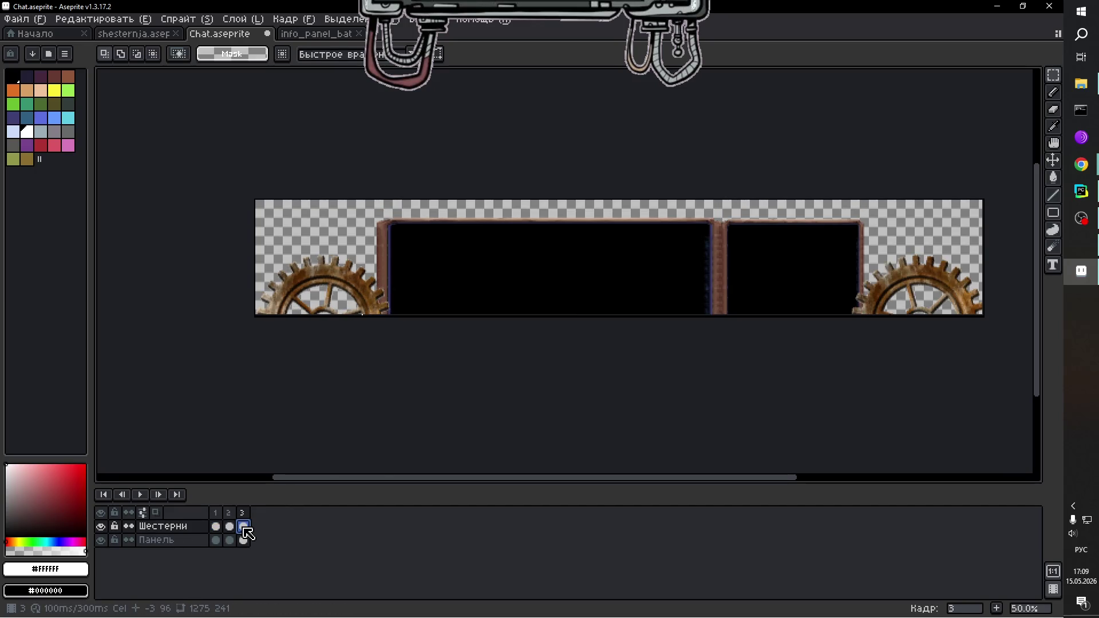
pyautogui.click(230, 527)
pyautogui.click(223, 527)
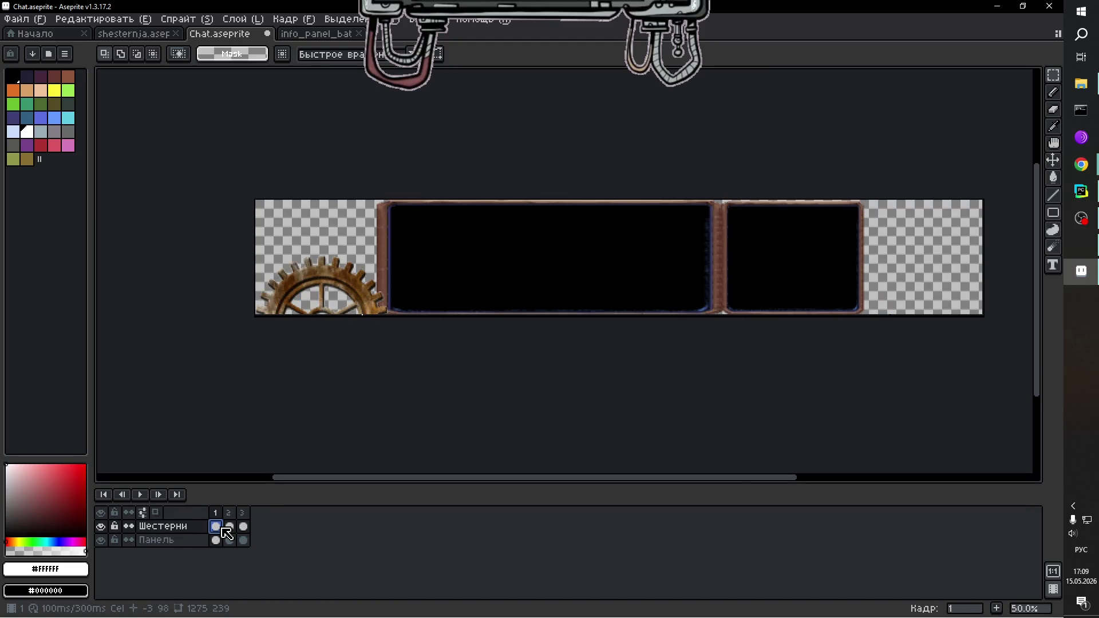
pyautogui.hotkey('ctrl', 'z')
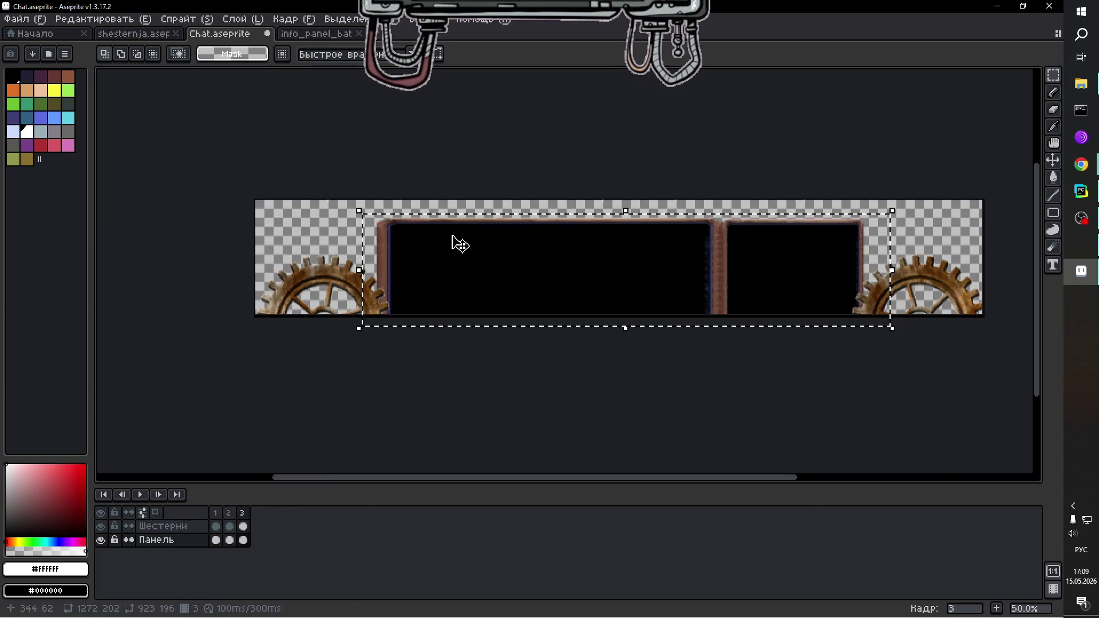
pyautogui.click(559, 372)
pyautogui.click(236, 527)
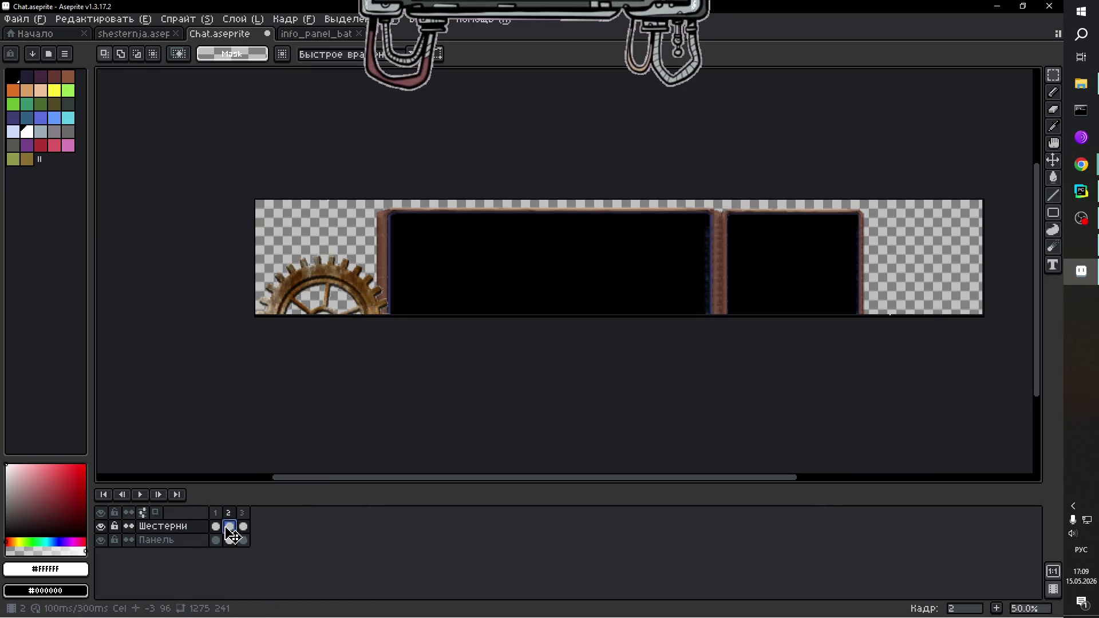
pyautogui.press('Left')
pyautogui.press('Right')
pyautogui.press('Left')
pyautogui.press('Right')
pyautogui.click(216, 527)
pyautogui.click(230, 527)
pyautogui.click(216, 526)
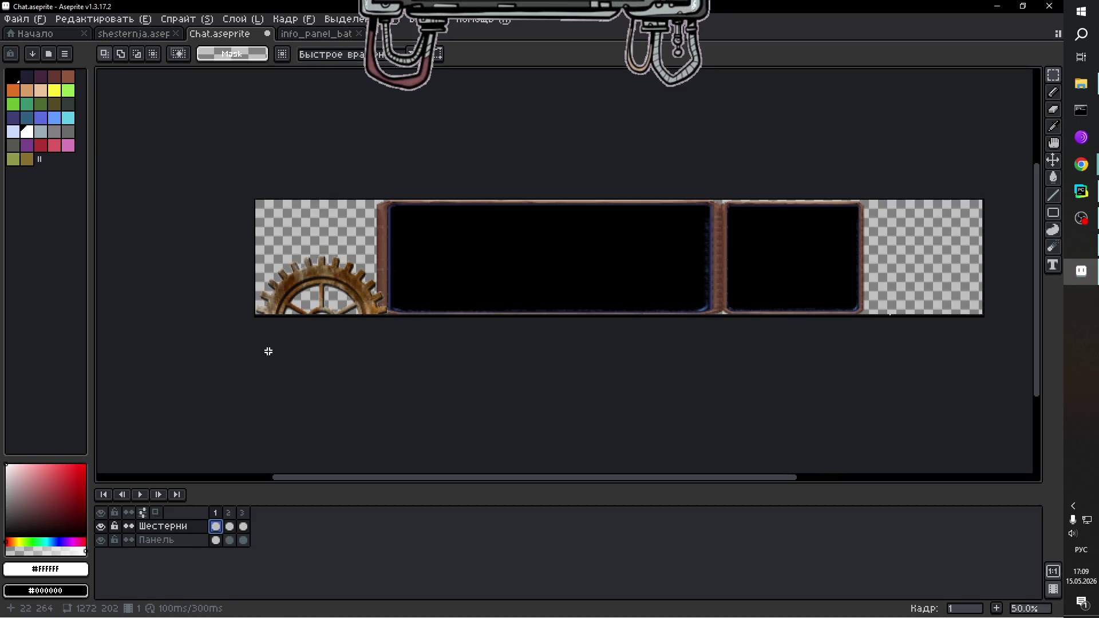
pyautogui.scroll(2, 1002, 283)
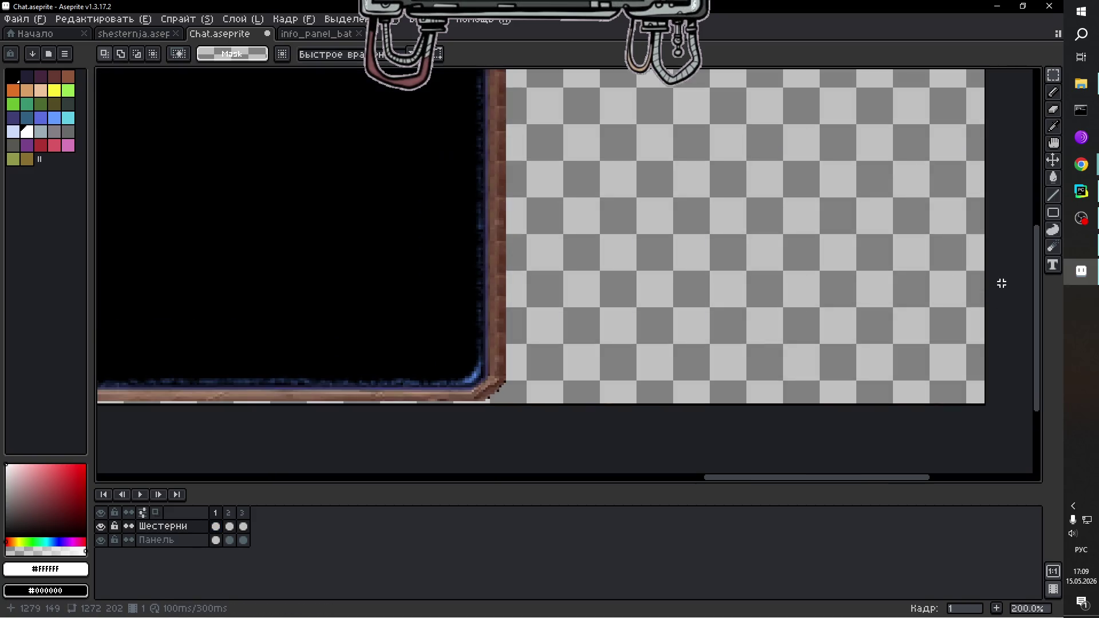
# Paste the gear into the right corner on frame 1 of Шестерни.
pyautogui.click(218, 529)
pyautogui.hotkey('ctrl', 'v')
pyautogui.moveTo(576, 191)
pyautogui.mouseDown()
pyautogui.moveTo(758, 221)
pyautogui.moveTo(773, 431)
pyautogui.moveTo(748, 457)
pyautogui.moveTo(728, 393)
pyautogui.moveTo(738, 407)
pyautogui.mouseUp()
pyautogui.press('Return')
pyautogui.hotkey('ctrl', 'd')
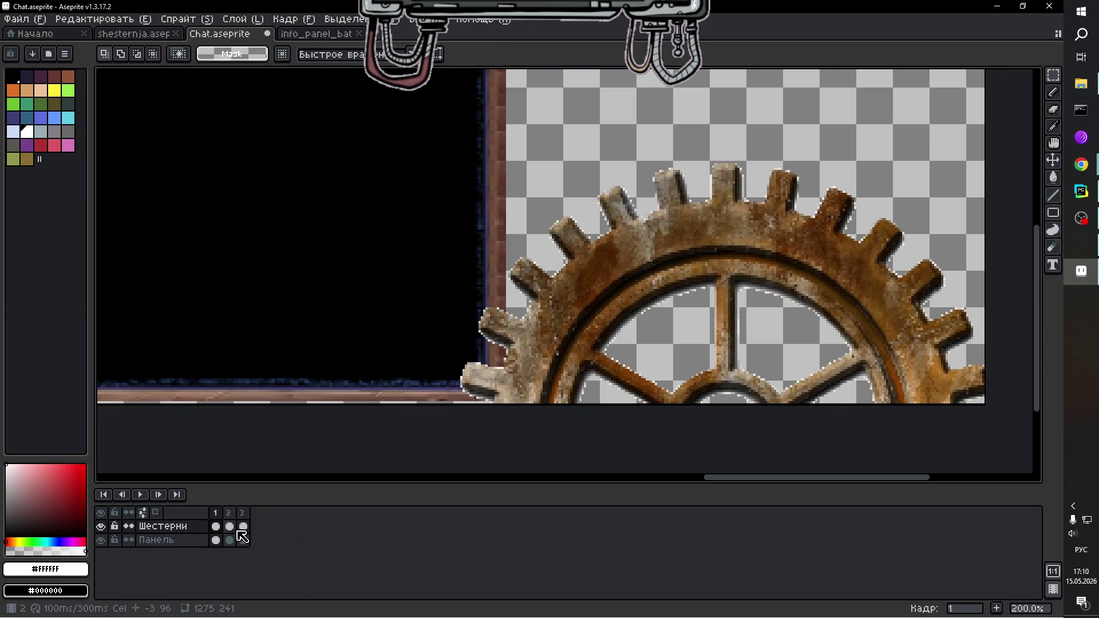
# Paste the gear into frame 2's right corner rotated about 3.6°, then preview.
pyautogui.click(229, 526)
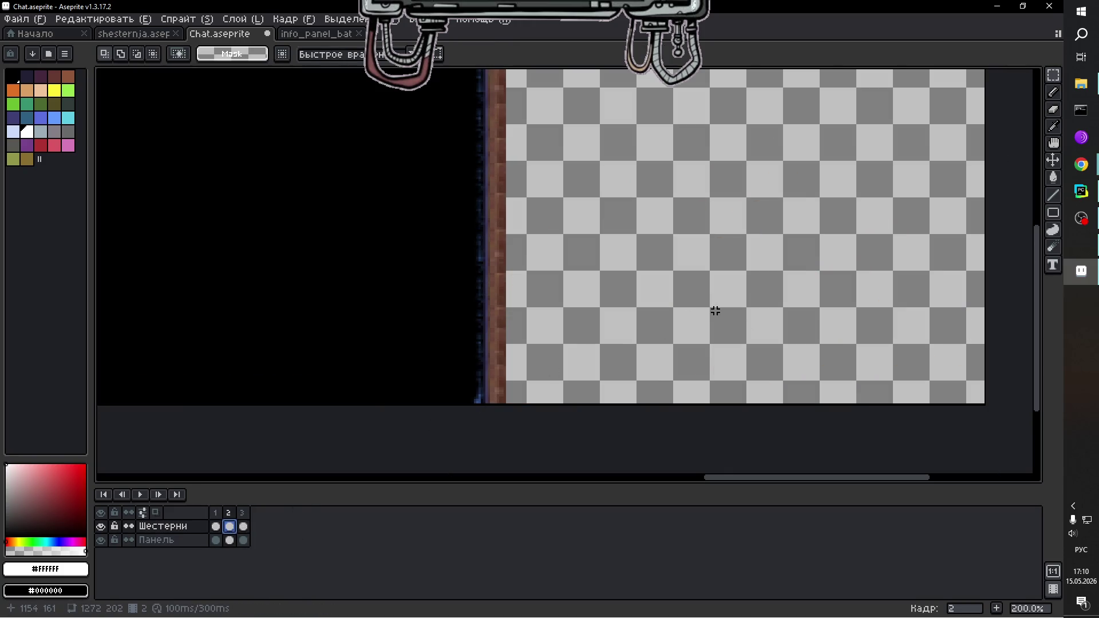
pyautogui.hotkey('ctrl', 'v')
pyautogui.moveTo(577, 167)
pyautogui.mouseDown()
pyautogui.moveTo(756, 358)
pyautogui.moveTo(743, 389)
pyautogui.mouseUp()
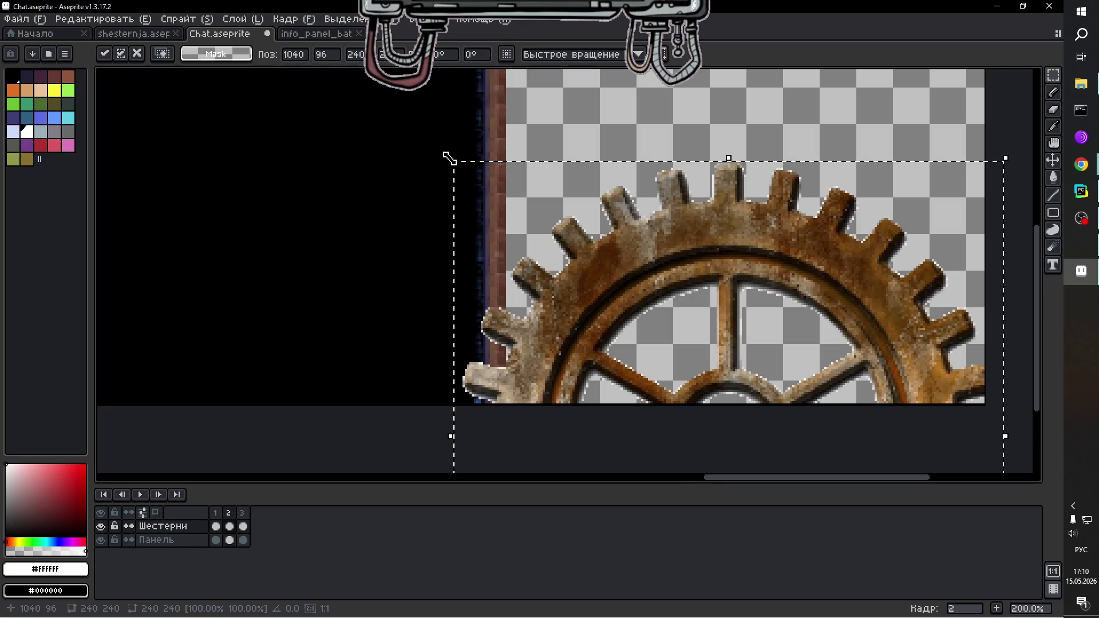
pyautogui.moveTo(444, 150); pyautogui.dragTo(388, 165)
pyautogui.click(370, 439)
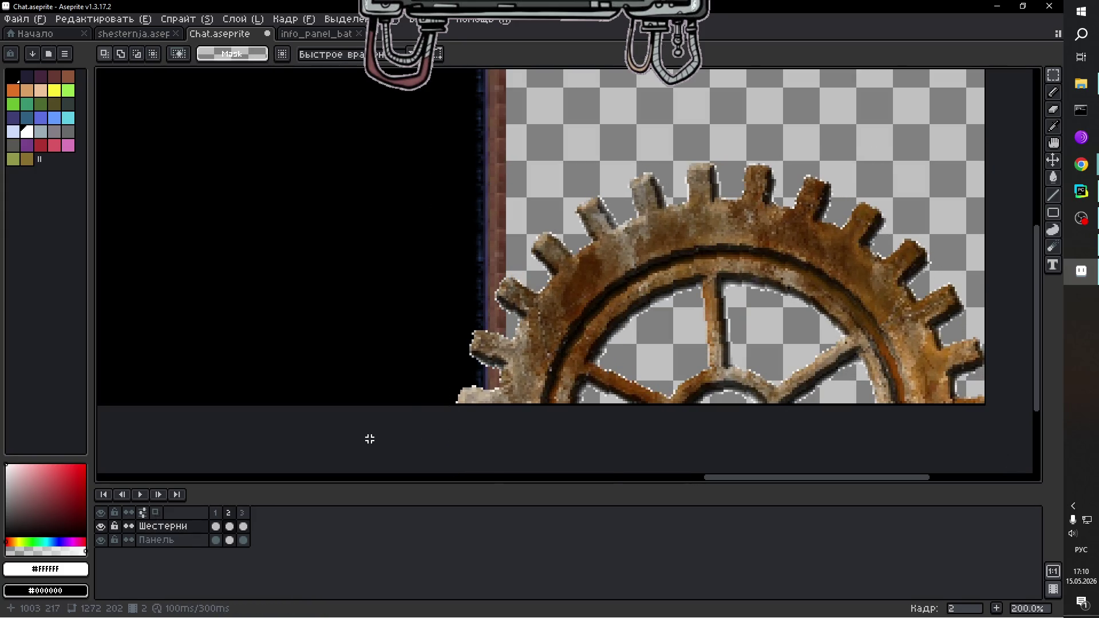
pyautogui.scroll(-3, 370, 439)
pyautogui.click(140, 494)
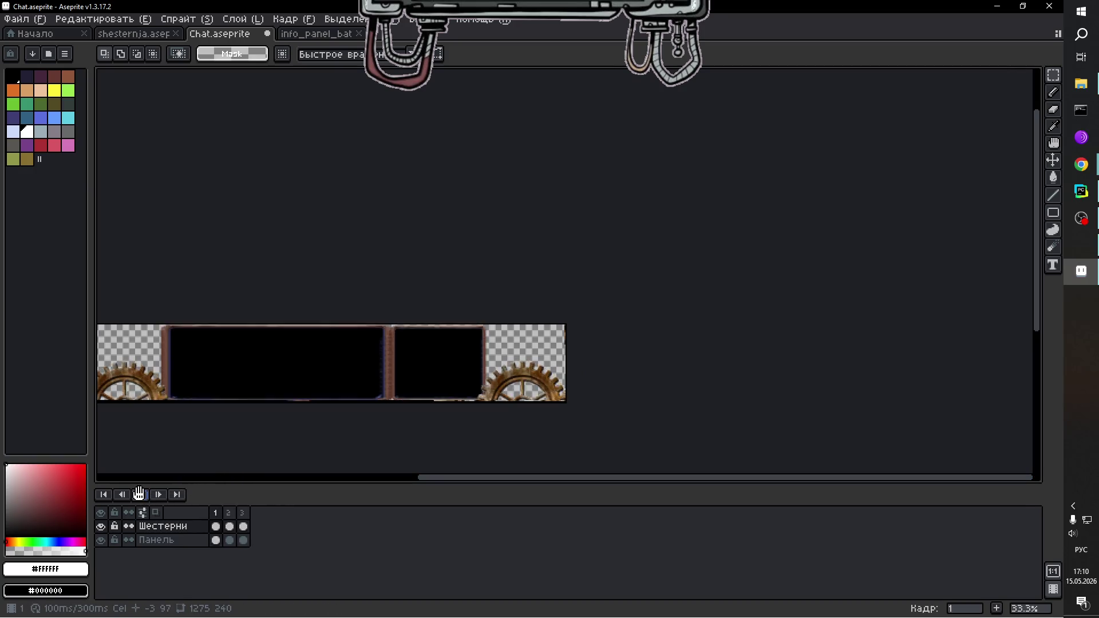
# Stop the three-frame preview and add a fourth frame after frame 3.
pyautogui.moveTo(517, 484); pyautogui.dragTo(423, 472)
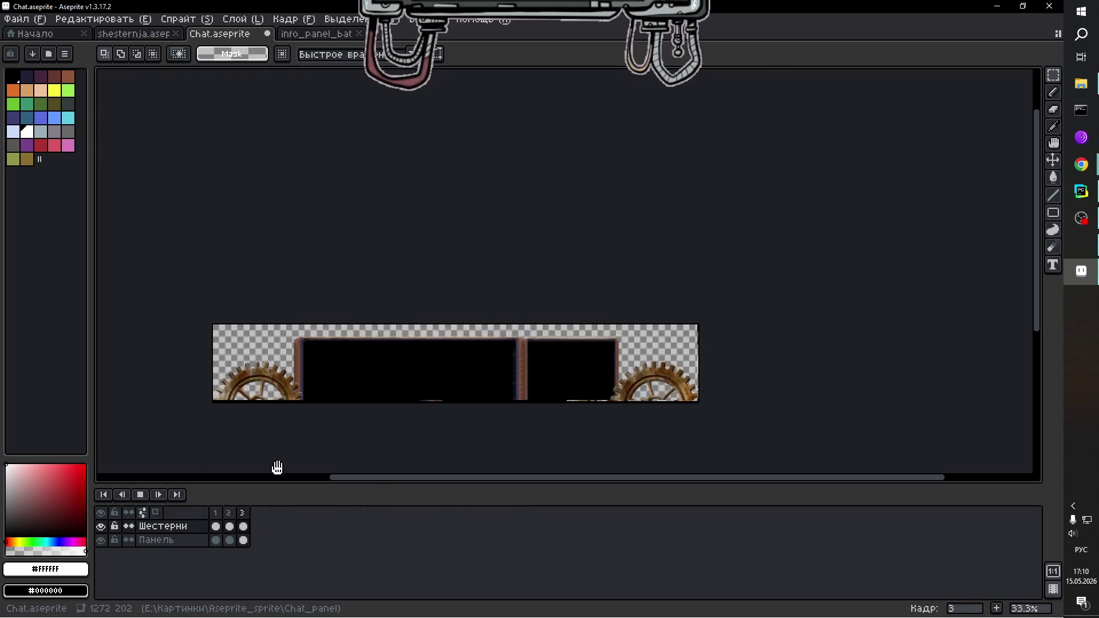
pyautogui.click(140, 495)
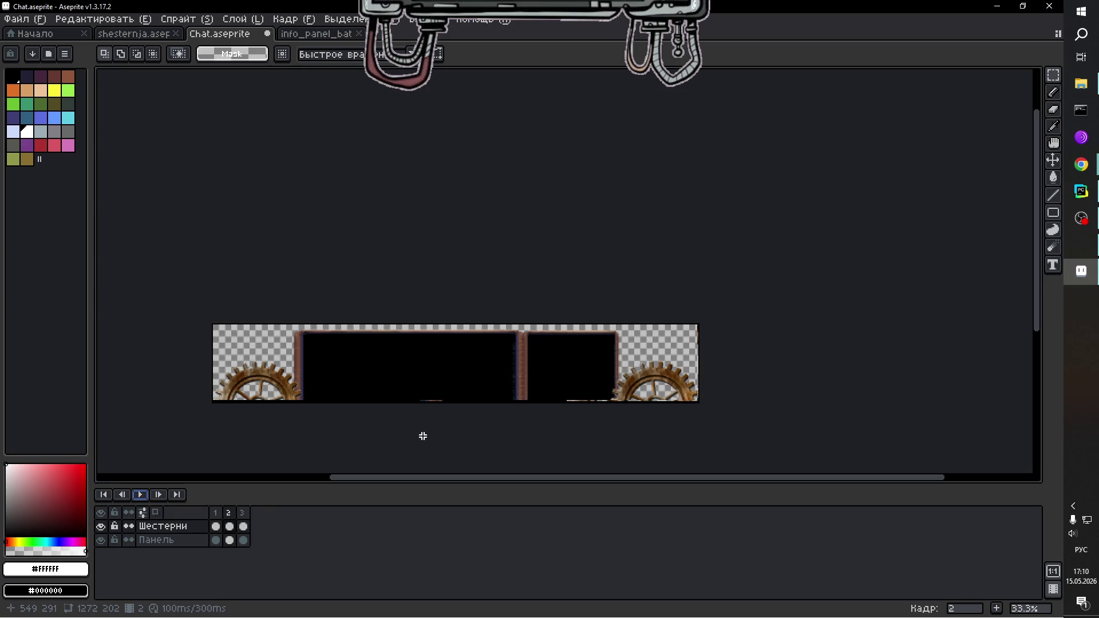
pyautogui.click(248, 517)
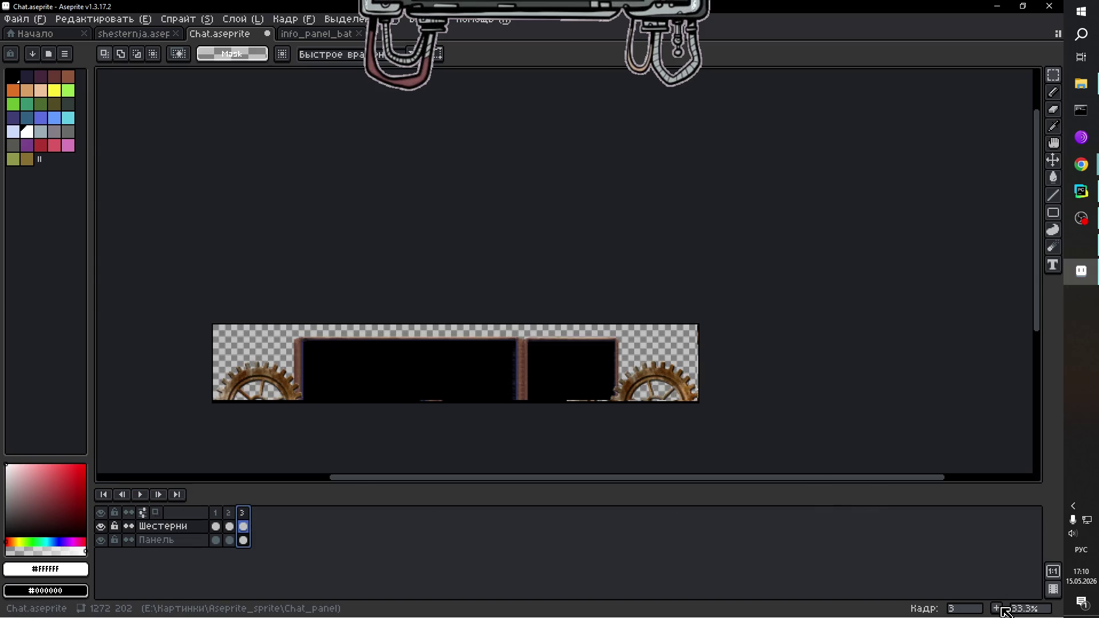
pyautogui.click(996, 608)
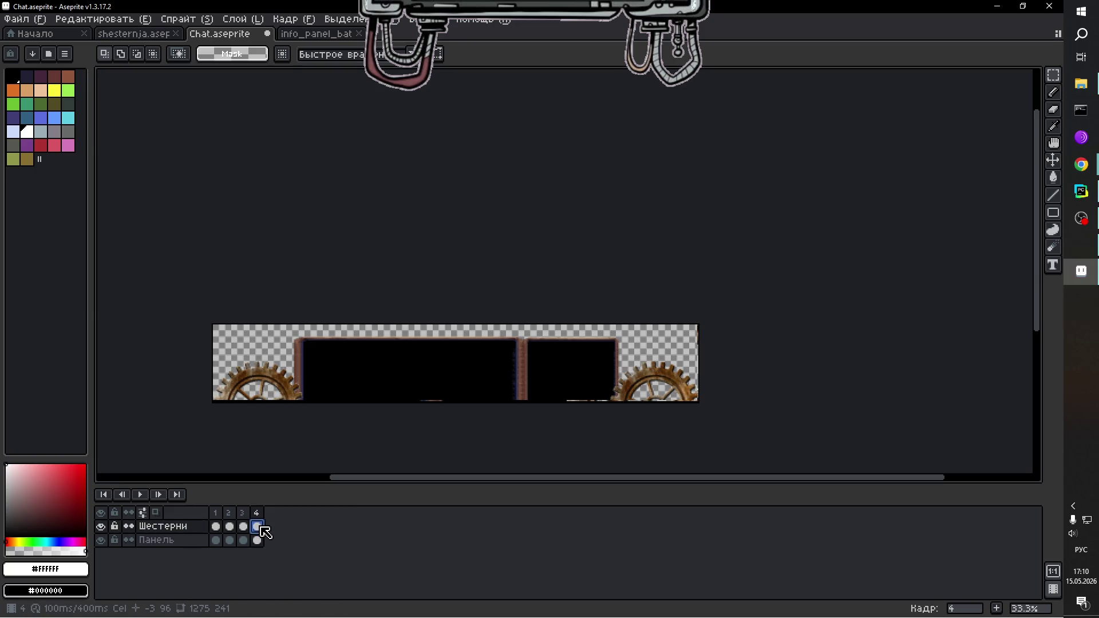
# Move the Панель border artwork on frame 4 down about 16 pixels.
pyautogui.scroll(2, 506, 428)
pyautogui.scroll(-1, 618, 431)
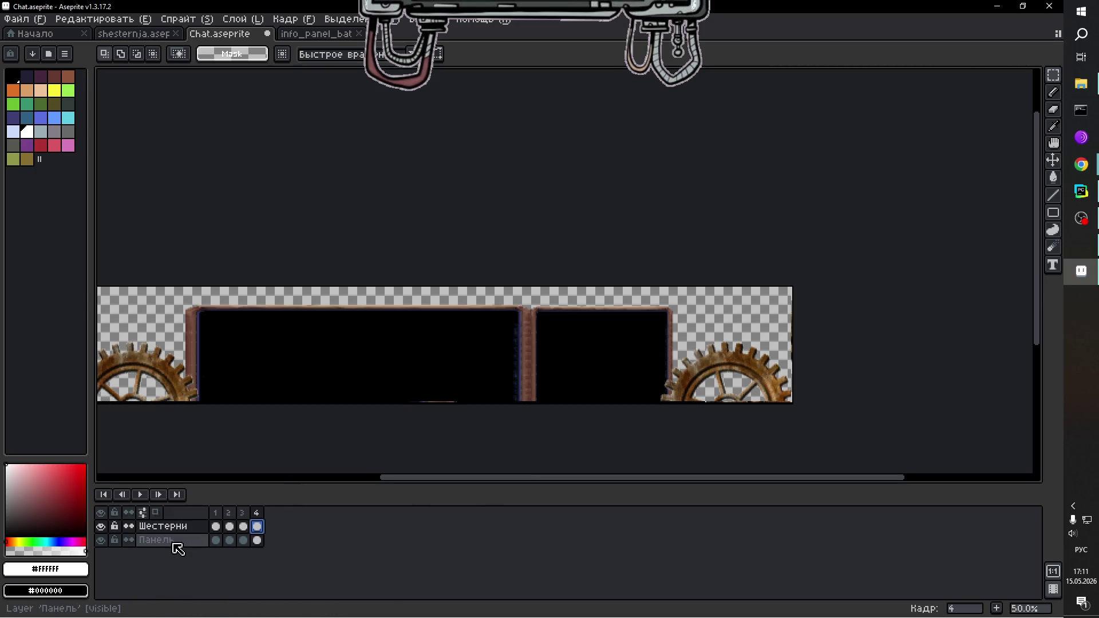
pyautogui.click(257, 540)
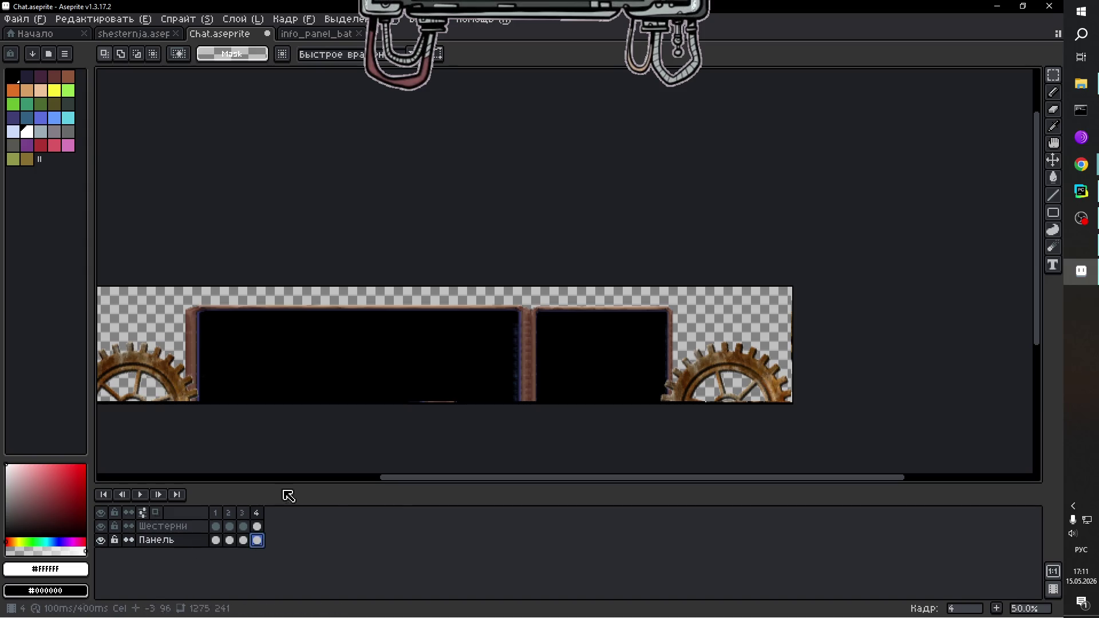
pyautogui.moveTo(169, 297)
pyautogui.mouseDown()
pyautogui.moveTo(336, 373)
pyautogui.moveTo(695, 435)
pyautogui.mouseUp()
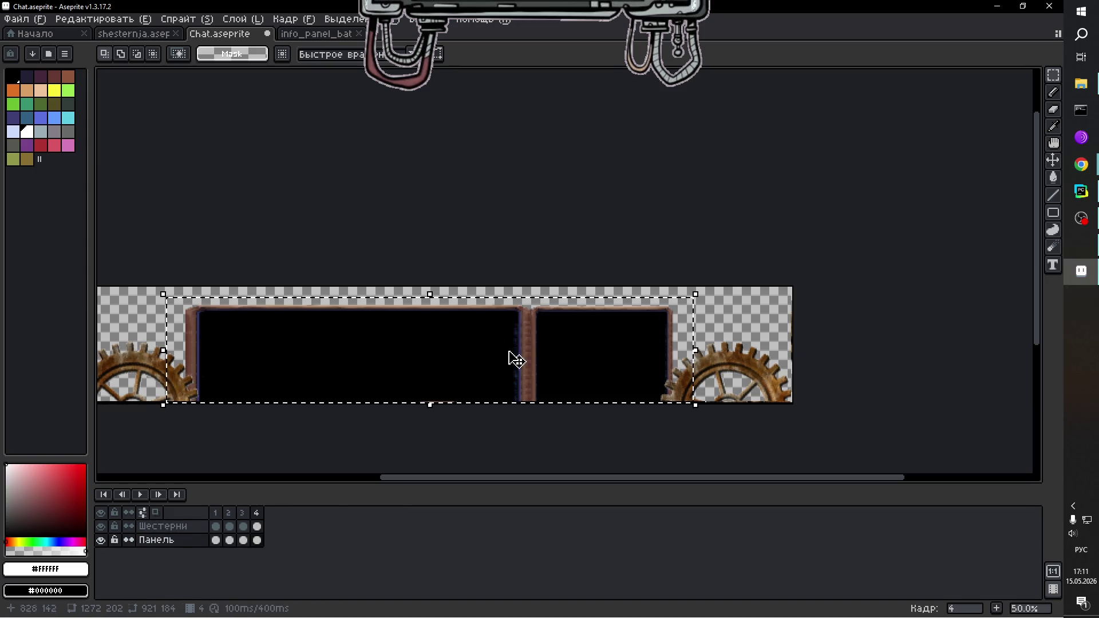
pyautogui.click(430, 338)
pyautogui.moveTo(430, 338); pyautogui.dragTo(430, 347)
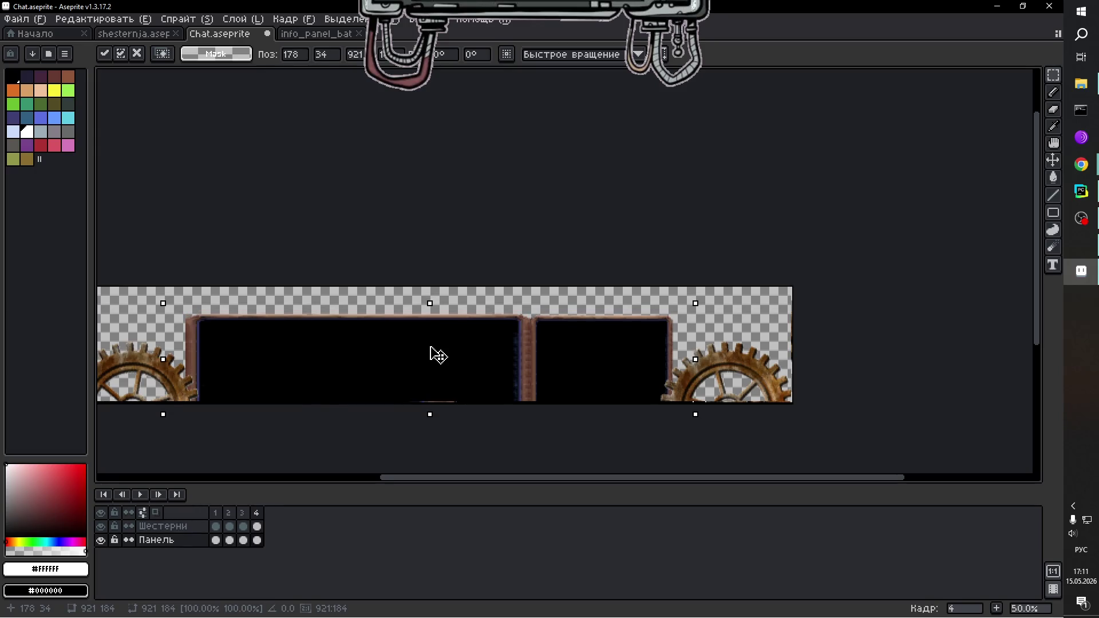
pyautogui.click(739, 323)
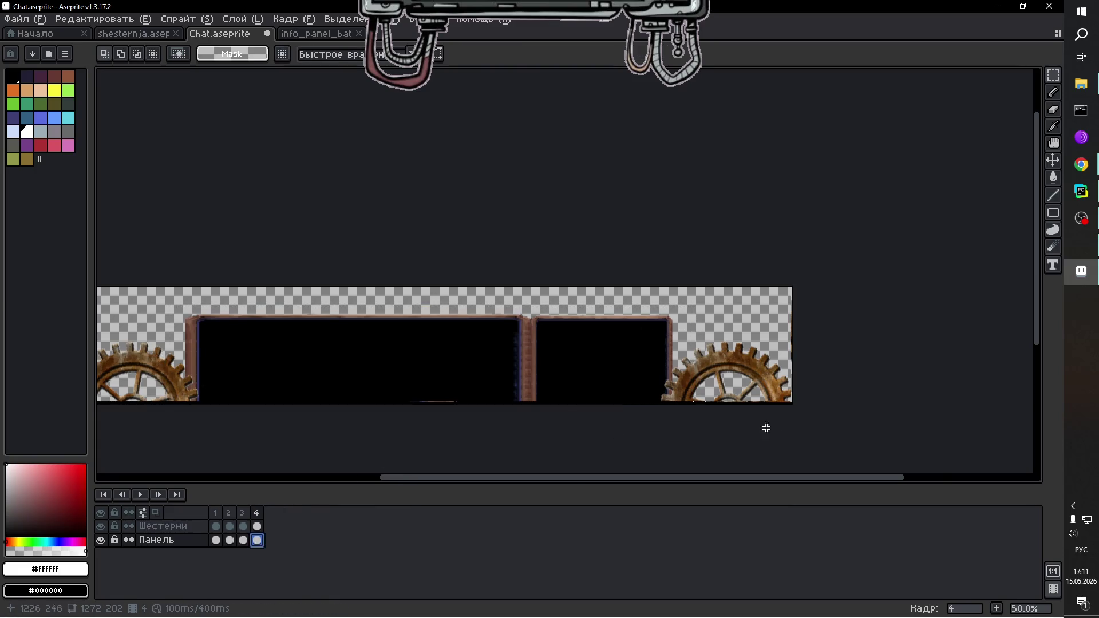
pyautogui.scroll(1, 888, 406)
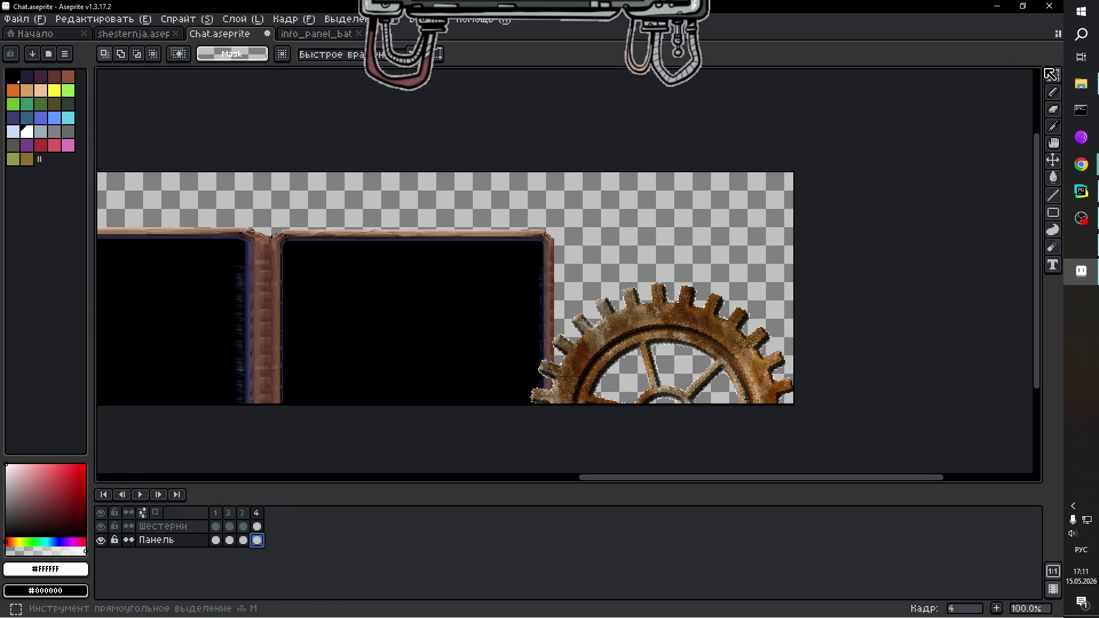
# Swap frame 4's right corner gear for a pasted copy rotated about 24.7°, then select the left gear.
pyautogui.moveTo(500, 264); pyautogui.dragTo(799, 463)
pyautogui.click(257, 527)
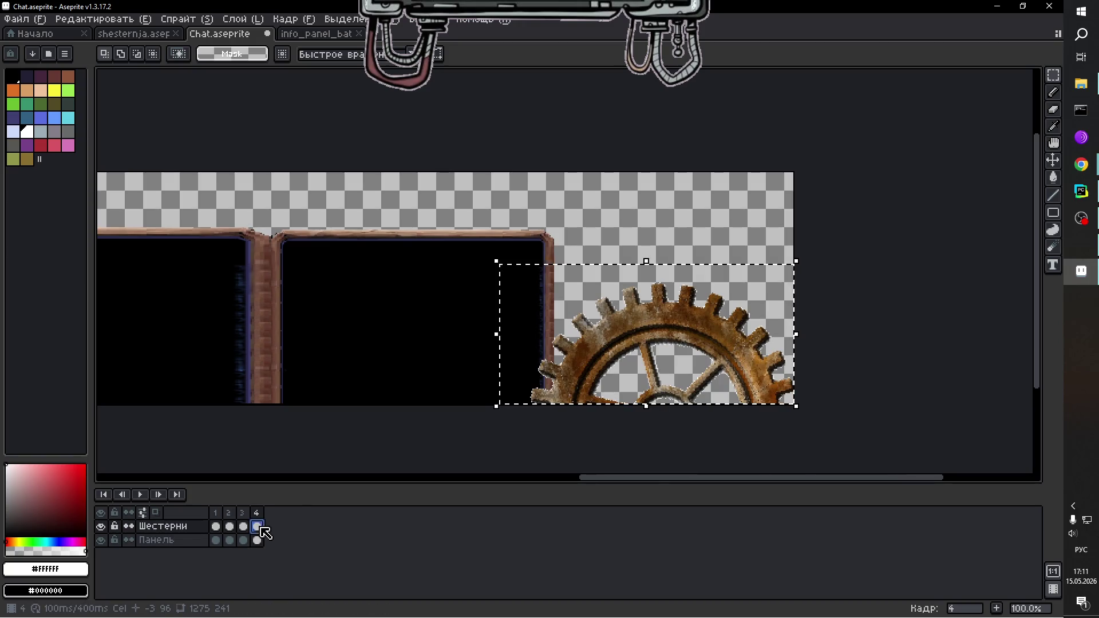
pyautogui.press('Delete')
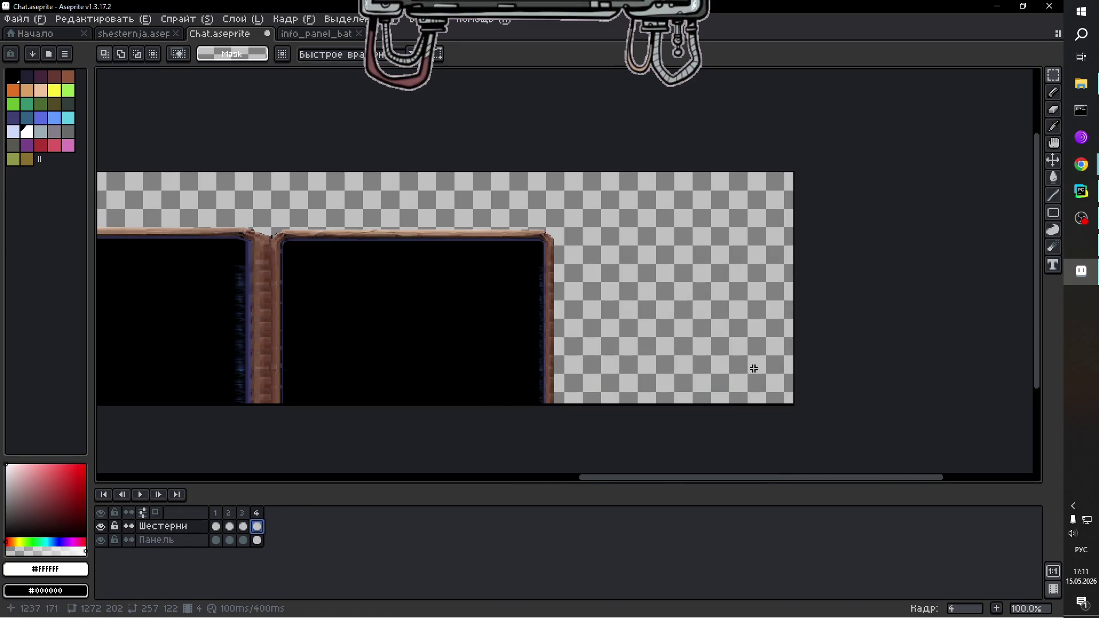
pyautogui.hotkey('ctrl', 'v')
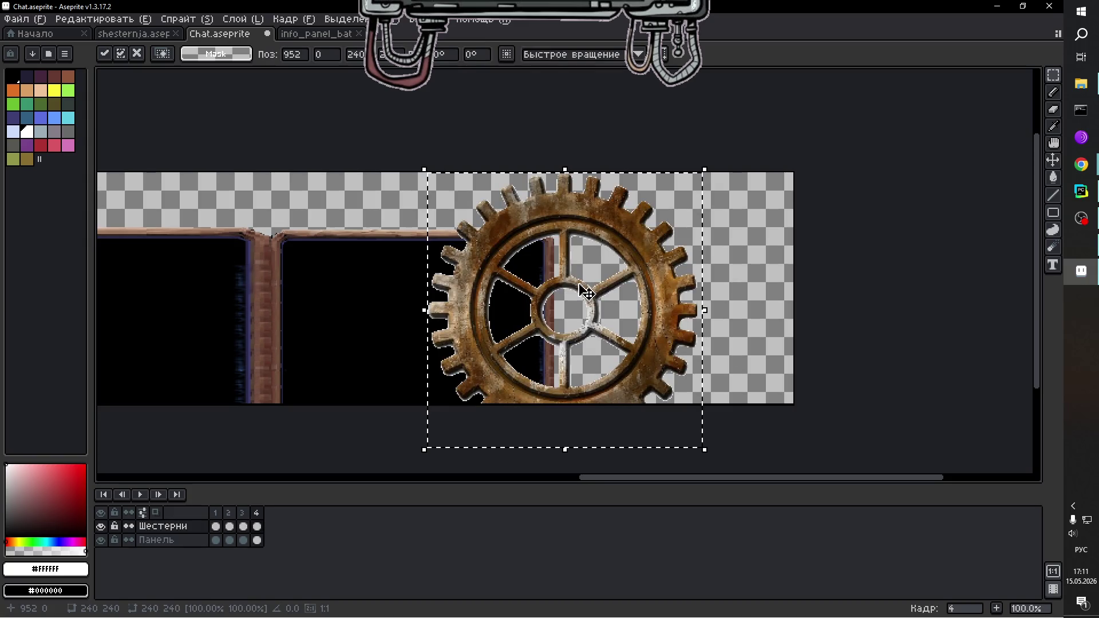
pyautogui.moveTo(564, 309)
pyautogui.mouseDown()
pyautogui.moveTo(630, 312)
pyautogui.moveTo(679, 368)
pyautogui.moveTo(667, 376)
pyautogui.moveTo(669, 439)
pyautogui.moveTo(669, 421)
pyautogui.mouseUp()
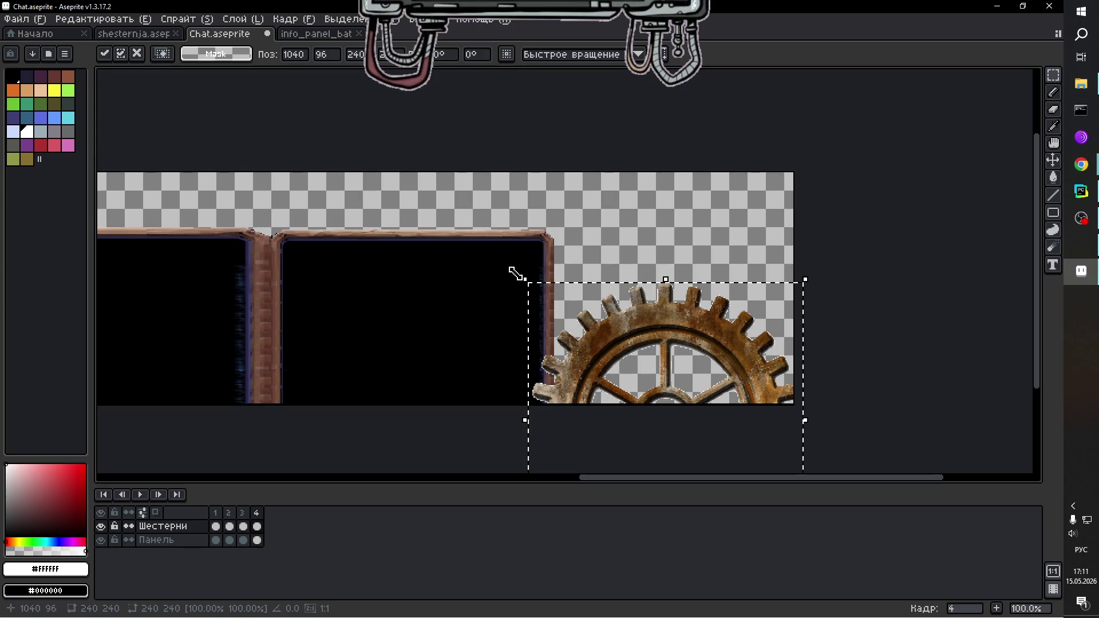
pyautogui.moveTo(513, 275); pyautogui.dragTo(425, 342)
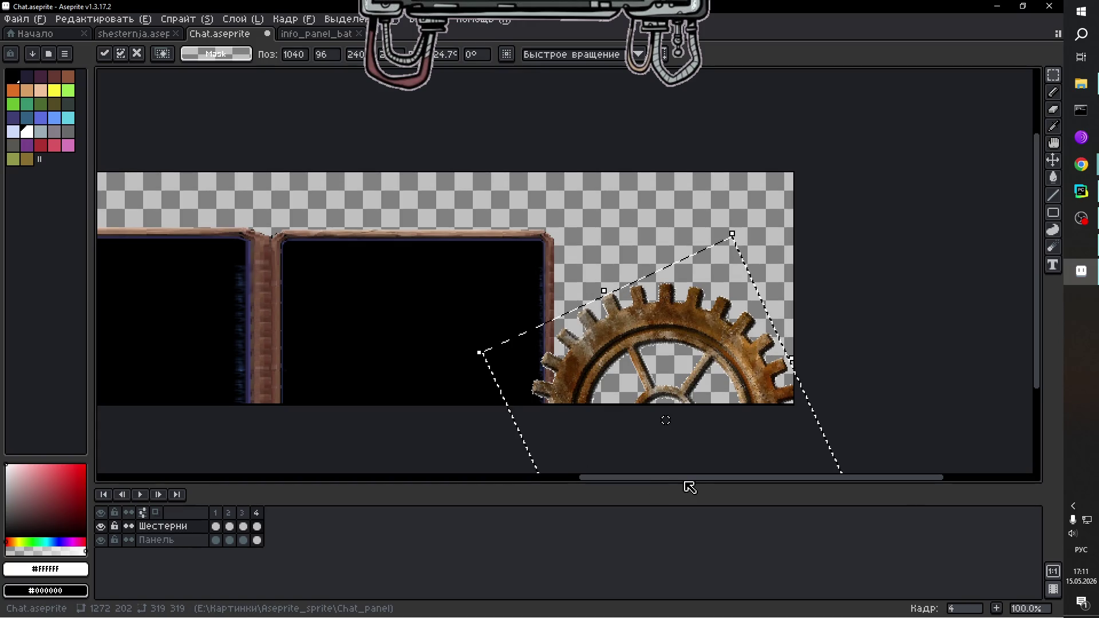
pyautogui.click(895, 383)
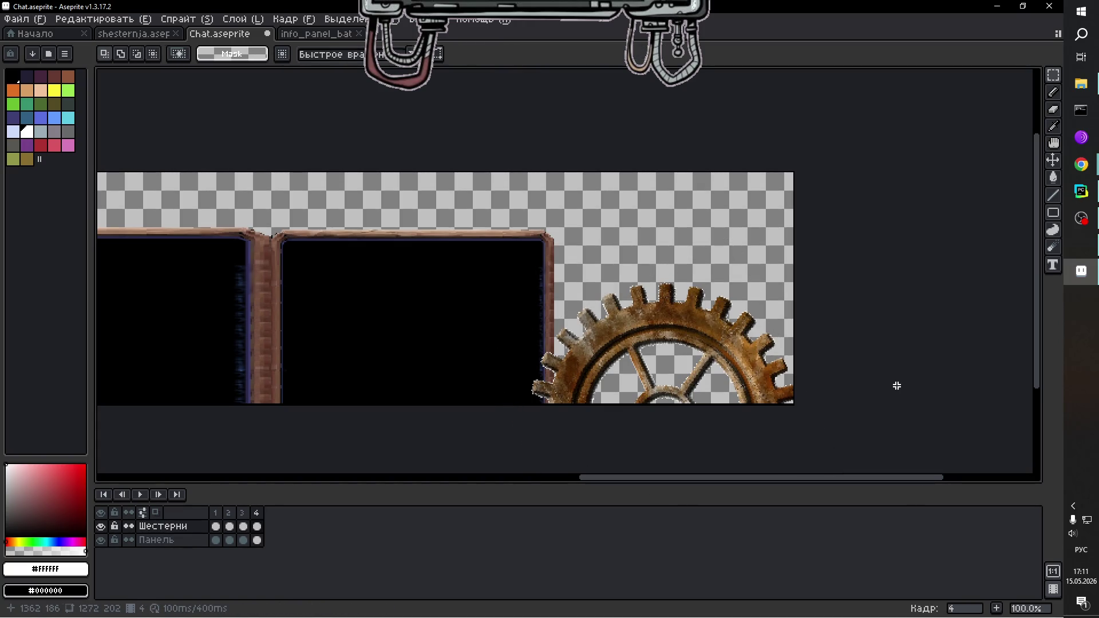
pyautogui.moveTo(780, 483); pyautogui.dragTo(390, 472)
pyautogui.moveTo(644, 252)
pyautogui.mouseDown()
pyautogui.moveTo(289, 422)
pyautogui.moveTo(309, 415)
pyautogui.mouseUp()
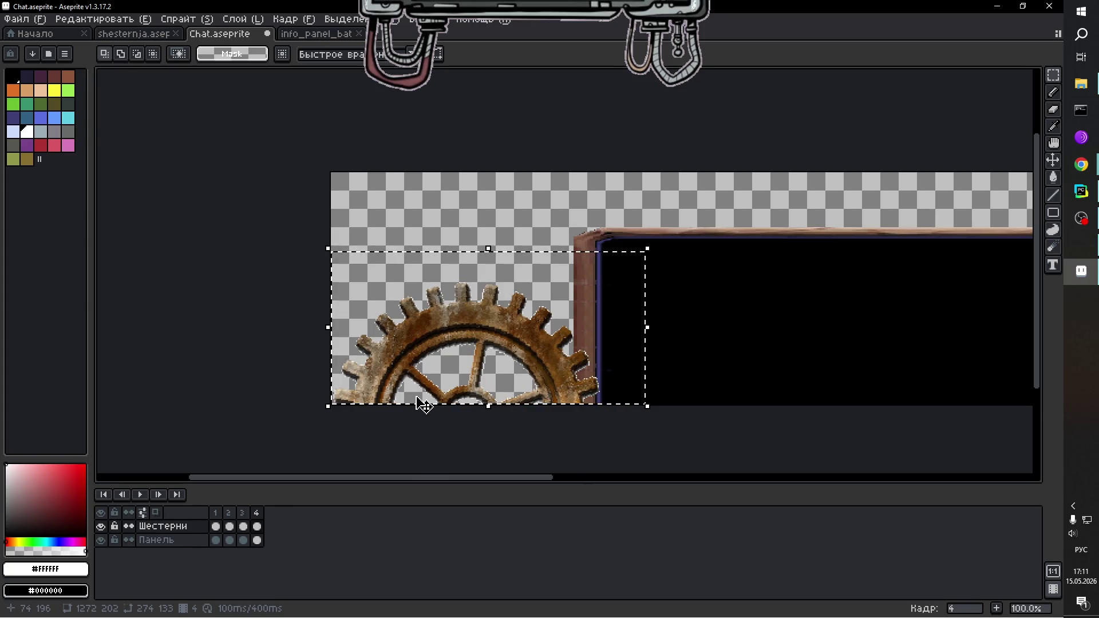
# Replace frame 4's left gear with a slightly rotated pasted copy in the corner, then play the animation.
pyautogui.press('Delete')
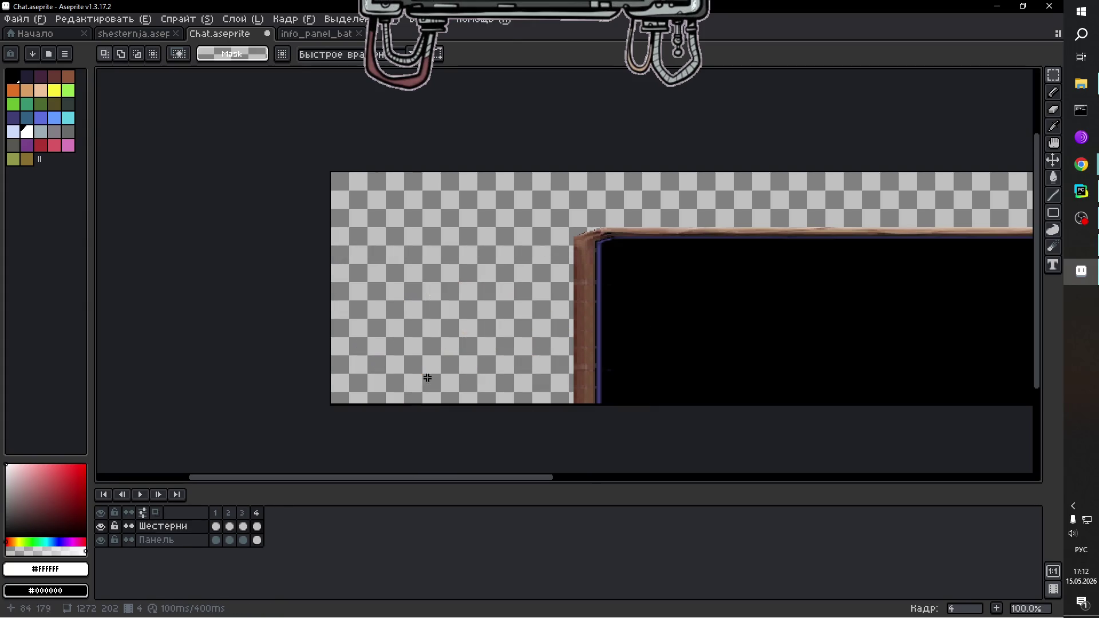
pyautogui.hotkey('ctrl', 'v')
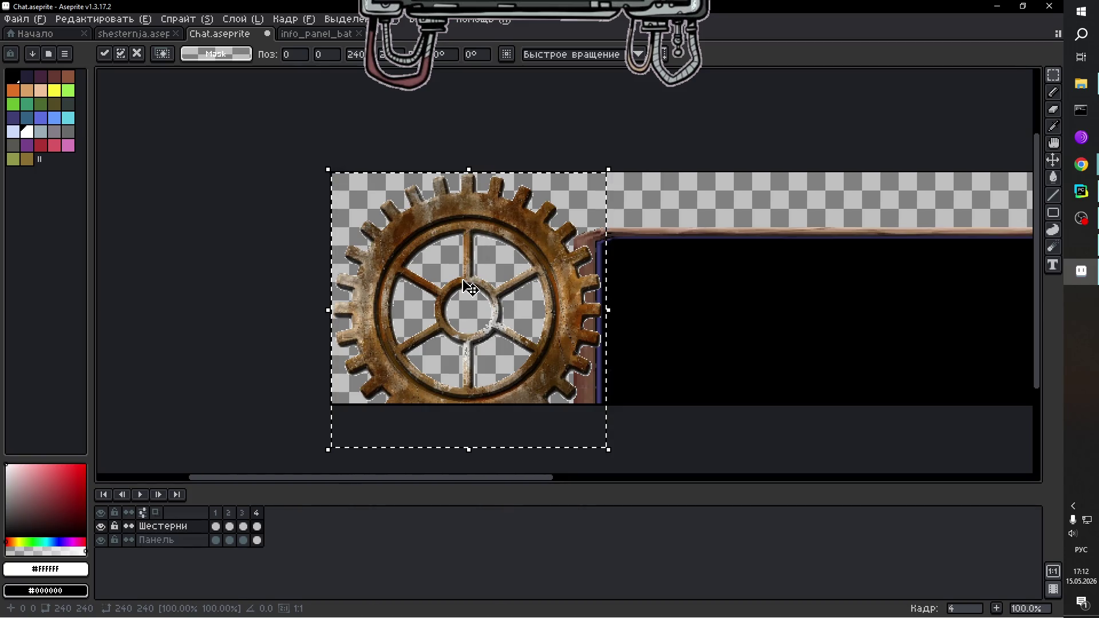
pyautogui.moveTo(470, 288)
pyautogui.mouseDown()
pyautogui.moveTo(470, 420)
pyautogui.moveTo(458, 391)
pyautogui.mouseUp()
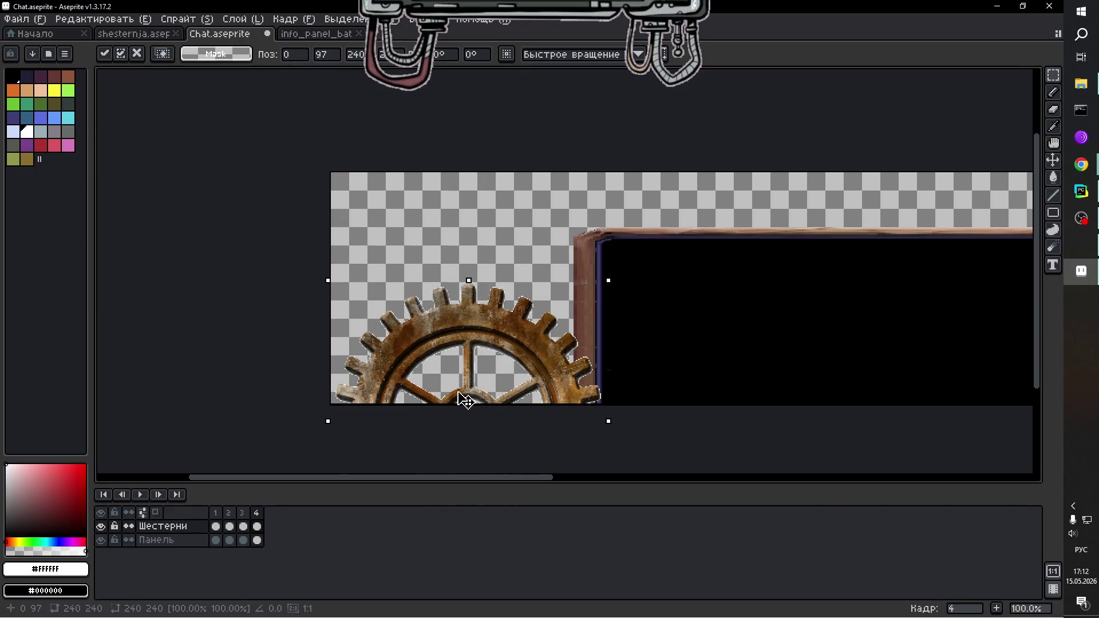
pyautogui.moveTo(618, 277)
pyautogui.mouseDown()
pyautogui.moveTo(675, 317)
pyautogui.moveTo(657, 307)
pyautogui.mouseUp()
pyautogui.moveTo(523, 480); pyautogui.dragTo(576, 484)
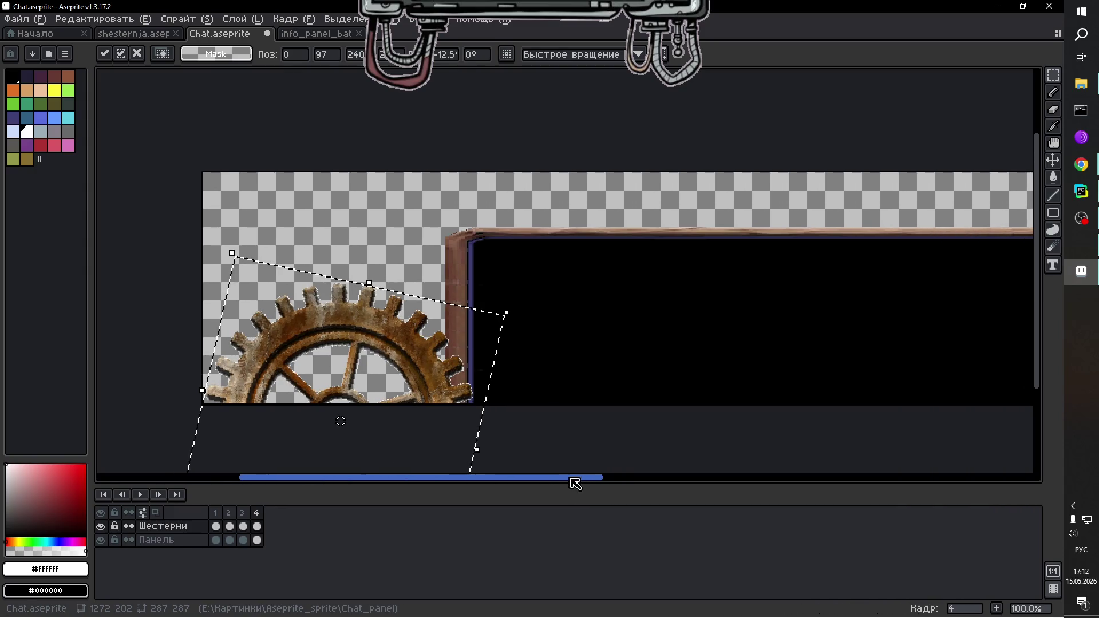
pyautogui.click(139, 495)
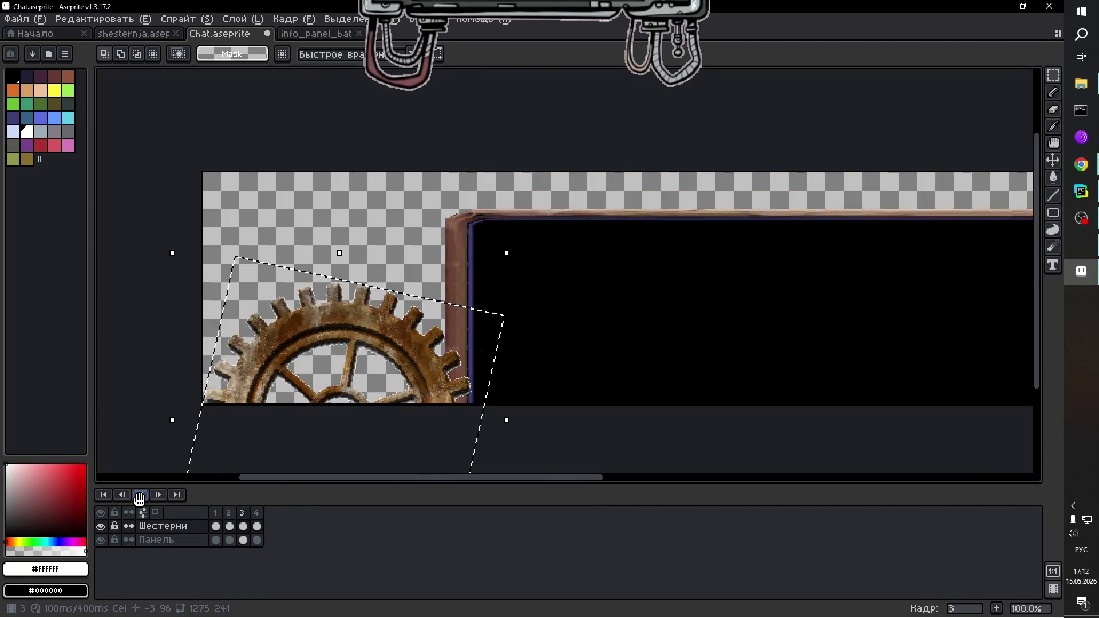
pyautogui.moveTo(597, 482)
pyautogui.mouseDown()
pyautogui.moveTo(866, 479)
pyautogui.moveTo(620, 468)
pyautogui.moveTo(630, 466)
pyautogui.moveTo(884, 468)
pyautogui.moveTo(707, 457)
pyautogui.mouseUp()
# Stop the animation preview and add a new frame 5.
pyautogui.scroll(-1, 544, 412)
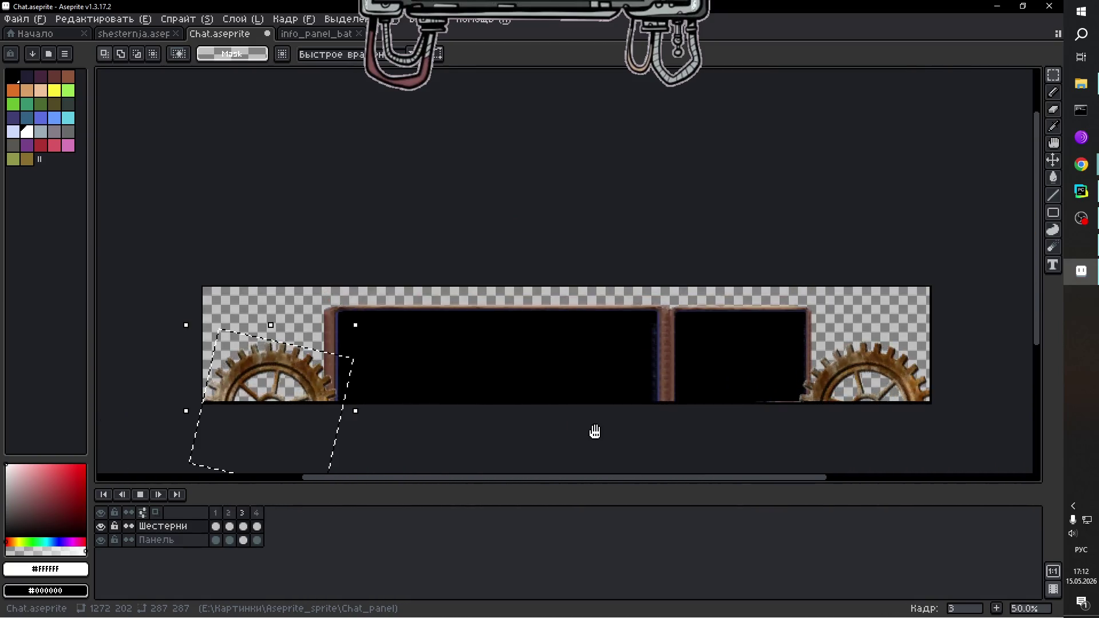
pyautogui.scroll(1, 637, 444)
pyautogui.scroll(-1, 633, 444)
pyautogui.scroll(1, 633, 443)
pyautogui.scroll(-1, 633, 443)
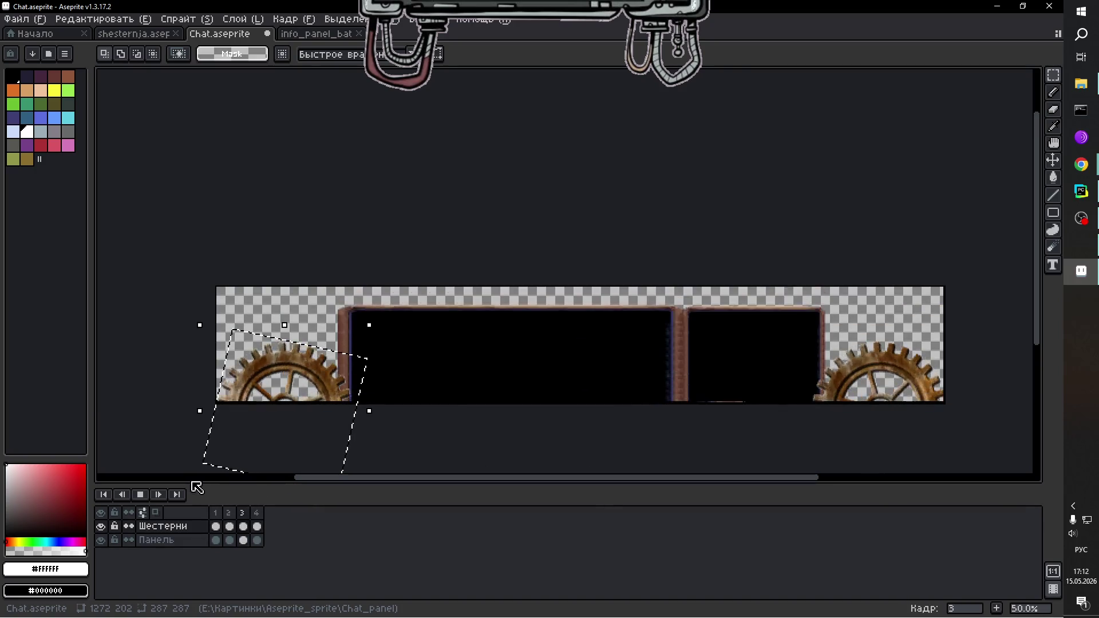
pyautogui.click(641, 419)
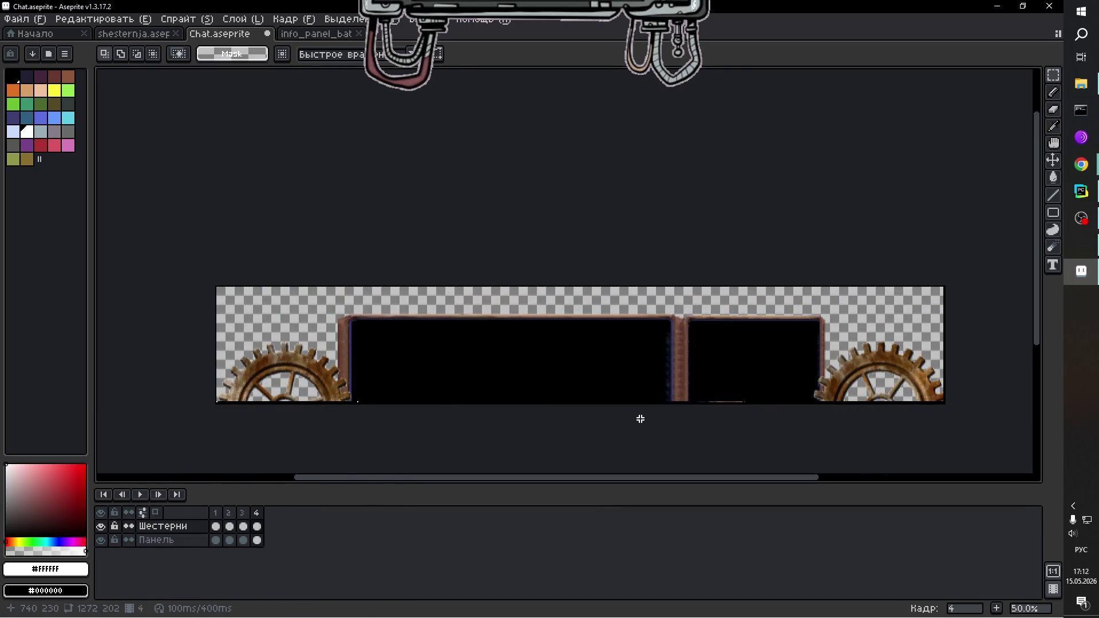
pyautogui.click(999, 608)
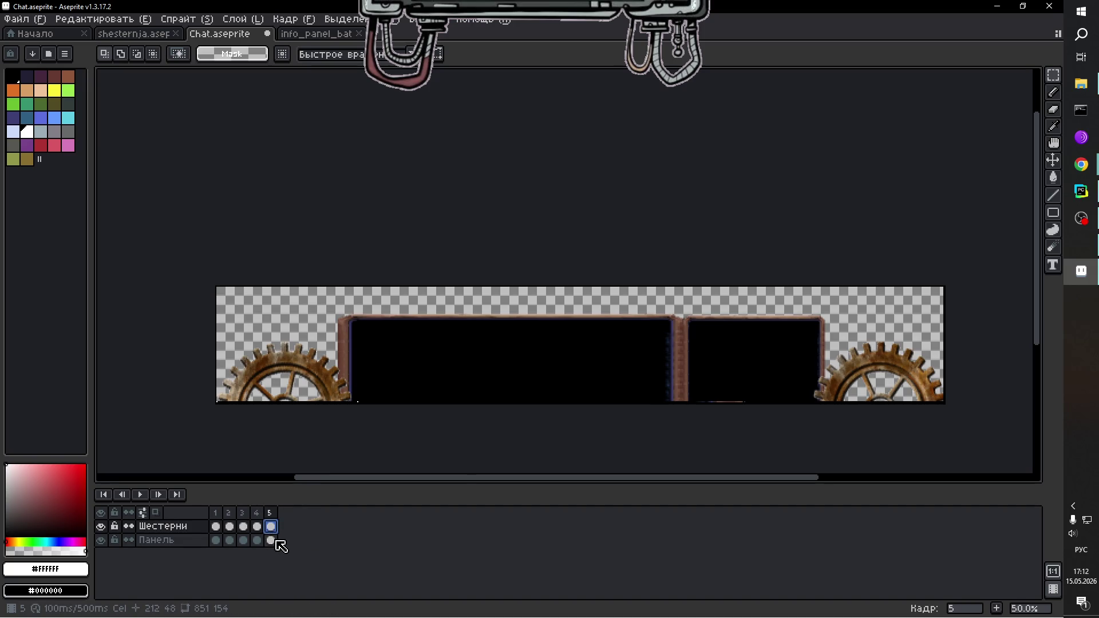
# On frame 5's Панель layer, shift the middle panel section down about 20 pixels.
pyautogui.click(271, 540)
pyautogui.moveTo(1060, 84)
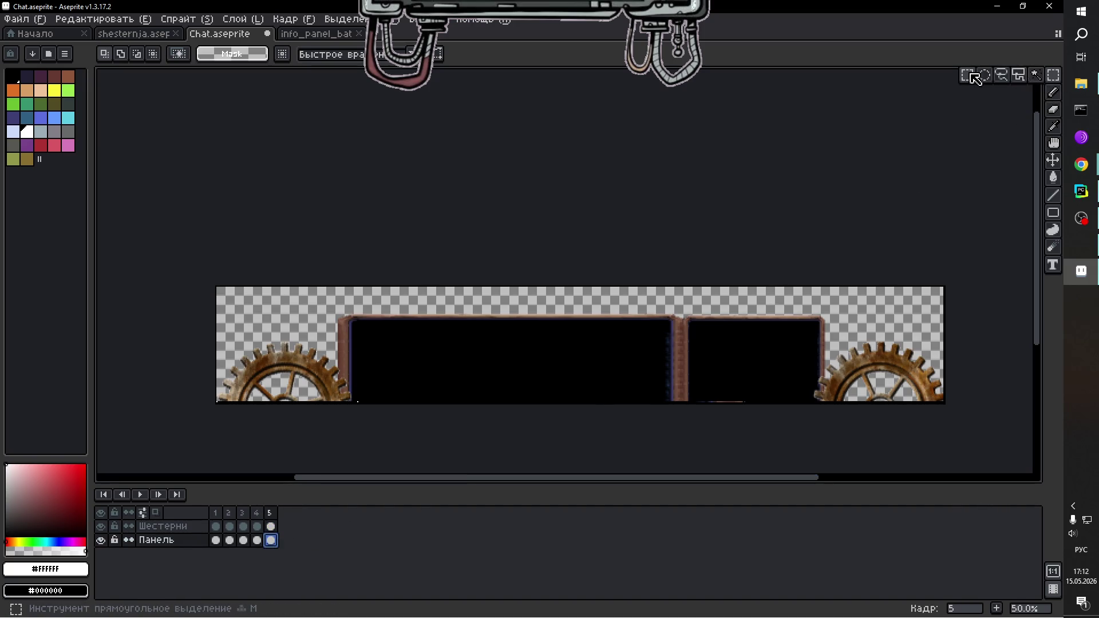
pyautogui.moveTo(414, 348)
pyautogui.mouseDown()
pyautogui.moveTo(754, 415)
pyautogui.moveTo(836, 418)
pyautogui.mouseUp()
pyautogui.click(599, 371)
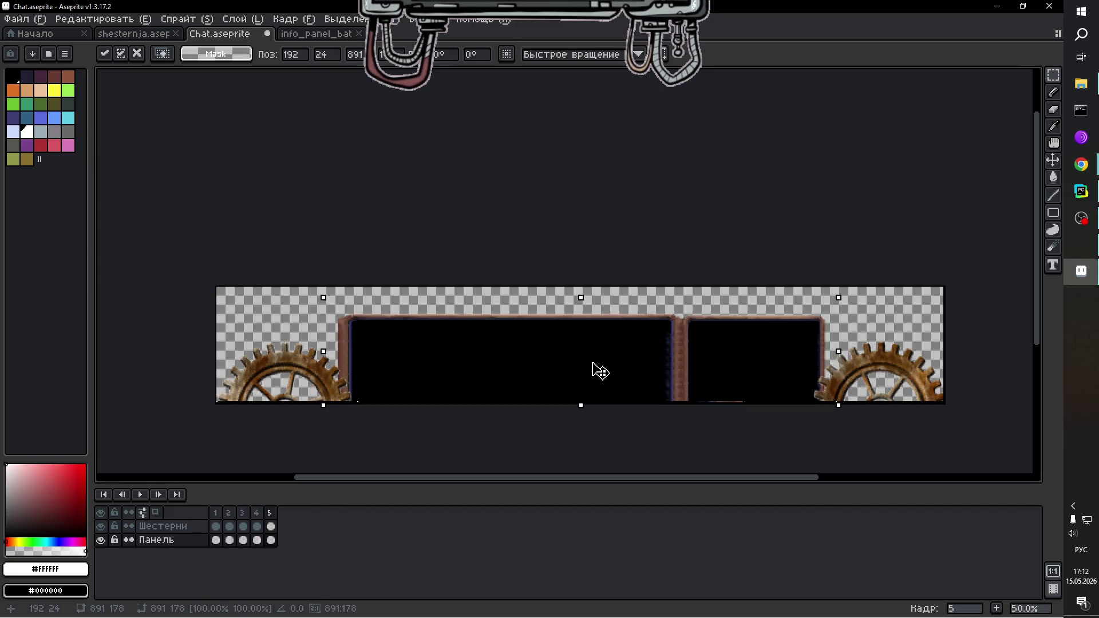
pyautogui.moveTo(599, 371); pyautogui.dragTo(599, 383)
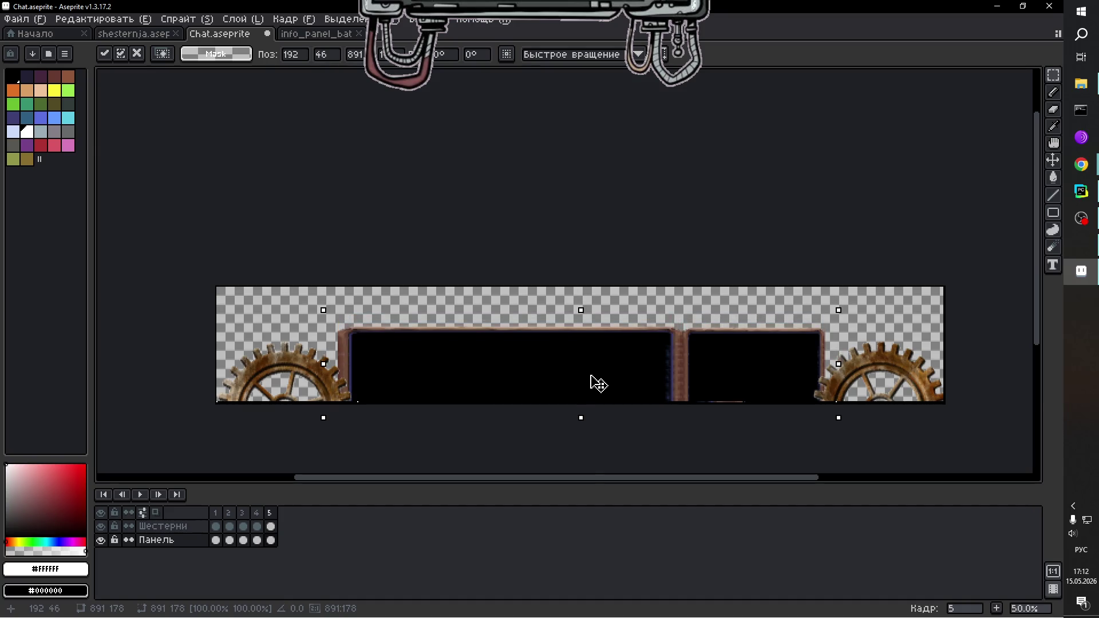
pyautogui.press('Return')
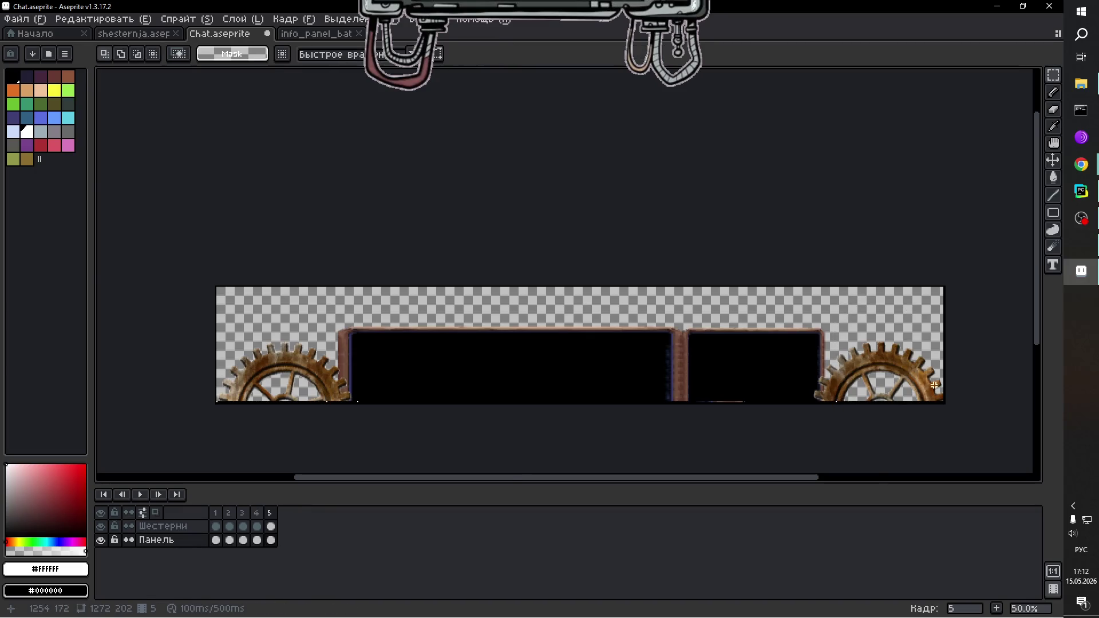
pyautogui.scroll(1, 895, 375)
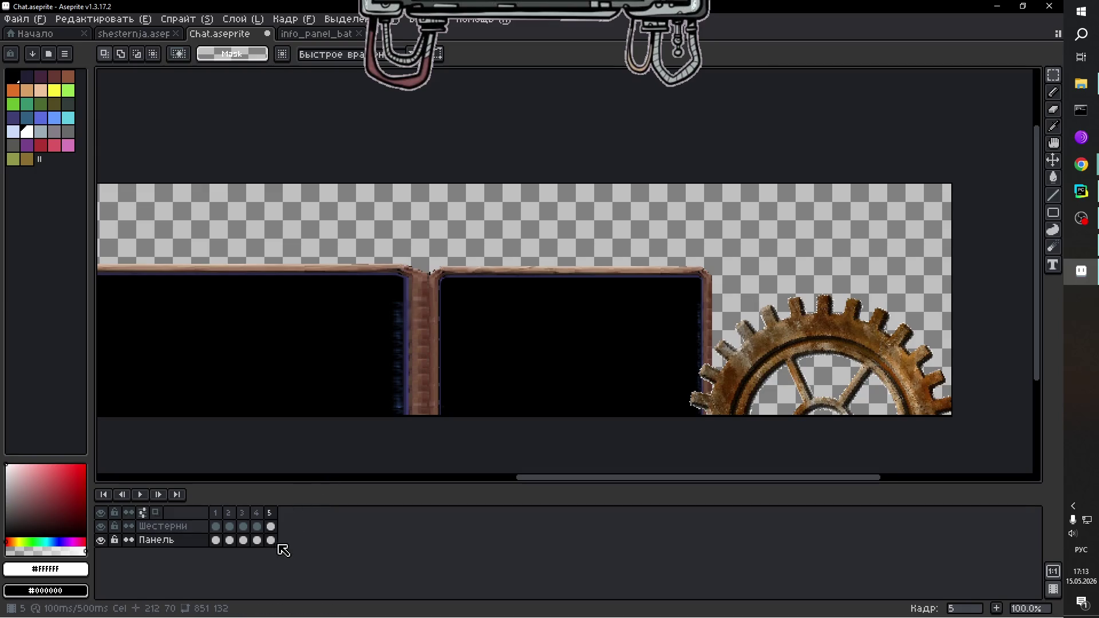
pyautogui.click(271, 526)
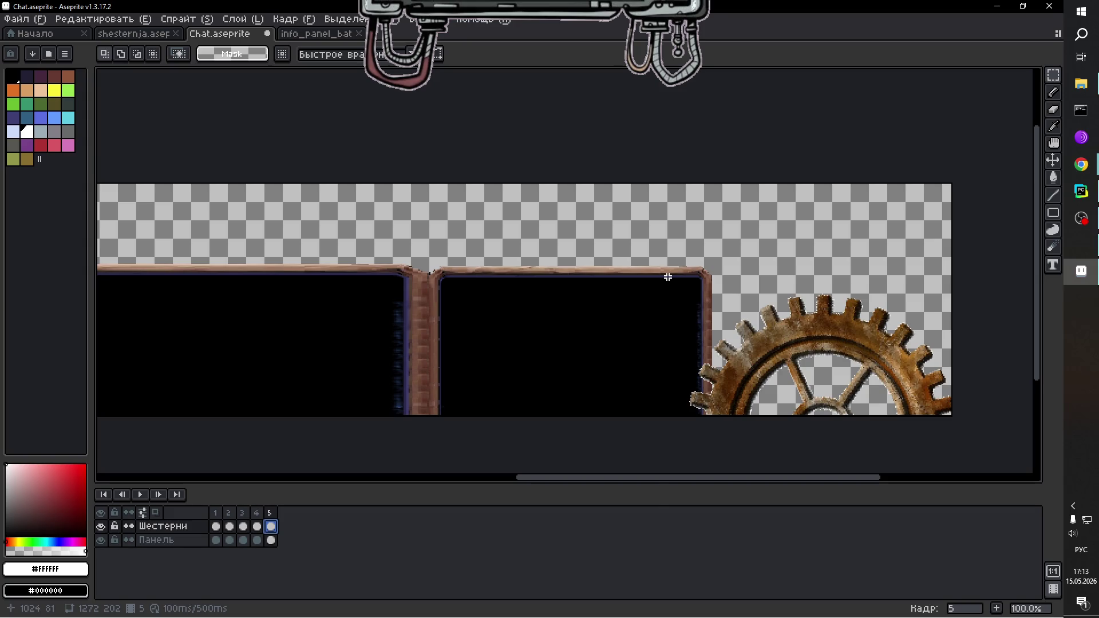
# Replace frame 5's right corner gear with a pasted copy rotated about 40.3°.
pyautogui.moveTo(634, 266); pyautogui.dragTo(996, 444)
pyautogui.press('Delete')
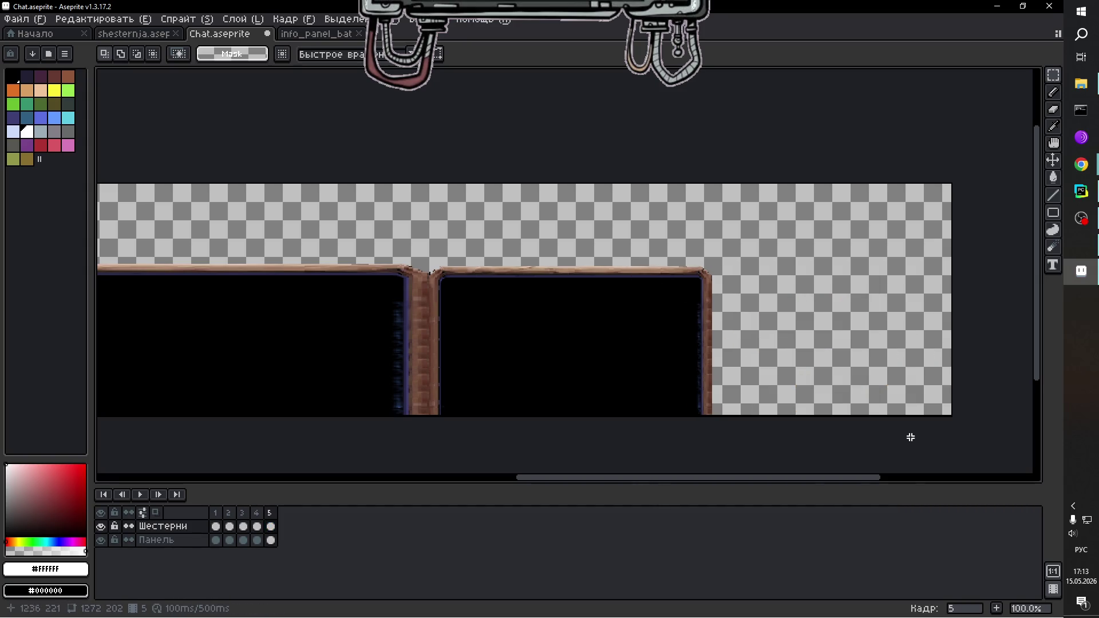
pyautogui.hotkey('ctrl', 'v')
pyautogui.moveTo(572, 321)
pyautogui.mouseDown()
pyautogui.moveTo(824, 316)
pyautogui.moveTo(844, 298)
pyautogui.moveTo(825, 338)
pyautogui.moveTo(836, 437)
pyautogui.mouseUp()
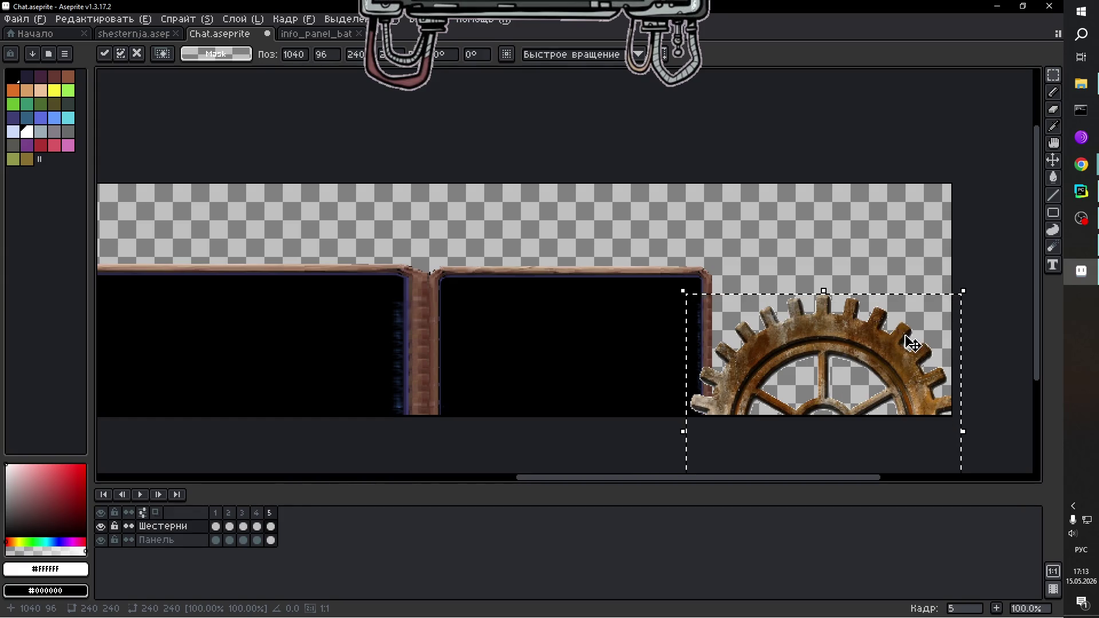
pyautogui.moveTo(971, 282); pyautogui.dragTo(845, 265)
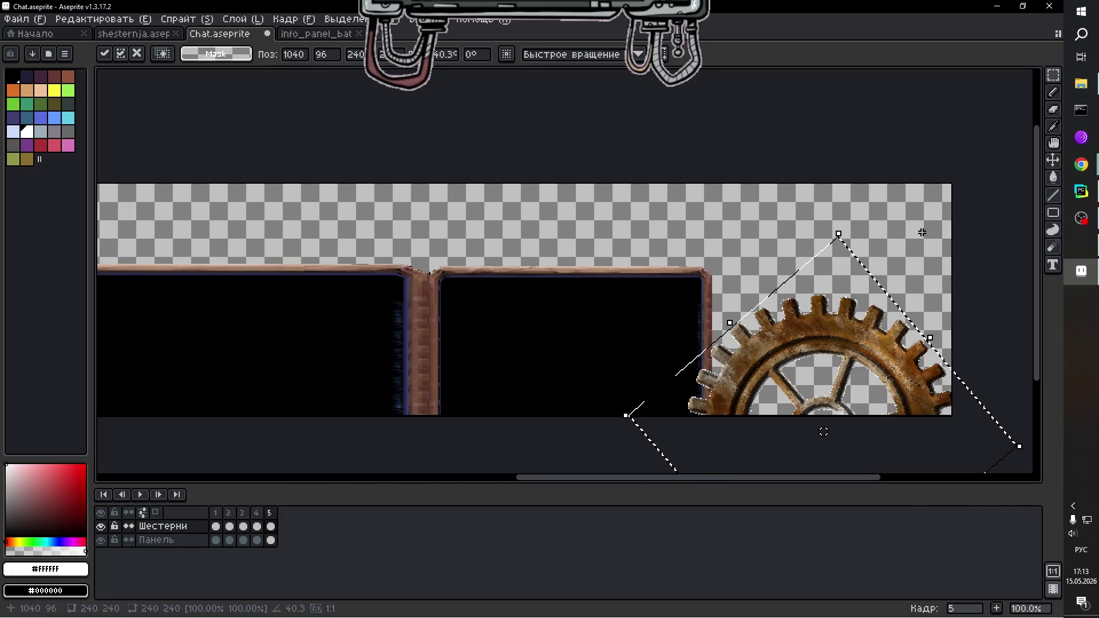
pyautogui.click(922, 239)
pyautogui.moveTo(852, 478); pyautogui.dragTo(540, 462)
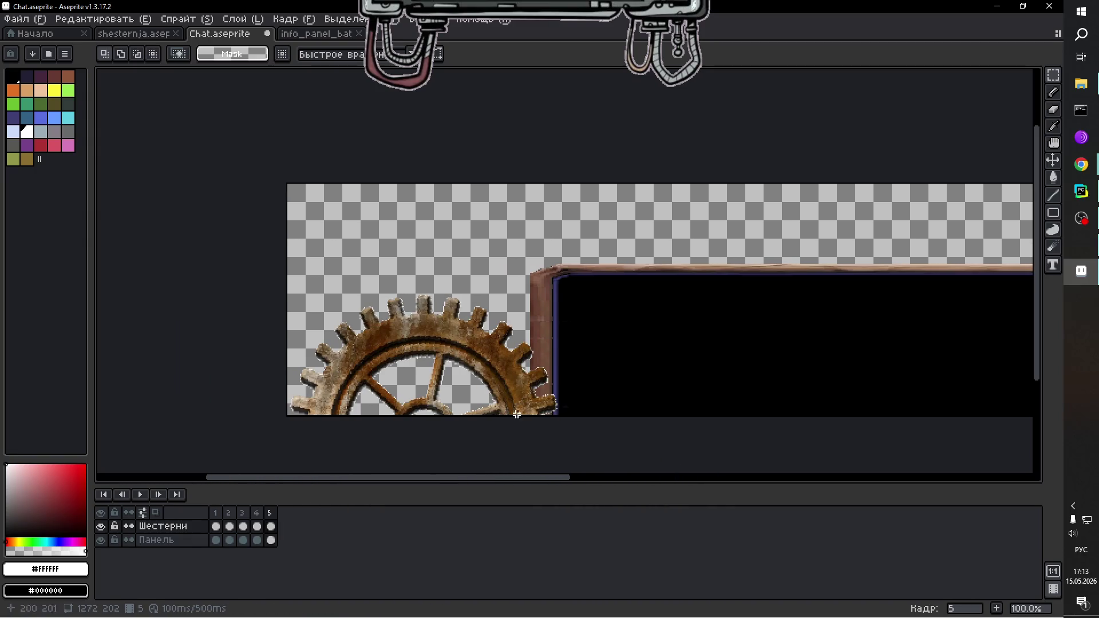
# Replace frame 5's left corner gear with a fresh pasted copy rotated about -23.9°.
pyautogui.click(271, 526)
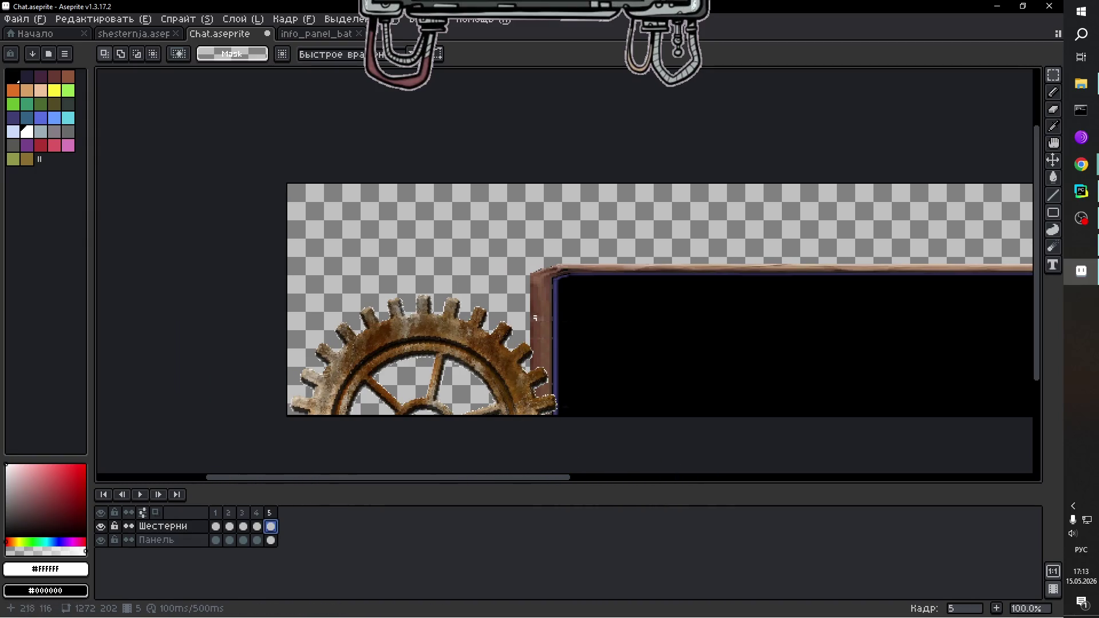
pyautogui.moveTo(612, 257); pyautogui.dragTo(273, 420)
pyautogui.press('Delete')
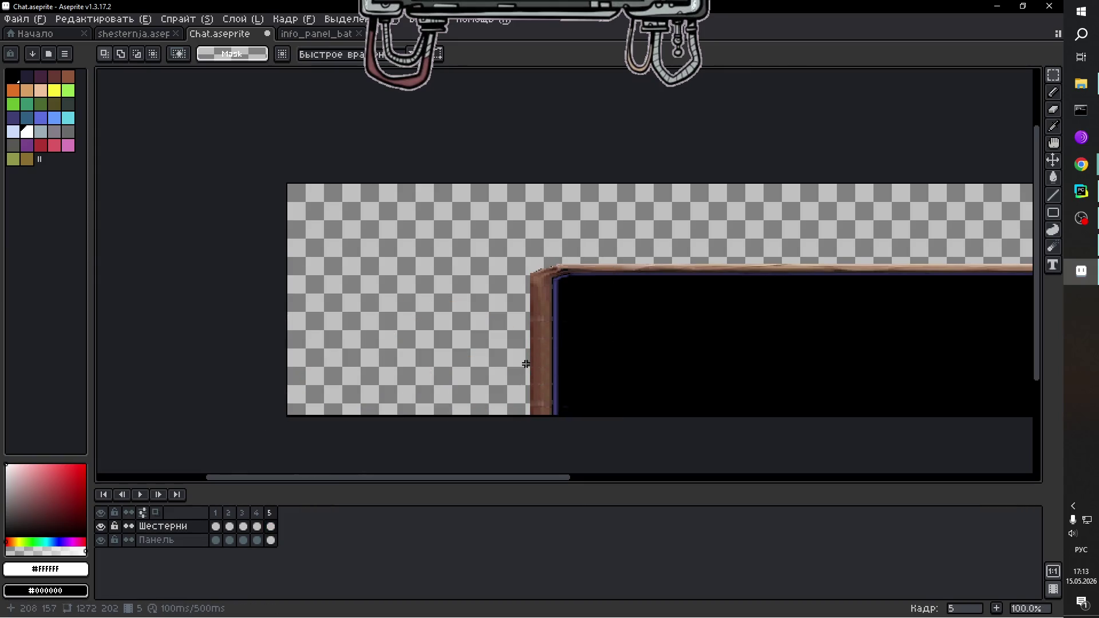
pyautogui.hotkey('ctrl', 'v')
pyautogui.moveTo(458, 277)
pyautogui.mouseDown()
pyautogui.moveTo(456, 338)
pyautogui.moveTo(464, 288)
pyautogui.mouseUp()
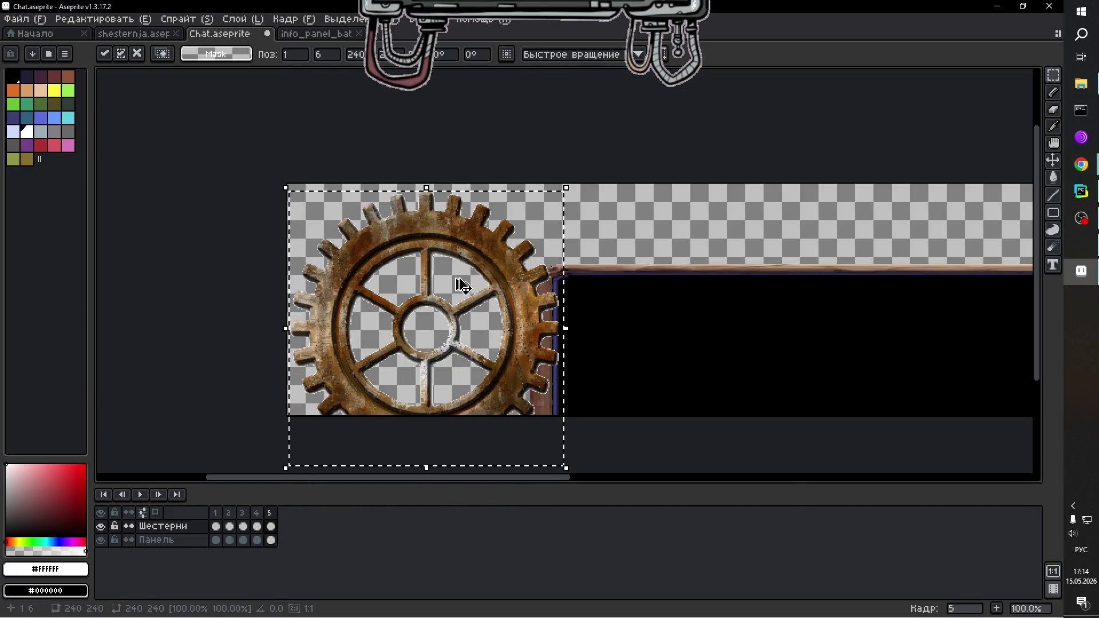
pyautogui.press('Escape')
pyautogui.hotkey('ctrl', 'v')
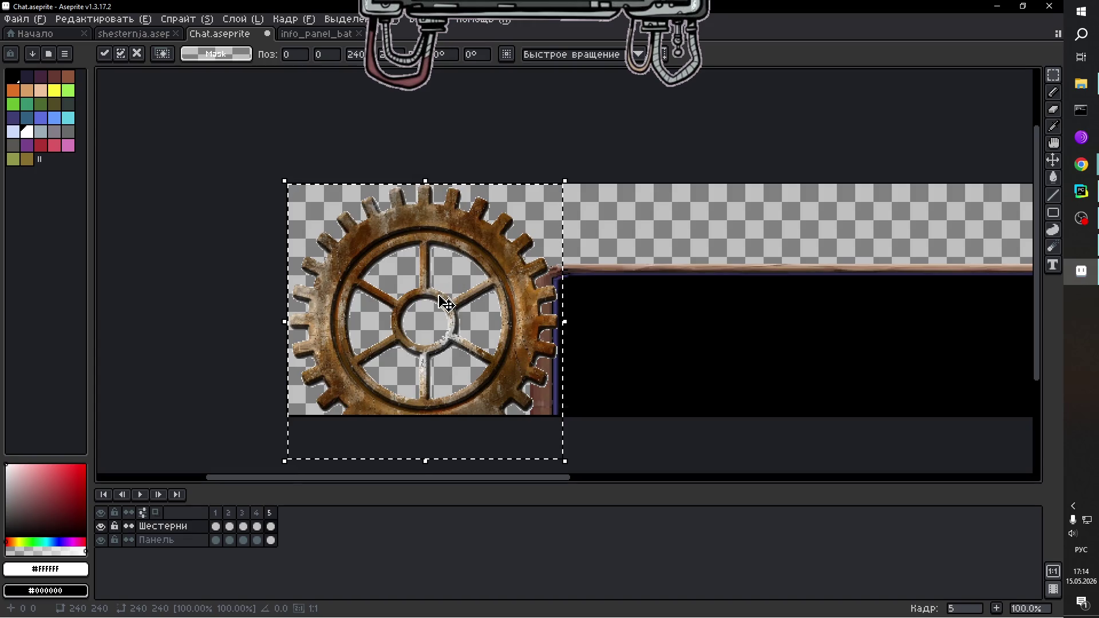
pyautogui.moveTo(439, 299)
pyautogui.mouseDown()
pyautogui.moveTo(437, 464)
pyautogui.moveTo(442, 412)
pyautogui.mouseUp()
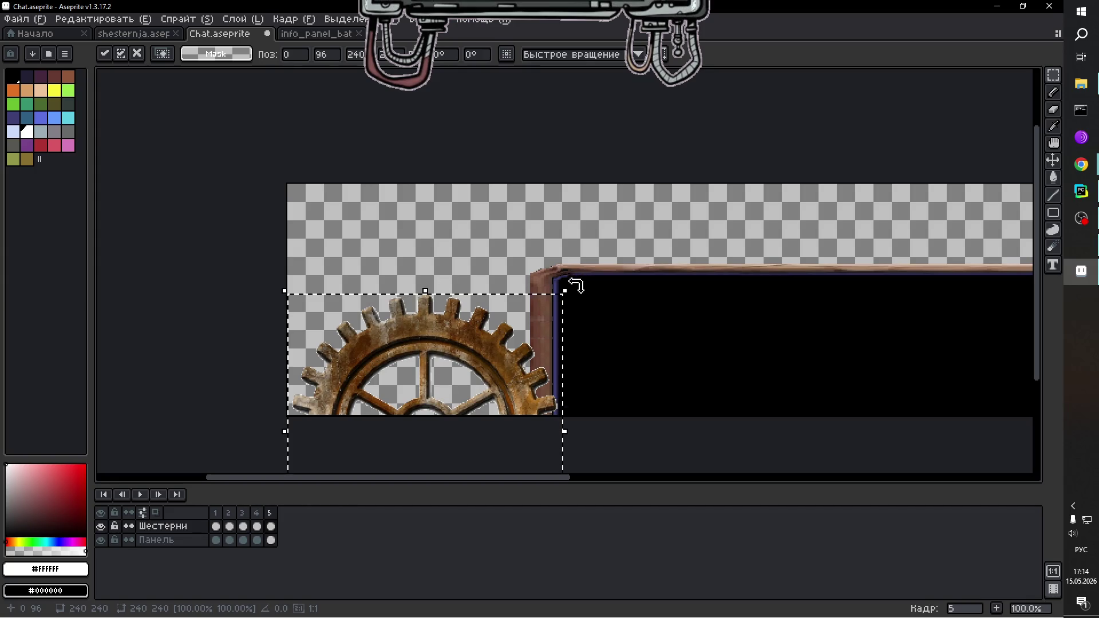
pyautogui.moveTo(577, 284); pyautogui.dragTo(665, 356)
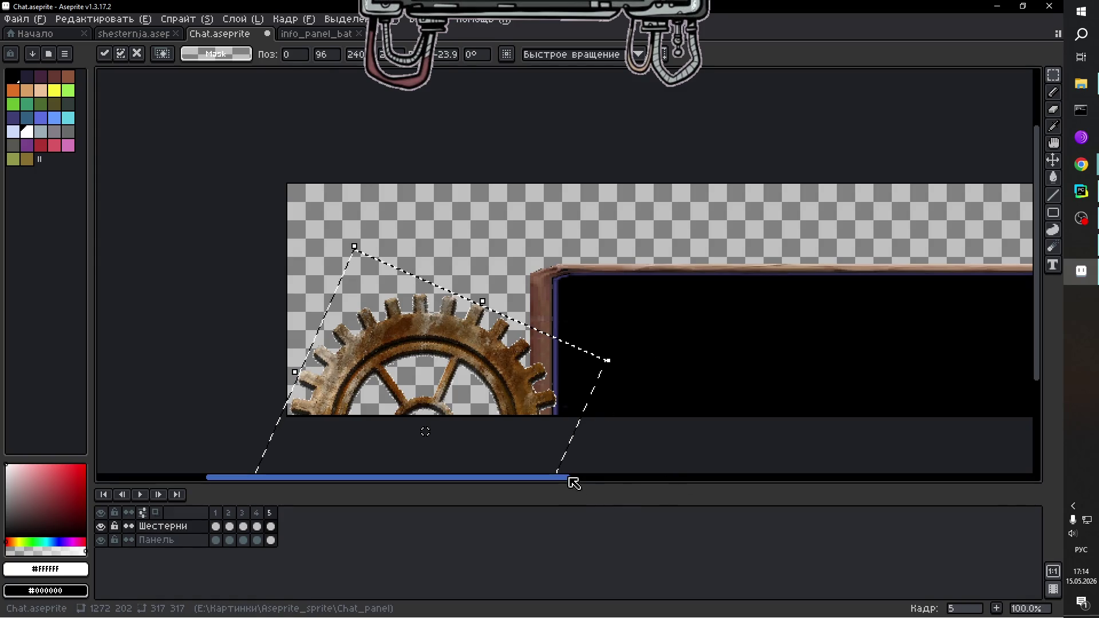
pyautogui.click(704, 442)
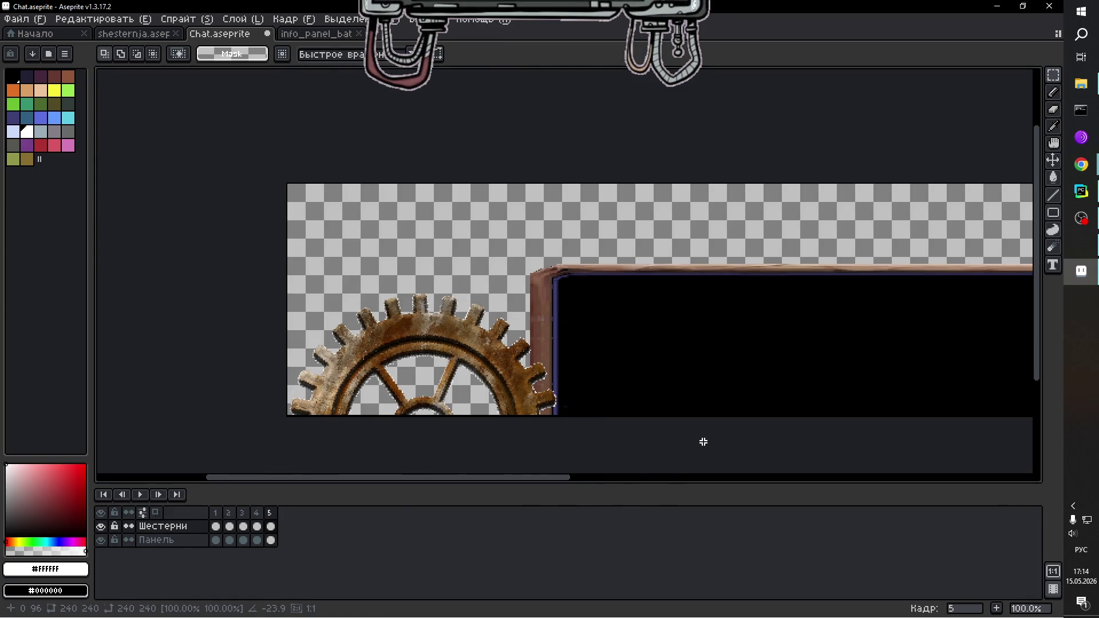
pyautogui.click(257, 526)
pyautogui.click(272, 527)
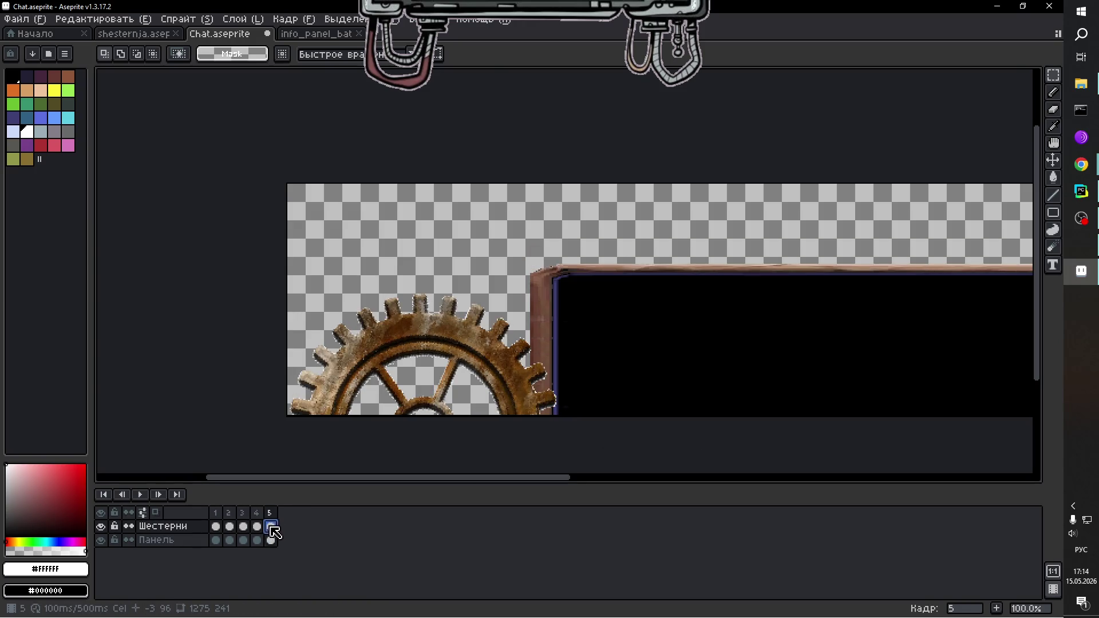
# Zoom out and briefly play the animation to preview the turning gears.
pyautogui.press('-')
pyautogui.click(139, 495)
pyautogui.click(140, 495)
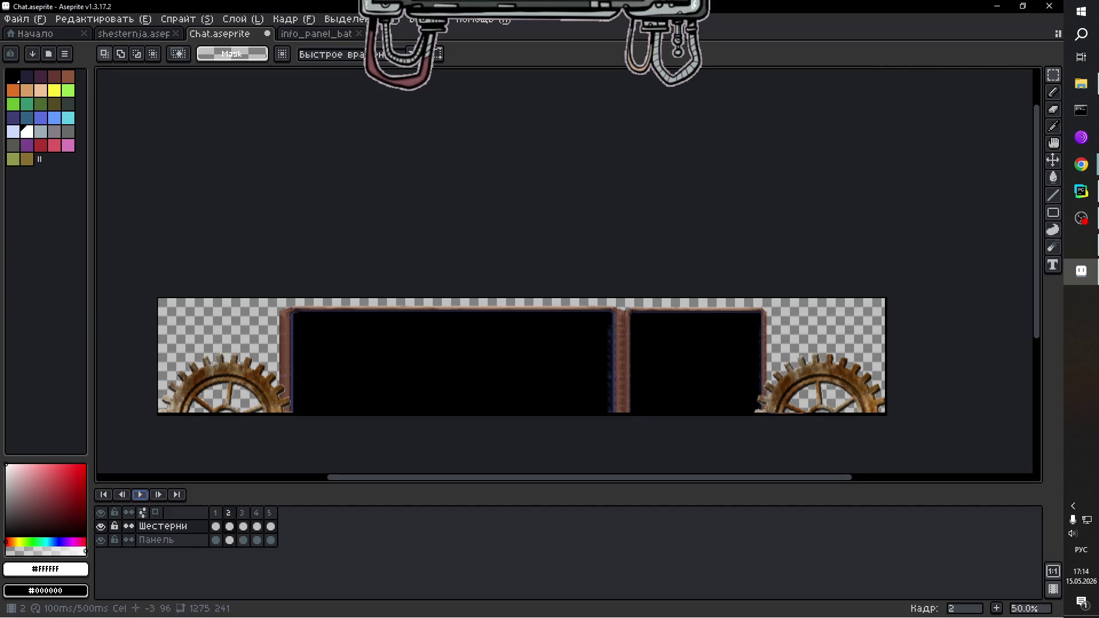
# Add a new frame 6 after frame 5.
pyautogui.click(271, 526)
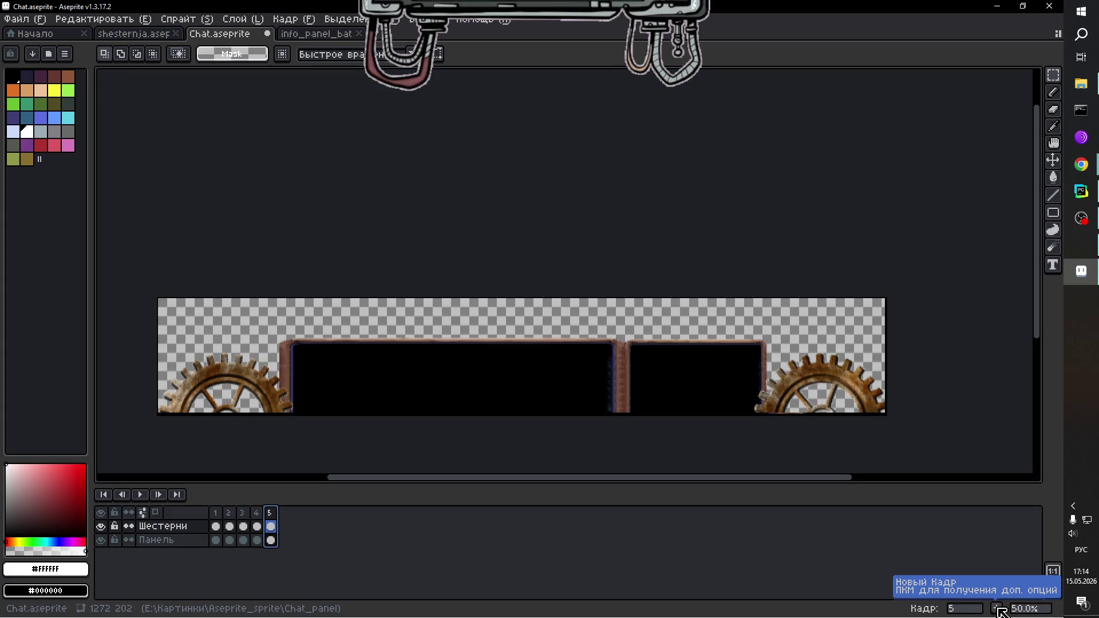
pyautogui.click(999, 608)
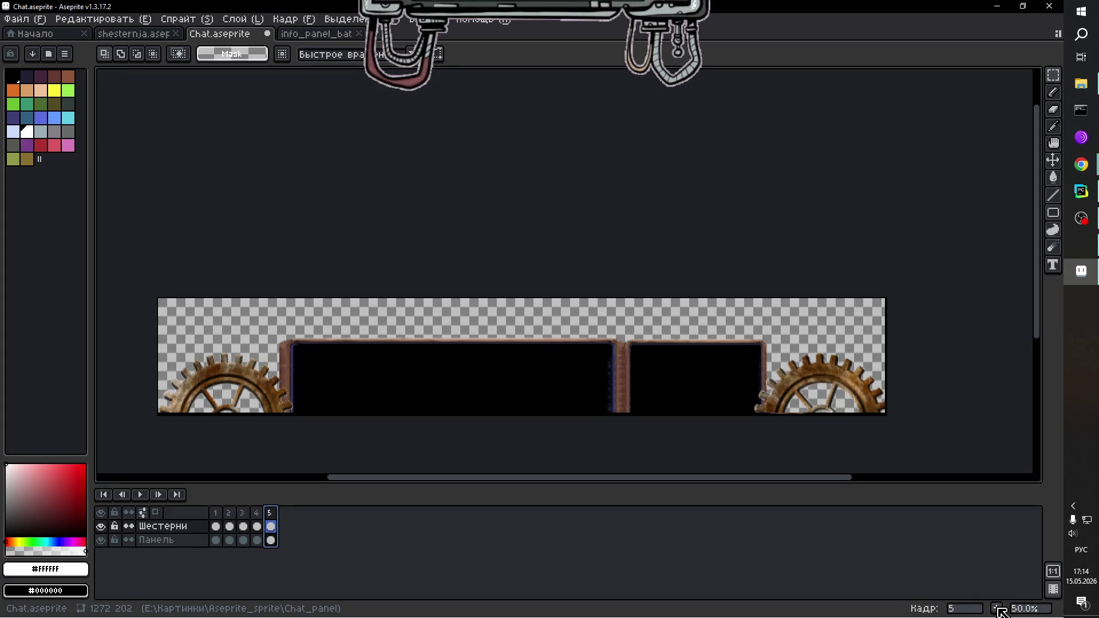
pyautogui.scroll(2, 744, 424)
pyautogui.scroll(-2, 695, 418)
pyautogui.scroll(1, 696, 429)
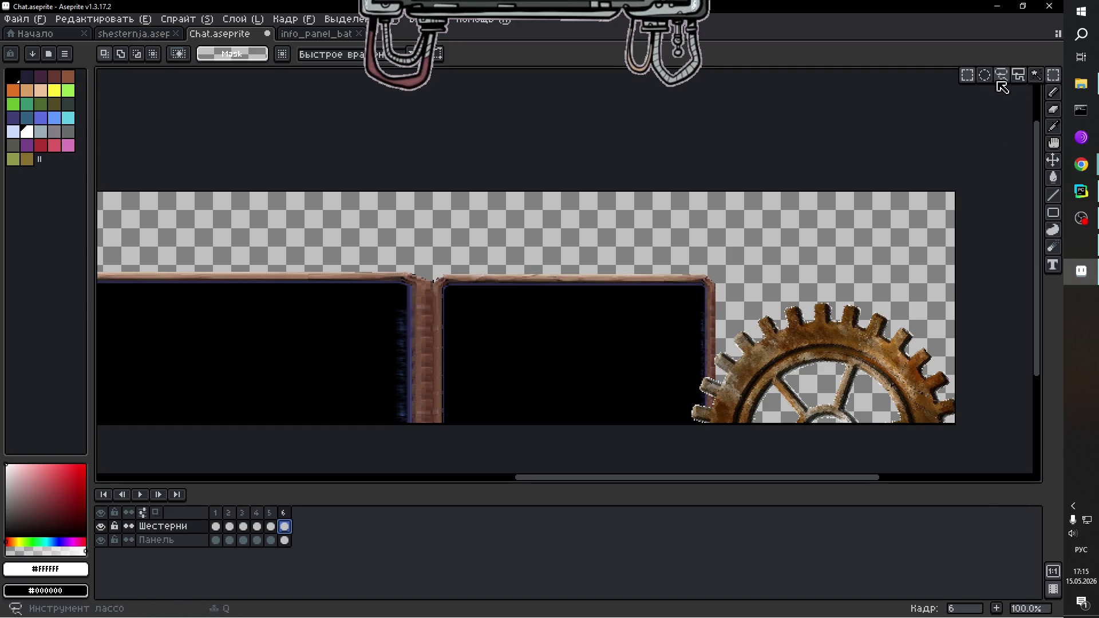
# Re-place frame 6's right corner gear in the corner, rotated to about 55.2°.
pyautogui.moveTo(643, 293); pyautogui.dragTo(1017, 462)
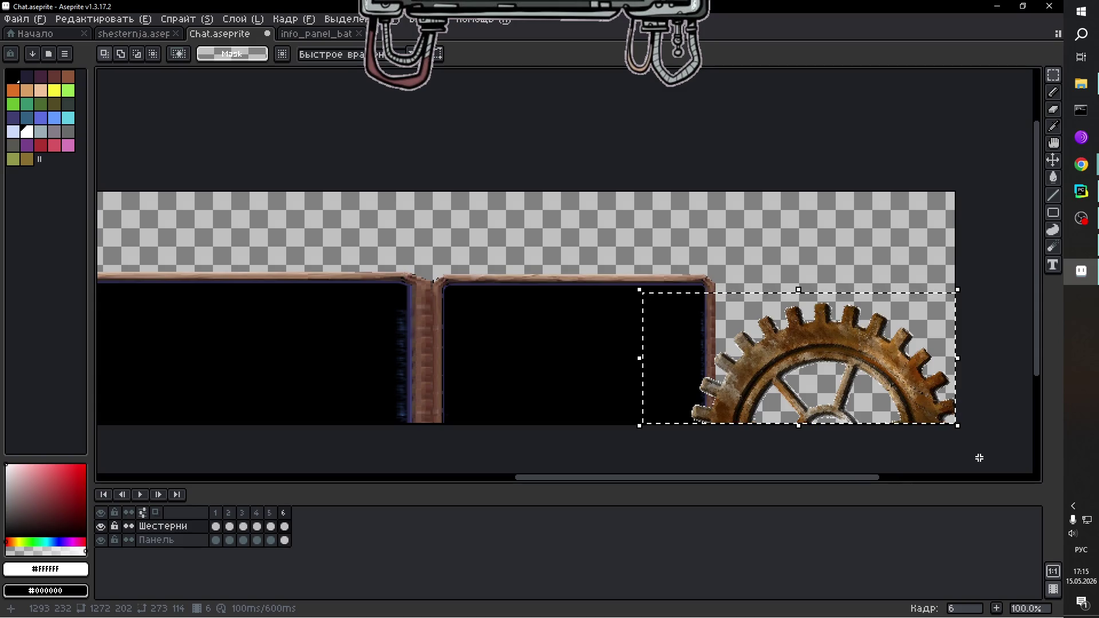
pyautogui.press('Delete')
pyautogui.hotkey('ctrl', 'v')
pyautogui.moveTo(598, 294)
pyautogui.mouseDown()
pyautogui.moveTo(864, 293)
pyautogui.moveTo(864, 387)
pyautogui.moveTo(851, 383)
pyautogui.moveTo(859, 409)
pyautogui.mouseUp()
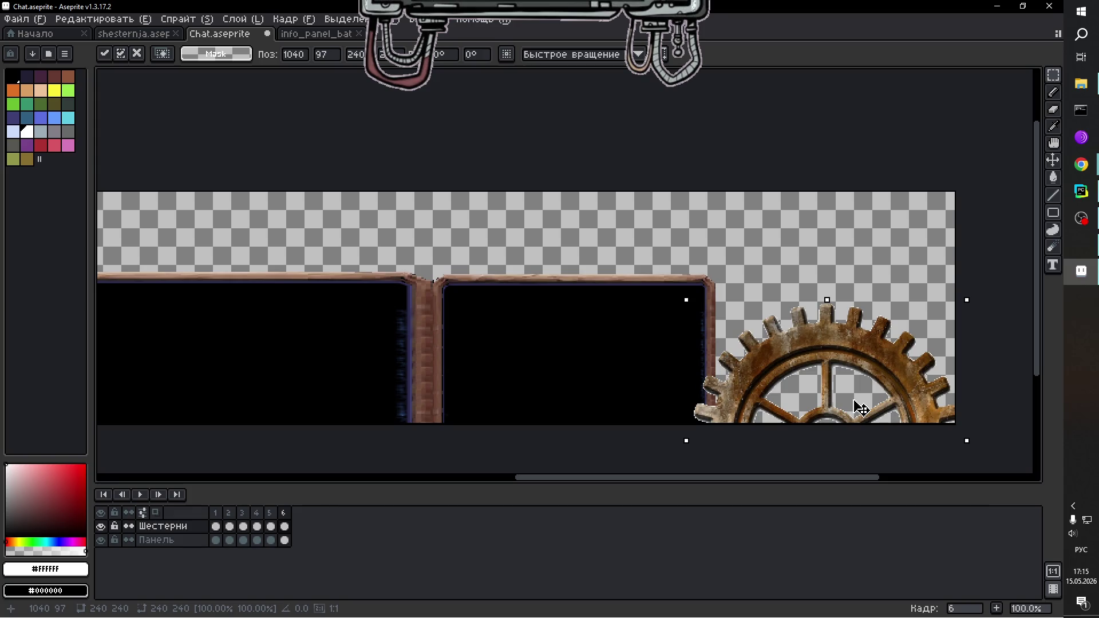
pyautogui.moveTo(979, 302)
pyautogui.mouseDown()
pyautogui.moveTo(919, 279)
pyautogui.moveTo(807, 263)
pyautogui.mouseUp()
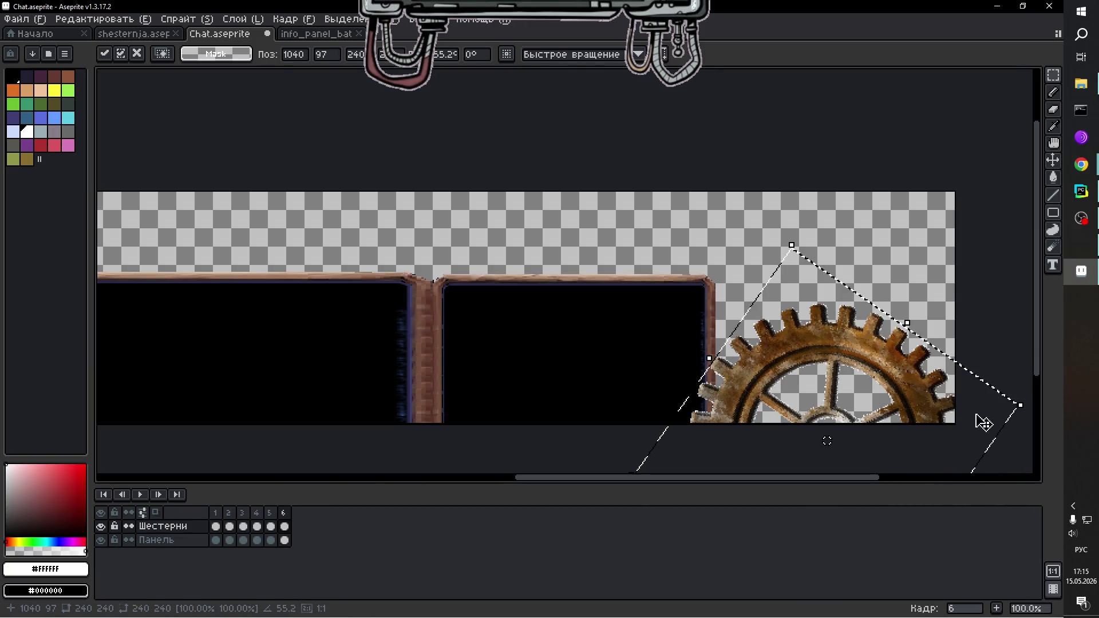
pyautogui.press('Return')
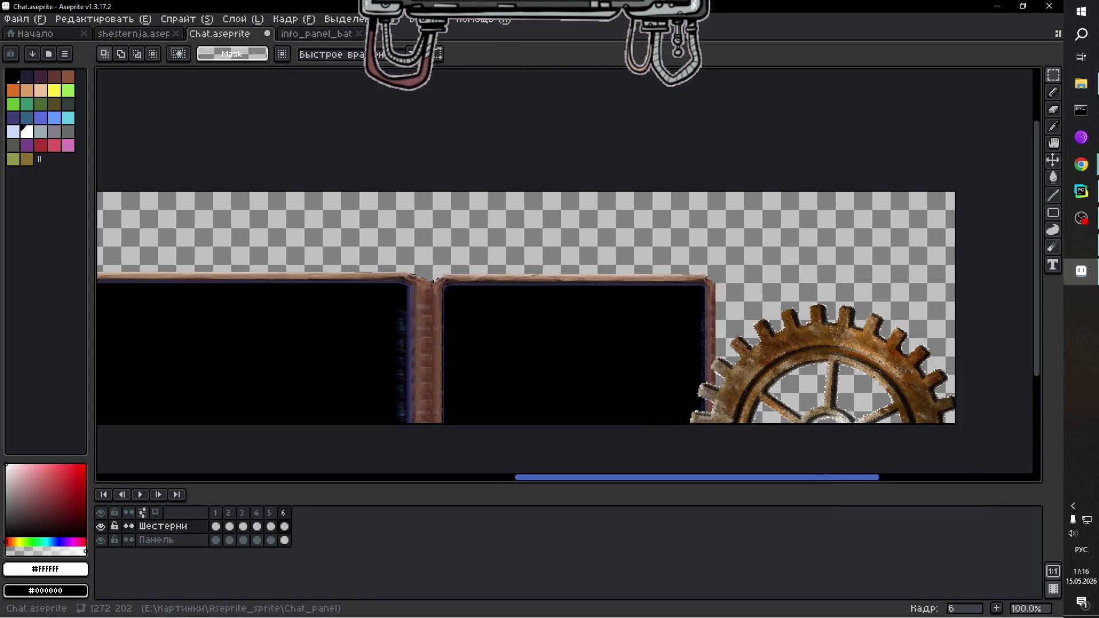
pyautogui.moveTo(756, 481)
pyautogui.mouseDown()
pyautogui.moveTo(536, 484)
pyautogui.moveTo(684, 484)
pyautogui.mouseUp()
pyautogui.click(285, 527)
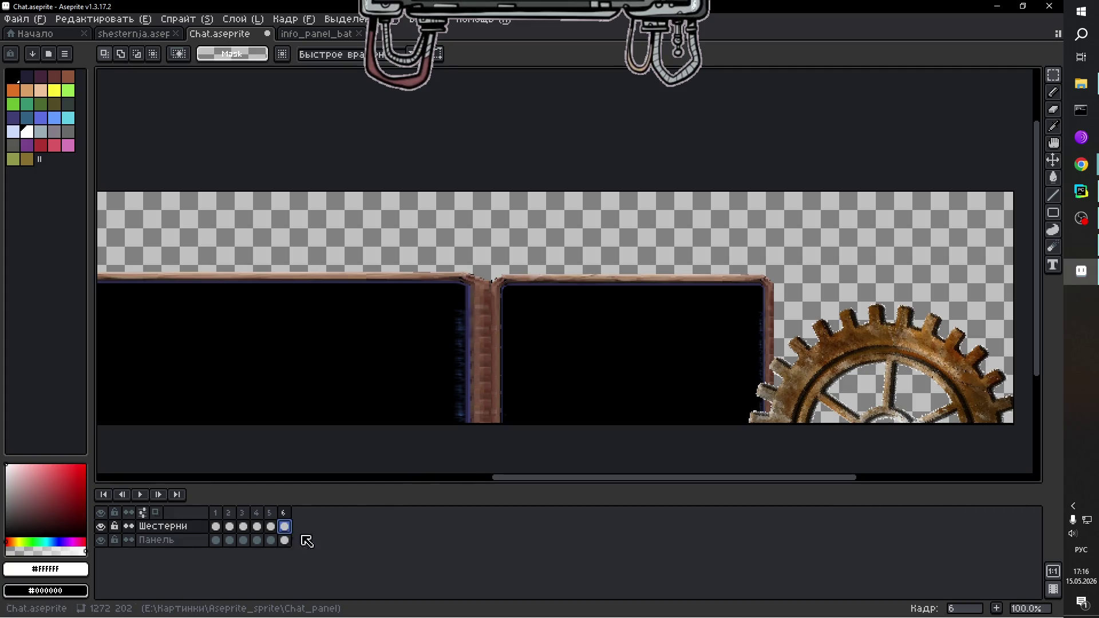
# Compare frame 5 with frame 6 and make frame 6's Шестерни cel active.
pyautogui.moveTo(604, 481); pyautogui.dragTo(343, 482)
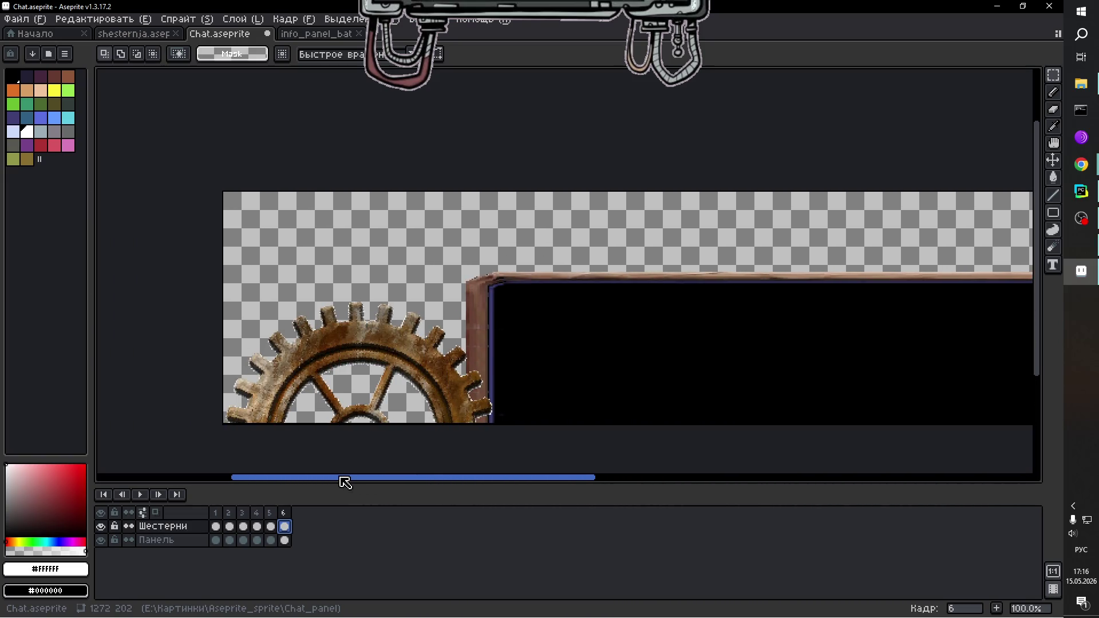
pyautogui.click(273, 529)
pyautogui.click(284, 528)
pyautogui.click(285, 539)
pyautogui.click(287, 531)
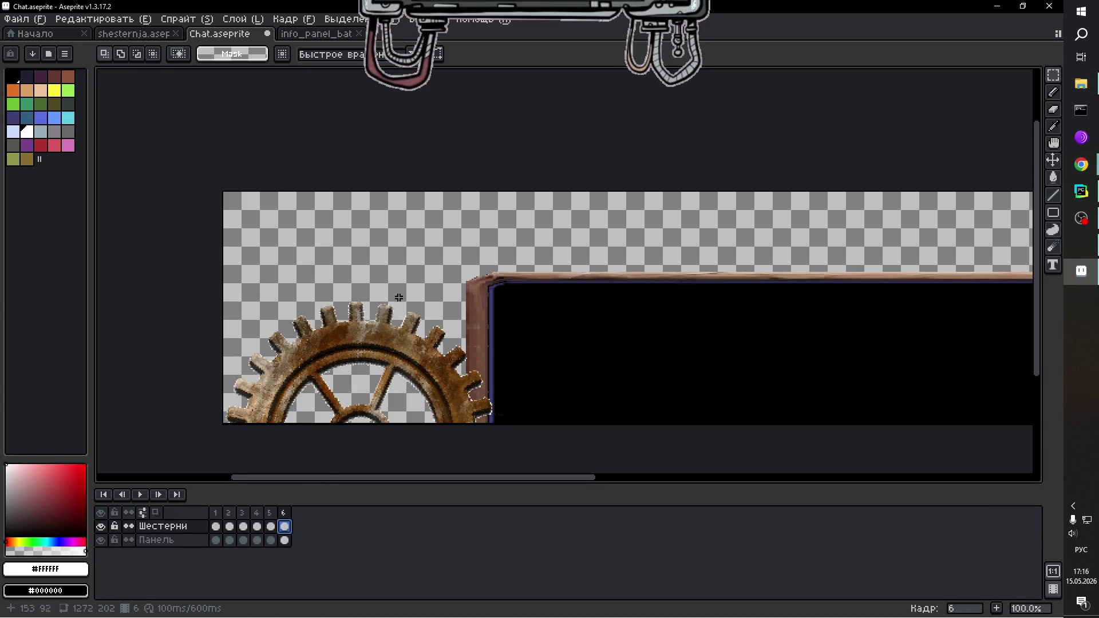
# Replace frame 6's left corner gear with a pasted copy rotated about -38.8°.
pyautogui.moveTo(223, 277)
pyautogui.mouseDown()
pyautogui.moveTo(368, 417)
pyautogui.moveTo(522, 468)
pyautogui.mouseUp()
pyautogui.press('Delete')
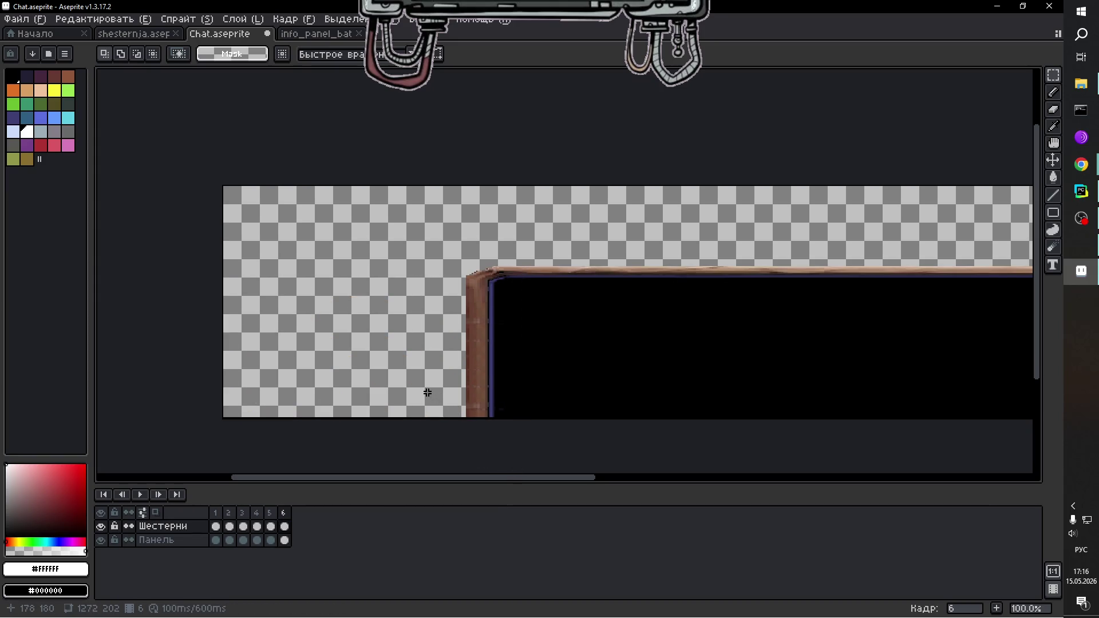
pyautogui.hotkey('ctrl', 'v')
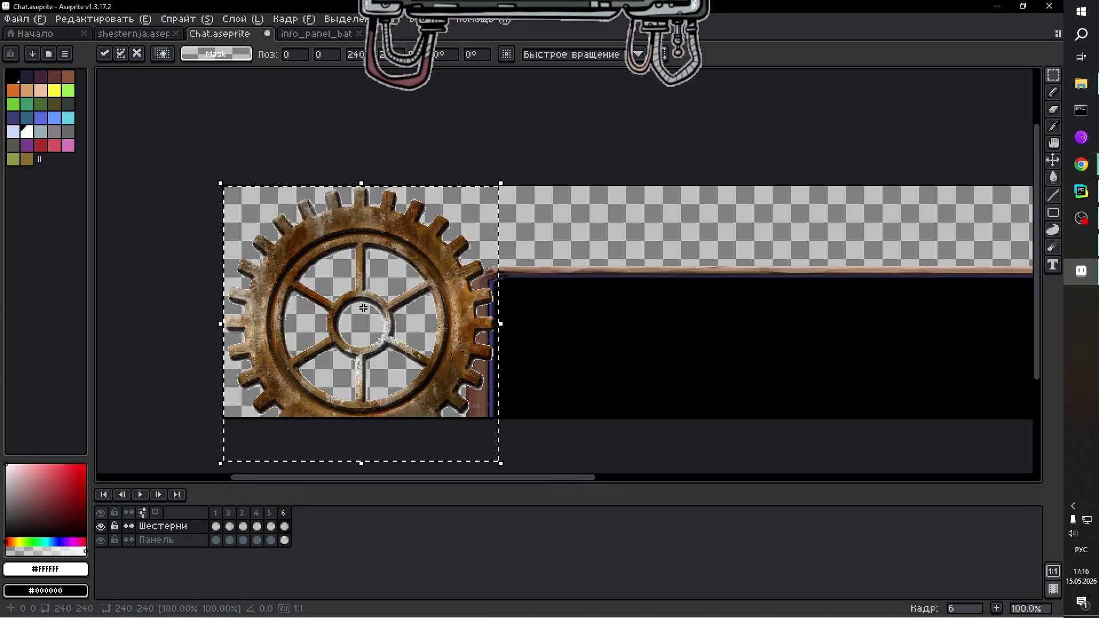
pyautogui.moveTo(362, 303); pyautogui.dragTo(361, 395)
pyautogui.moveTo(363, 343)
pyautogui.mouseDown()
pyautogui.moveTo(368, 319)
pyautogui.moveTo(363, 471)
pyautogui.moveTo(366, 433)
pyautogui.mouseUp()
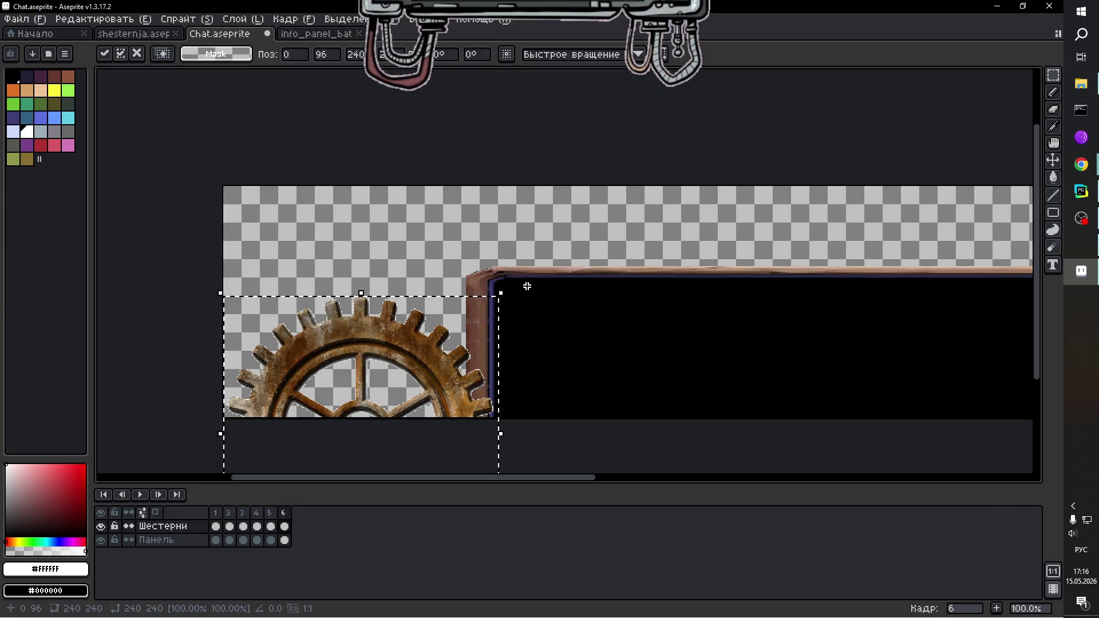
pyautogui.moveTo(510, 290); pyautogui.dragTo(577, 419)
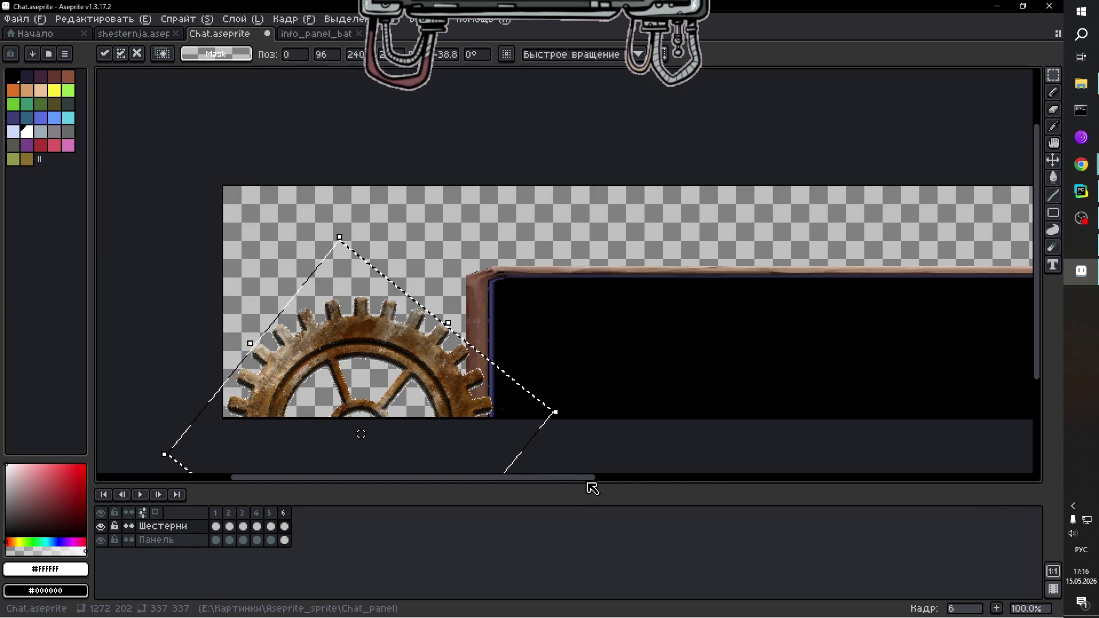
pyautogui.click(605, 463)
pyautogui.moveTo(593, 478)
pyautogui.mouseDown()
pyautogui.moveTo(876, 483)
pyautogui.moveTo(559, 481)
pyautogui.moveTo(797, 481)
pyautogui.mouseUp()
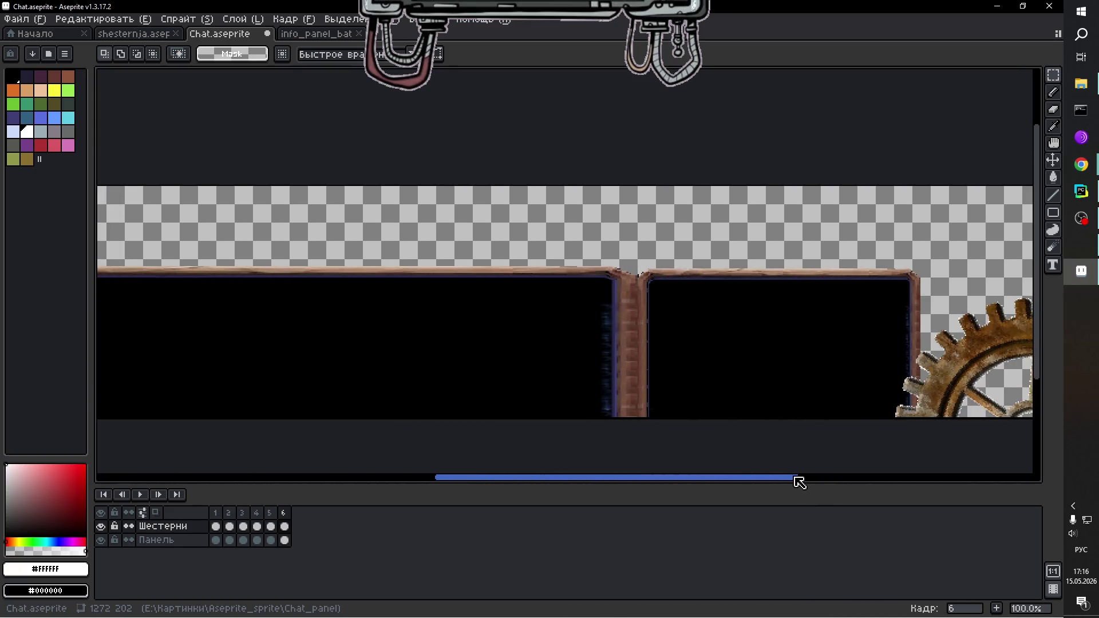
pyautogui.scroll(-1, 577, 407)
pyautogui.scroll(-1, 518, 420)
pyautogui.scroll(1, 520, 422)
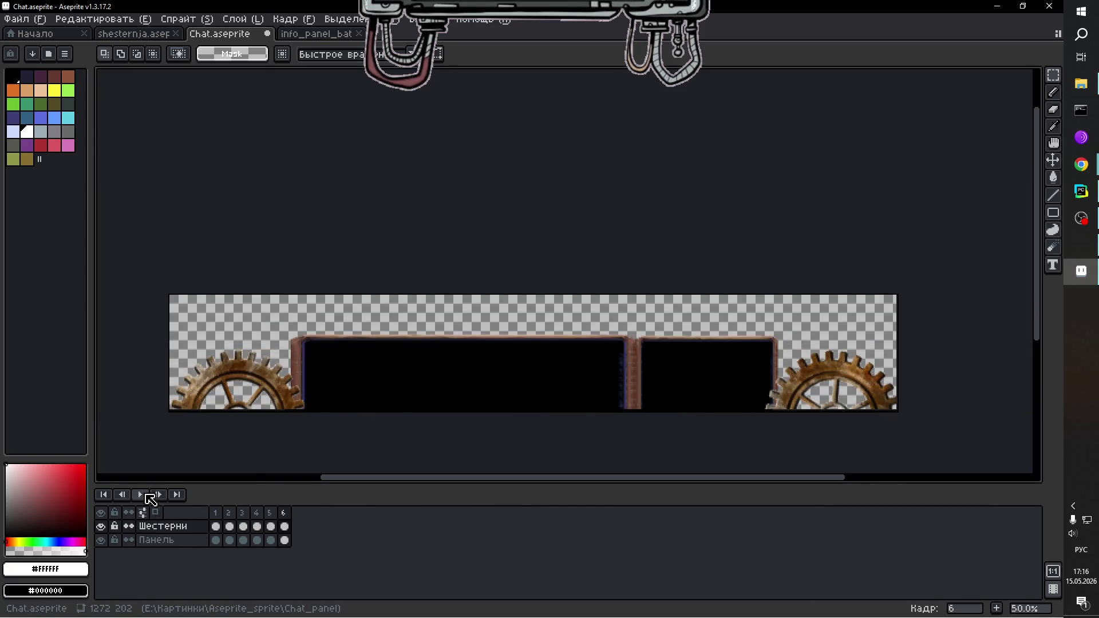
# Lower frame 6's central panel section about 28 pixels on the Панель layer, then play the animation.
pyautogui.click(285, 540)
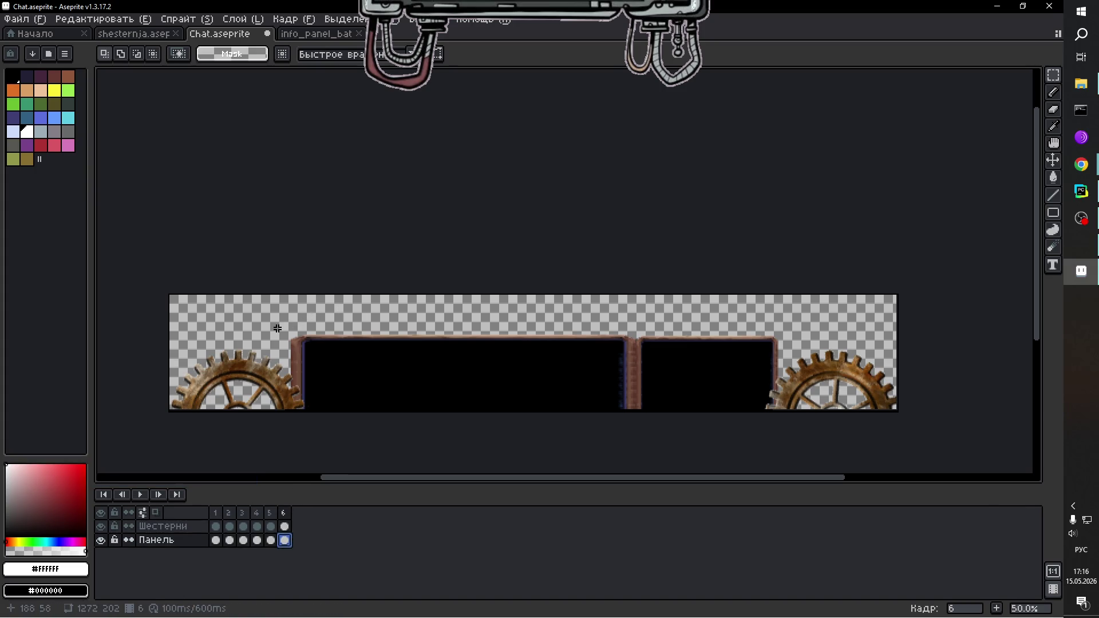
pyautogui.moveTo(277, 330); pyautogui.dragTo(809, 427)
pyautogui.click(553, 382)
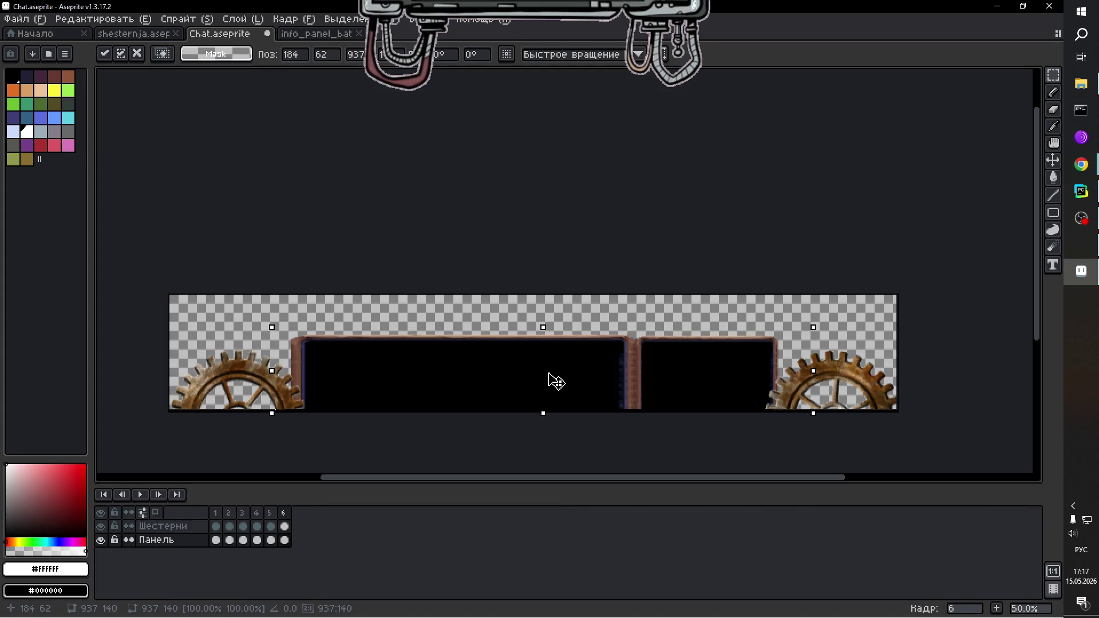
pyautogui.moveTo(554, 381); pyautogui.dragTo(553, 396)
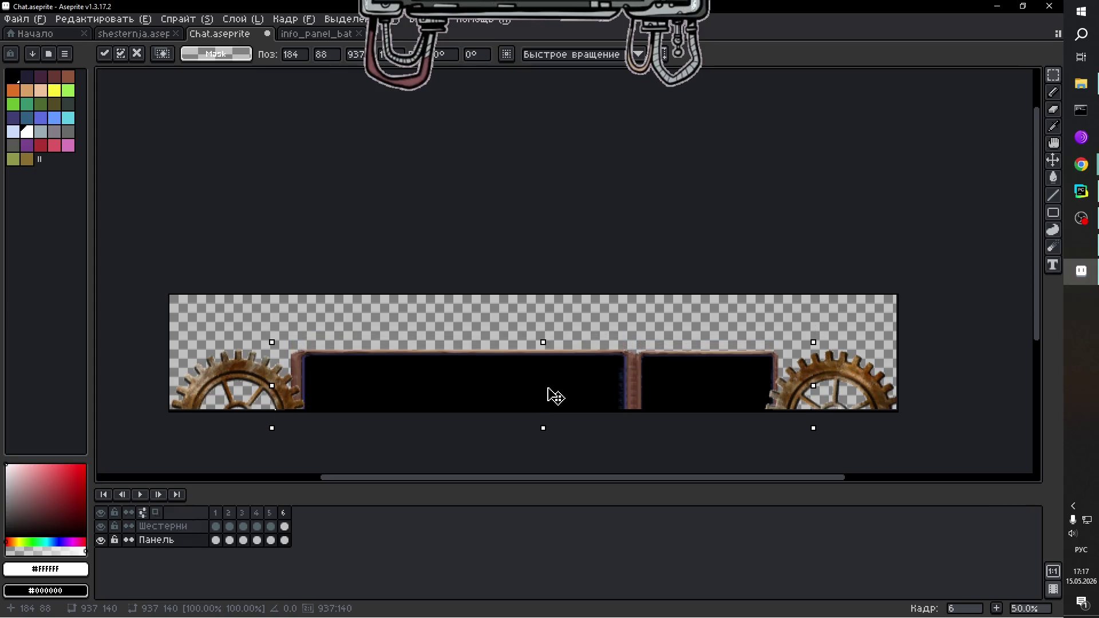
pyautogui.press('Down')
pyautogui.press('Down')
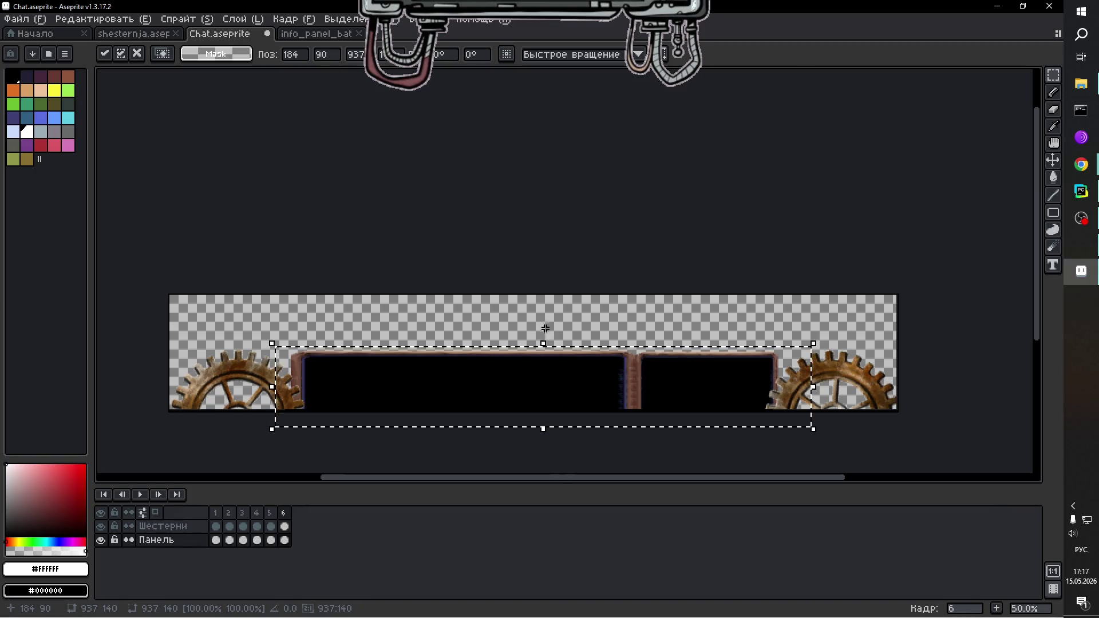
pyautogui.press('Return')
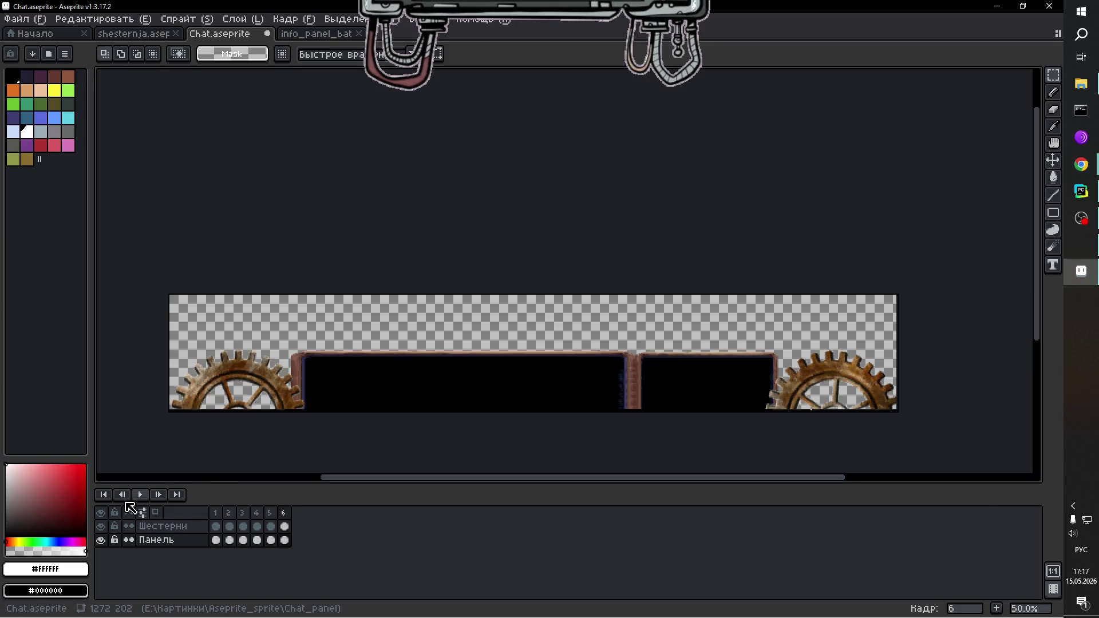
pyautogui.click(139, 494)
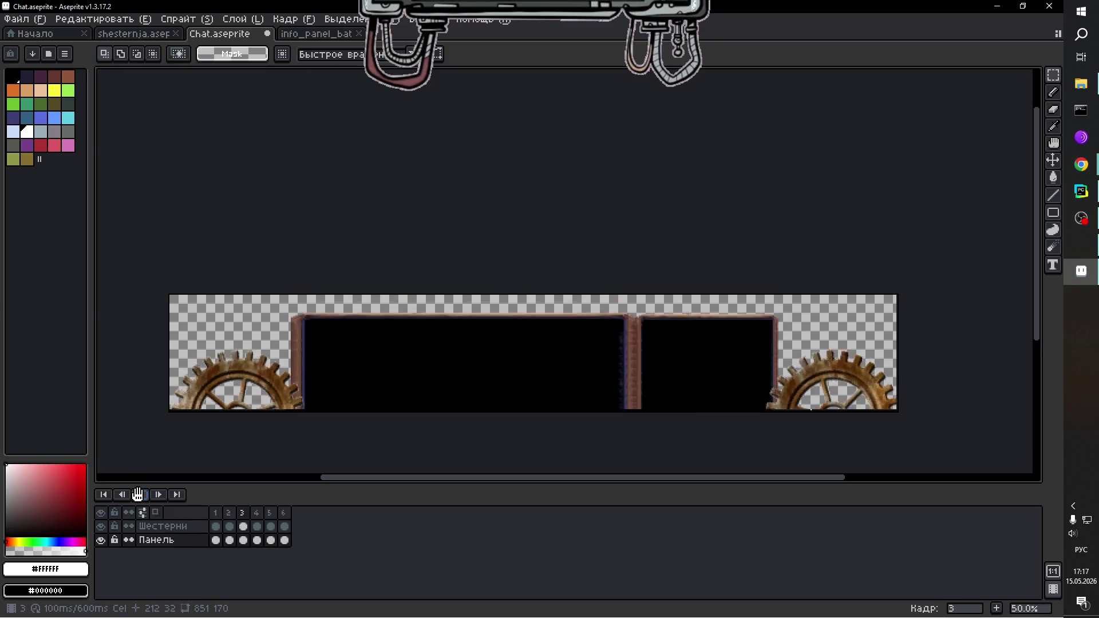
pyautogui.click(140, 495)
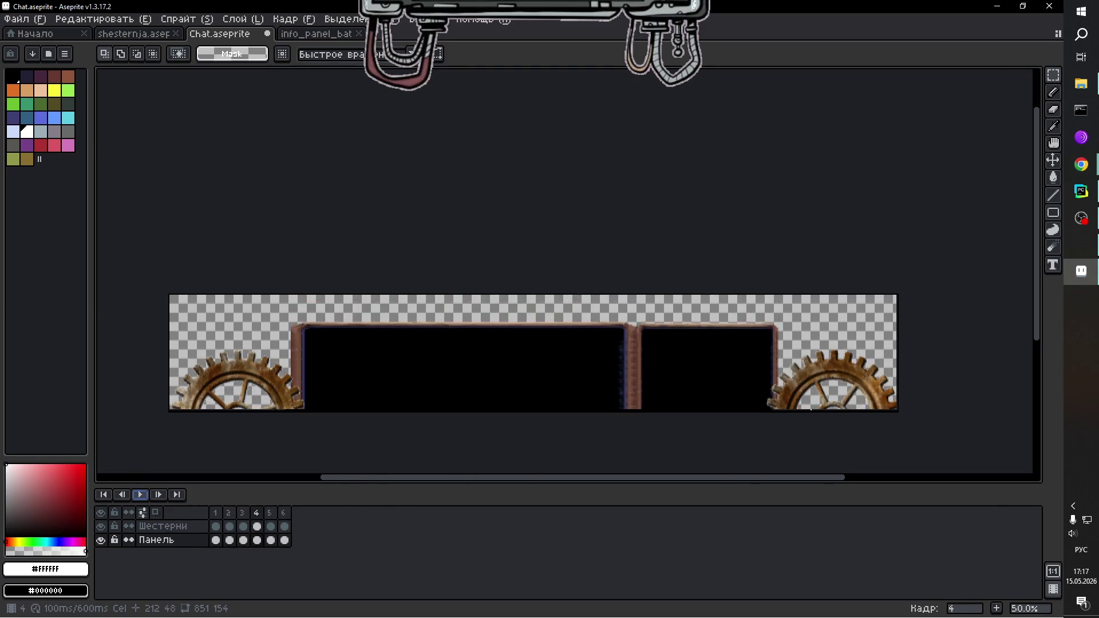
pyautogui.click(284, 513)
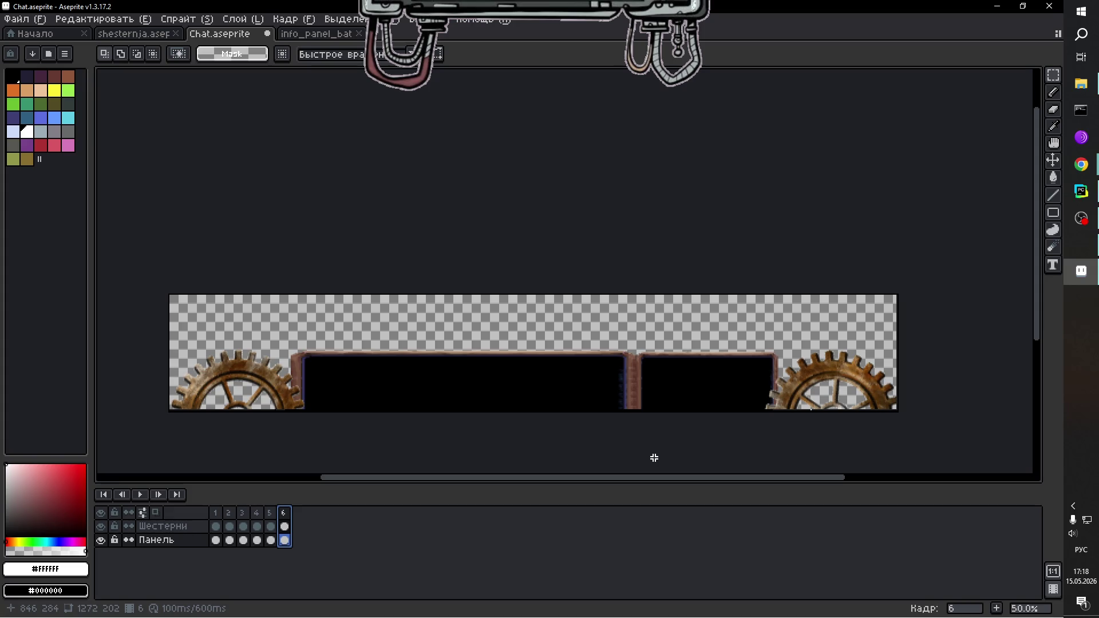
pyautogui.press('Left')
pyautogui.press('Right')
pyautogui.press('Left')
pyautogui.press('Right')
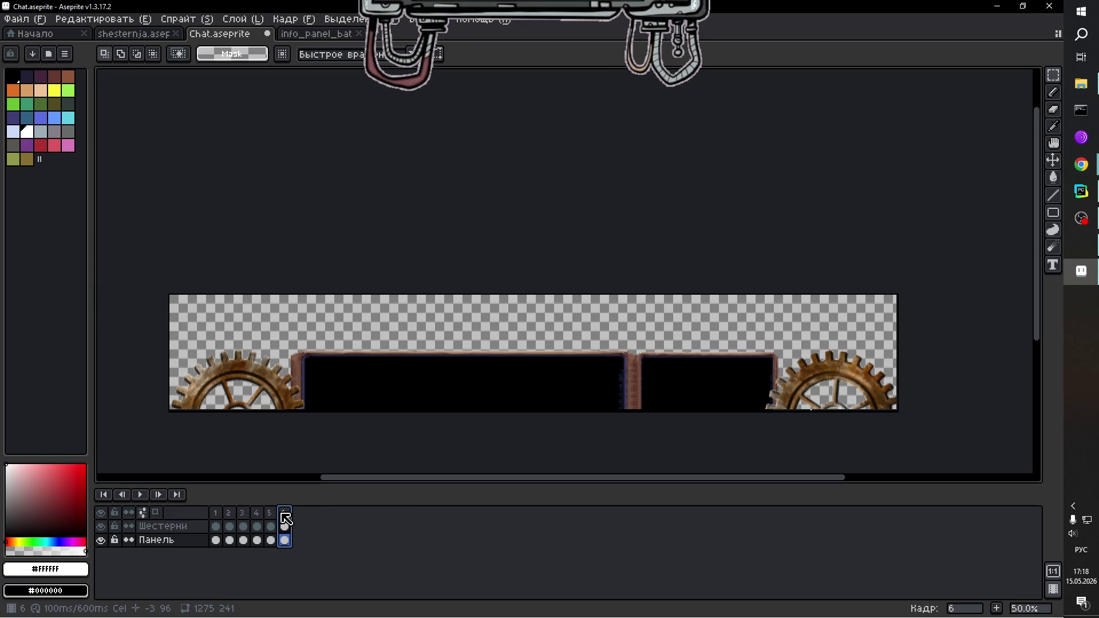
pyautogui.click(999, 608)
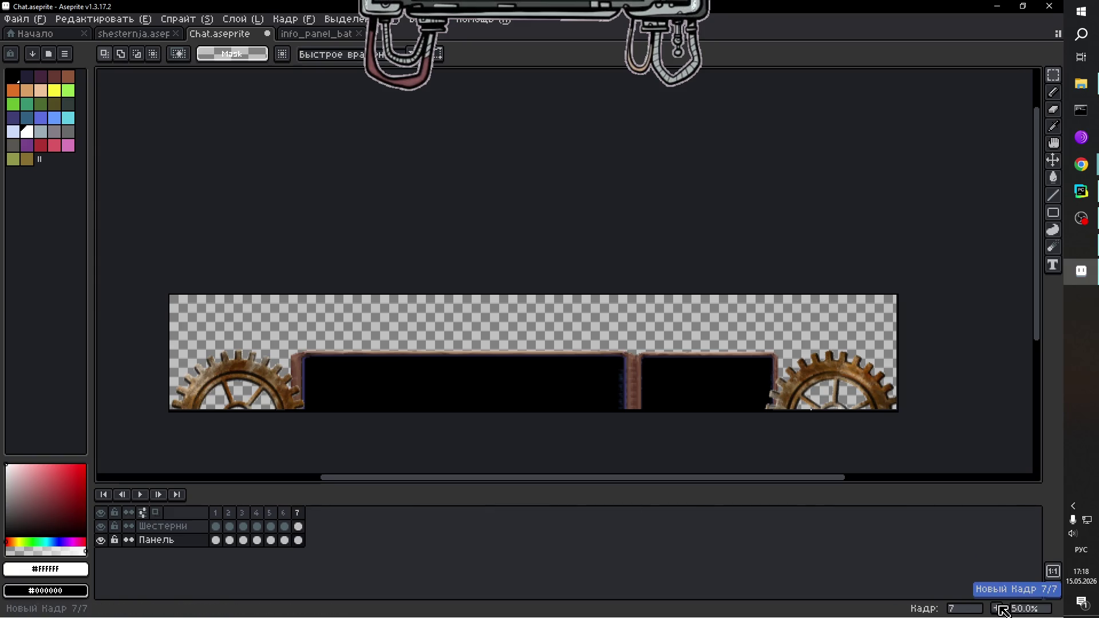
# Go to frame 7 on the Шестерни layer and erase the right corner gear.
pyautogui.press('Right')
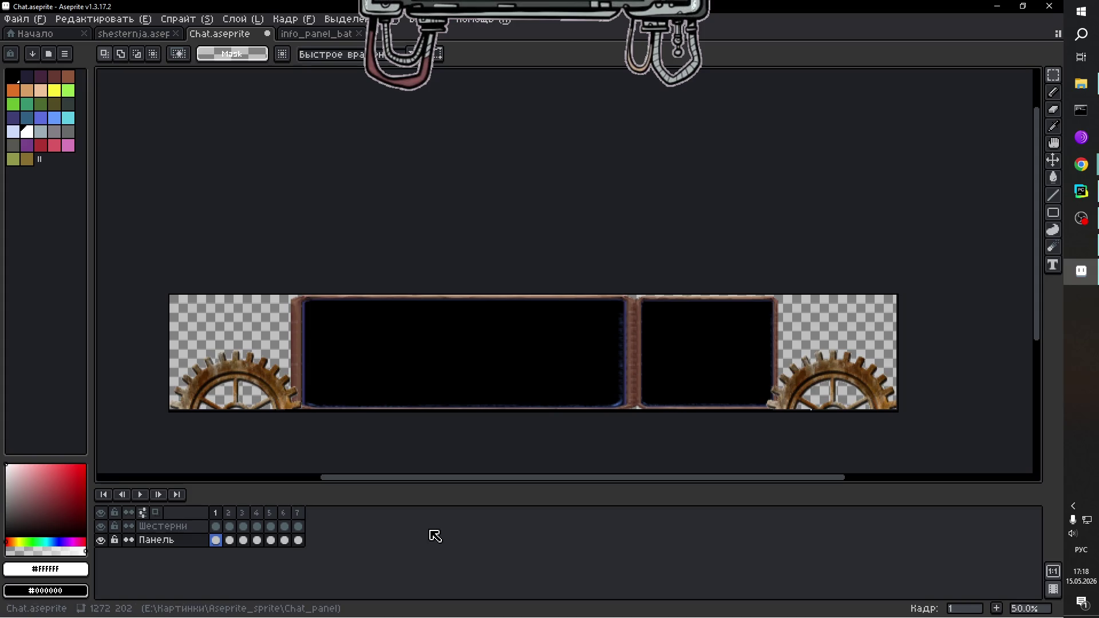
pyautogui.click(297, 515)
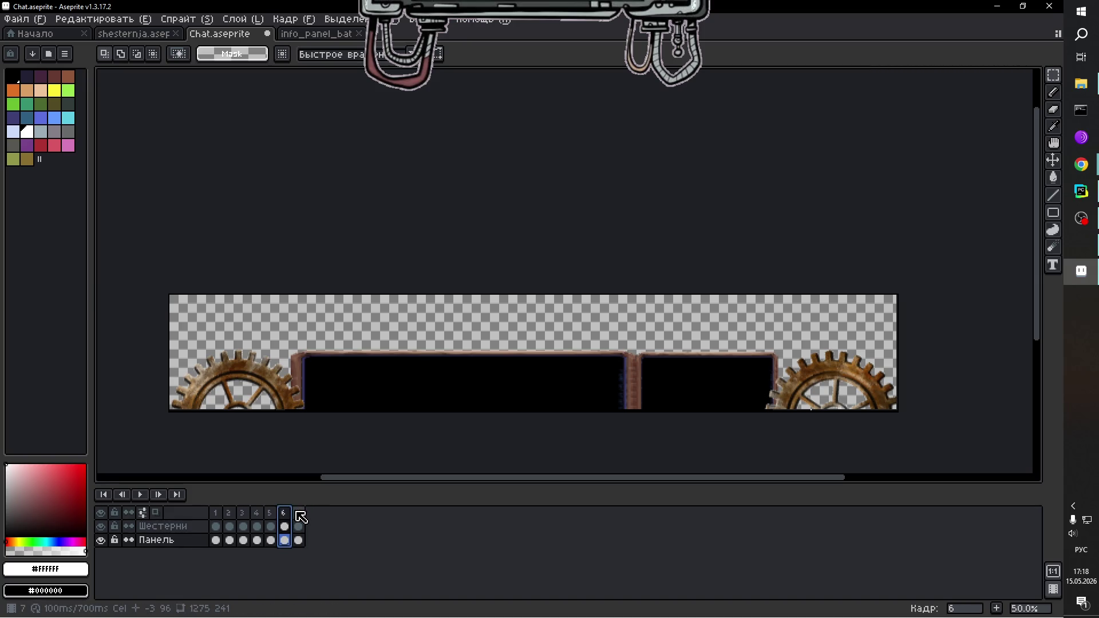
pyautogui.scroll(2, 895, 402)
pyautogui.scroll(-1, 895, 402)
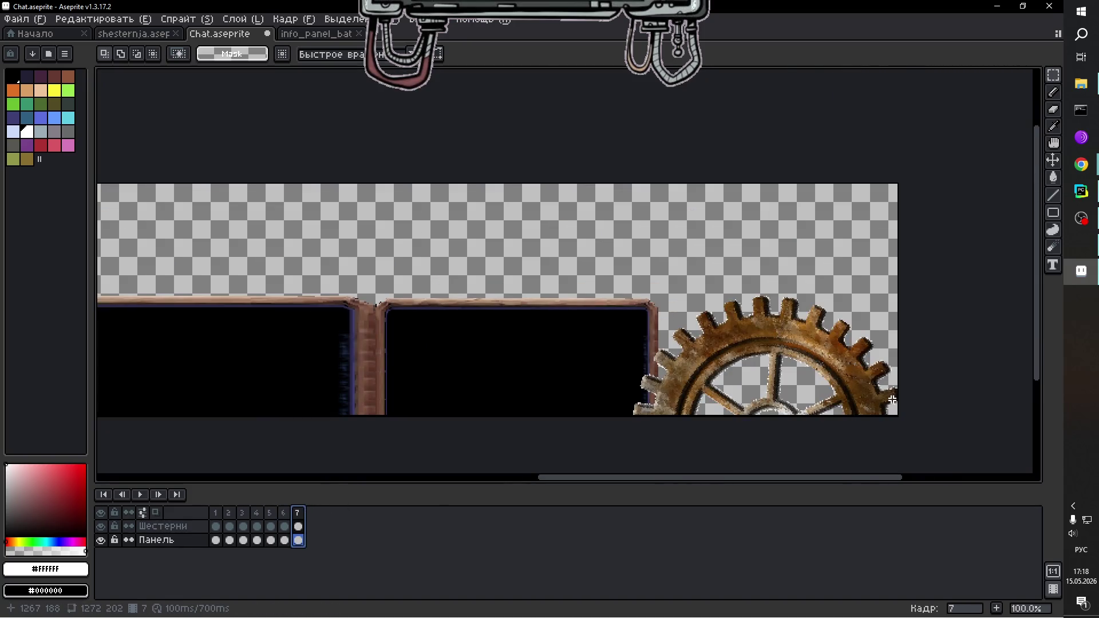
pyautogui.scroll(1, 892, 400)
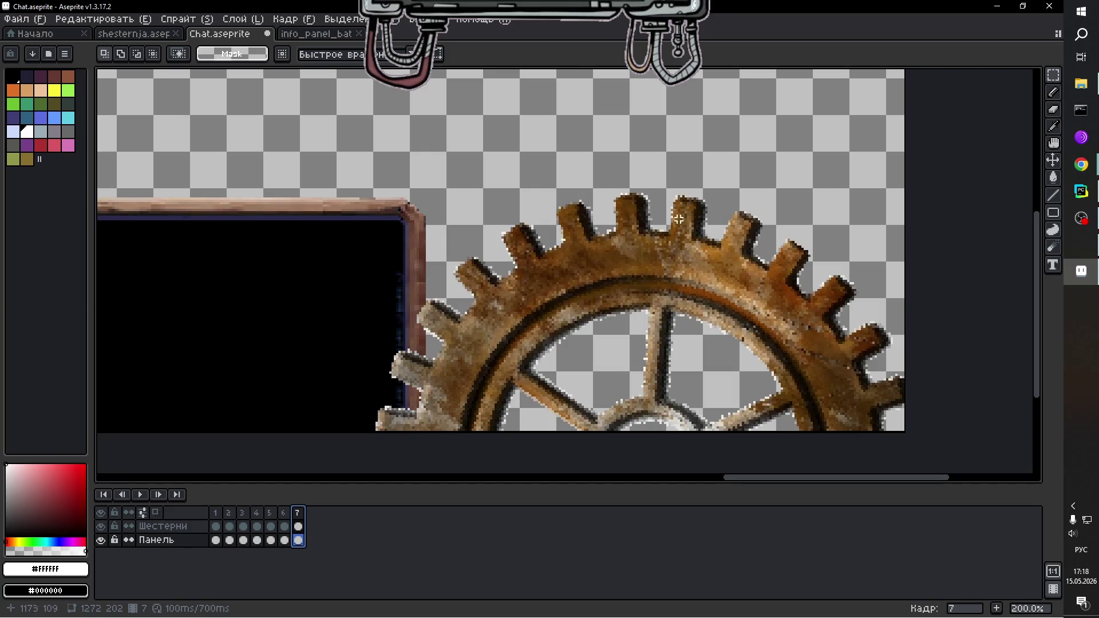
pyautogui.scroll(-2, 651, 214)
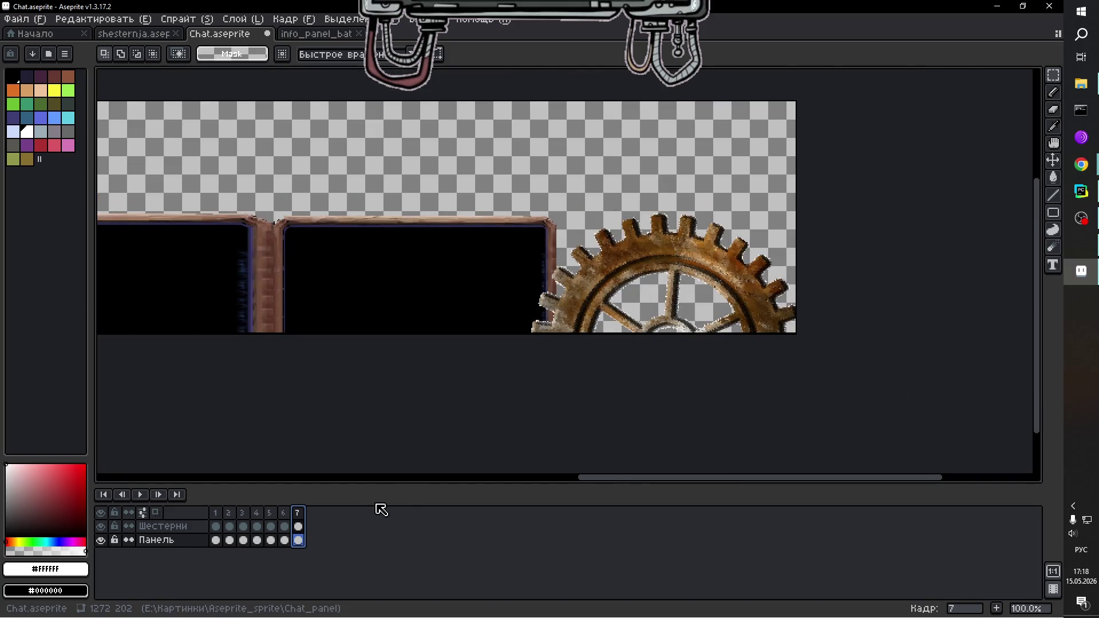
pyautogui.click(298, 527)
pyautogui.moveTo(510, 185); pyautogui.dragTo(822, 356)
pyautogui.press('Delete')
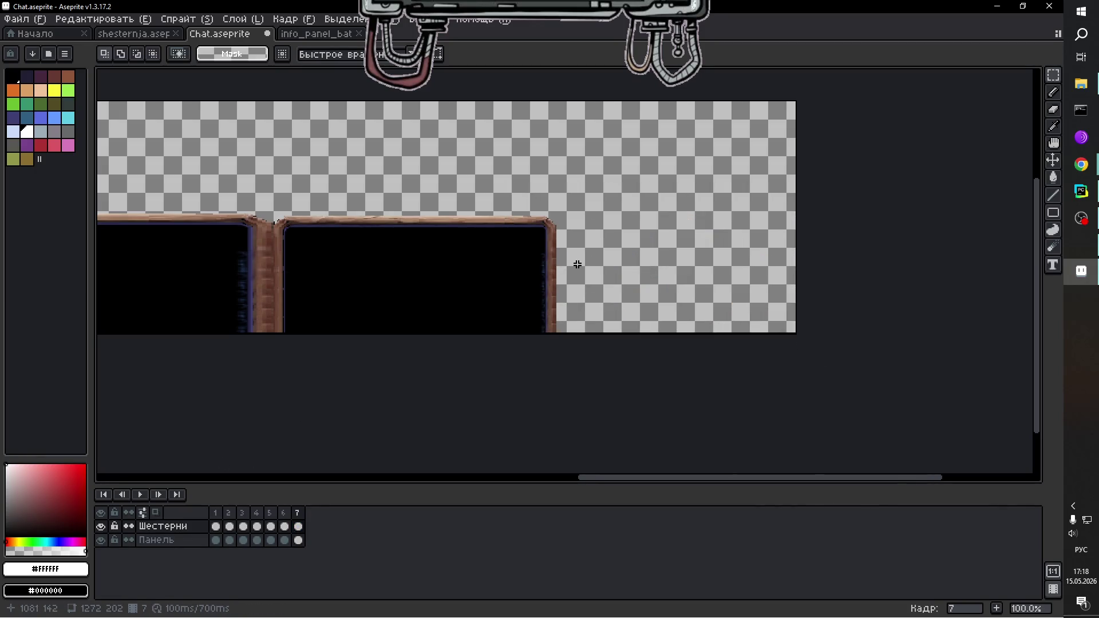
# Paste the gear into frame 7's right corner, rotate it to a new angle and apply.
pyautogui.hotkey('ctrl', 'v')
pyautogui.moveTo(566, 201)
pyautogui.mouseDown()
pyautogui.moveTo(675, 215)
pyautogui.moveTo(687, 297)
pyautogui.moveTo(670, 312)
pyautogui.mouseUp()
pyautogui.moveTo(814, 200)
pyautogui.mouseDown()
pyautogui.moveTo(702, 177)
pyautogui.moveTo(560, 170)
pyautogui.mouseUp()
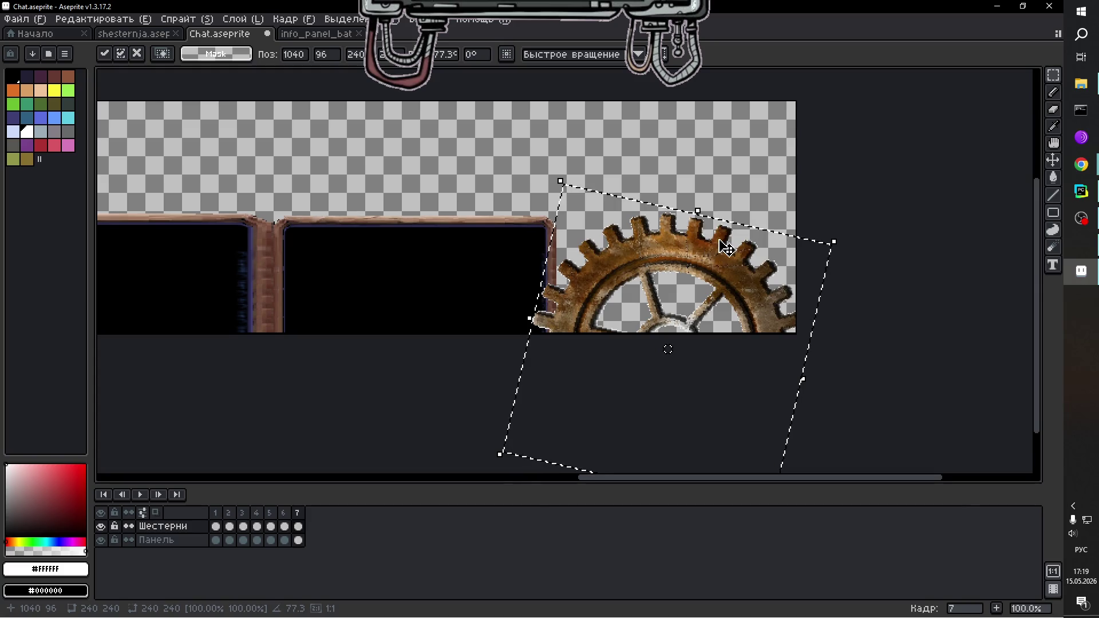
pyautogui.click(871, 172)
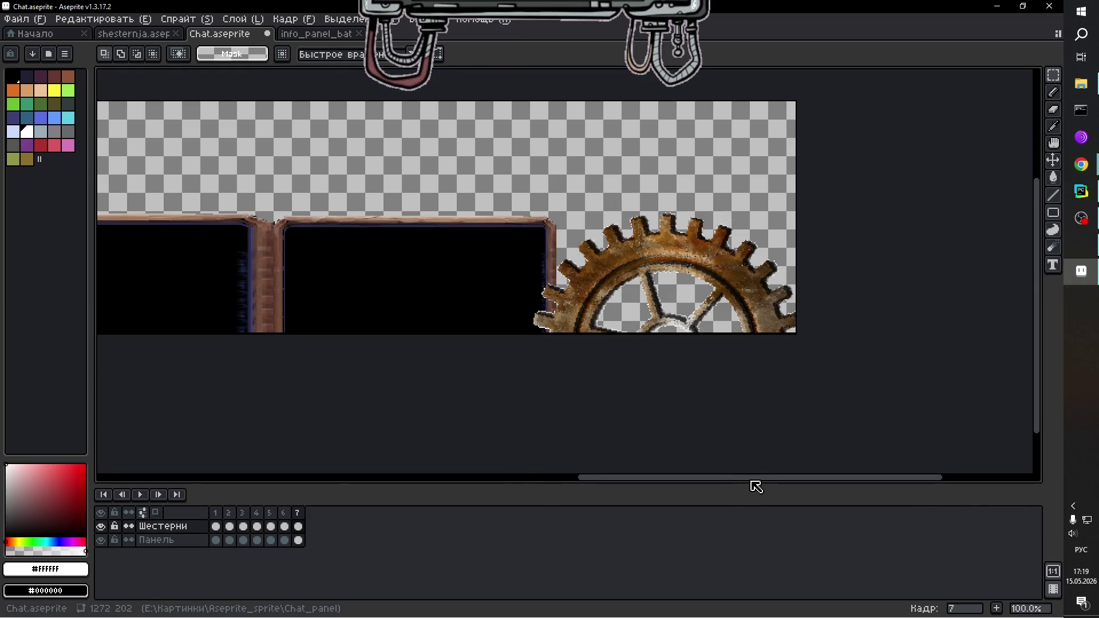
# Cut the left gear, paste it back and move it down into its corner, comparing with frame 6.
pyautogui.moveTo(754, 483); pyautogui.dragTo(377, 478)
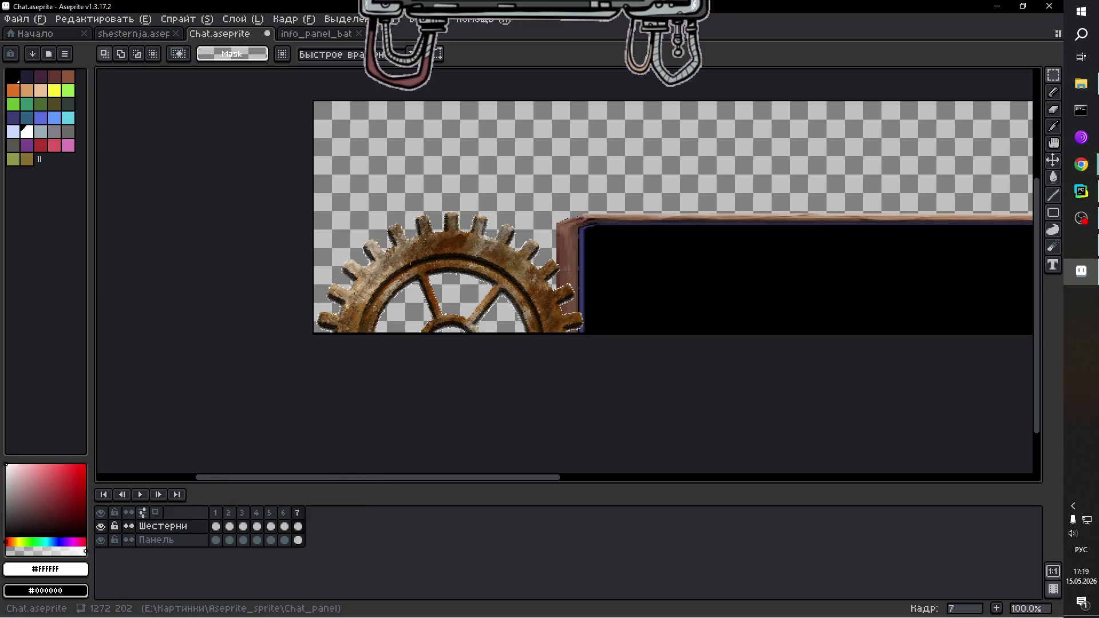
pyautogui.moveTo(621, 176); pyautogui.dragTo(294, 359)
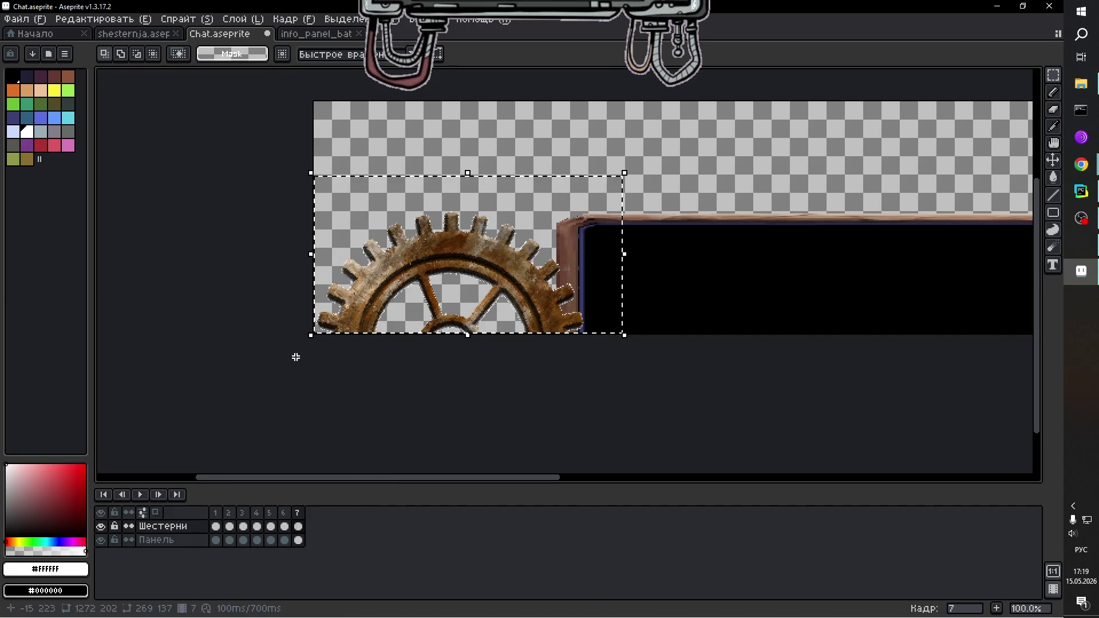
pyautogui.press('Delete')
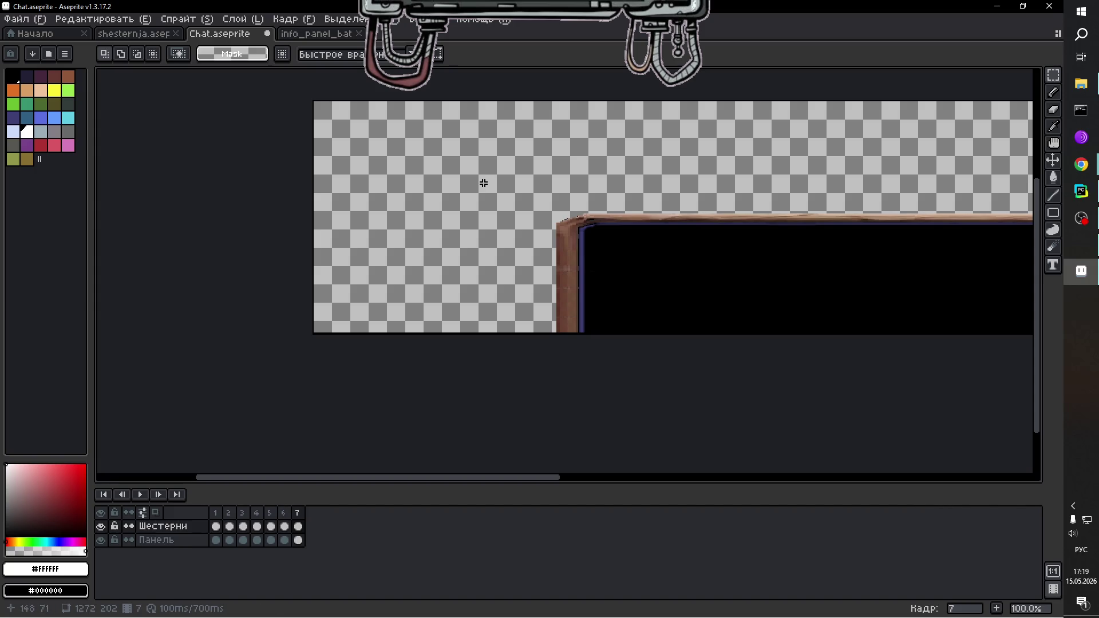
pyautogui.hotkey('ctrl', 'v')
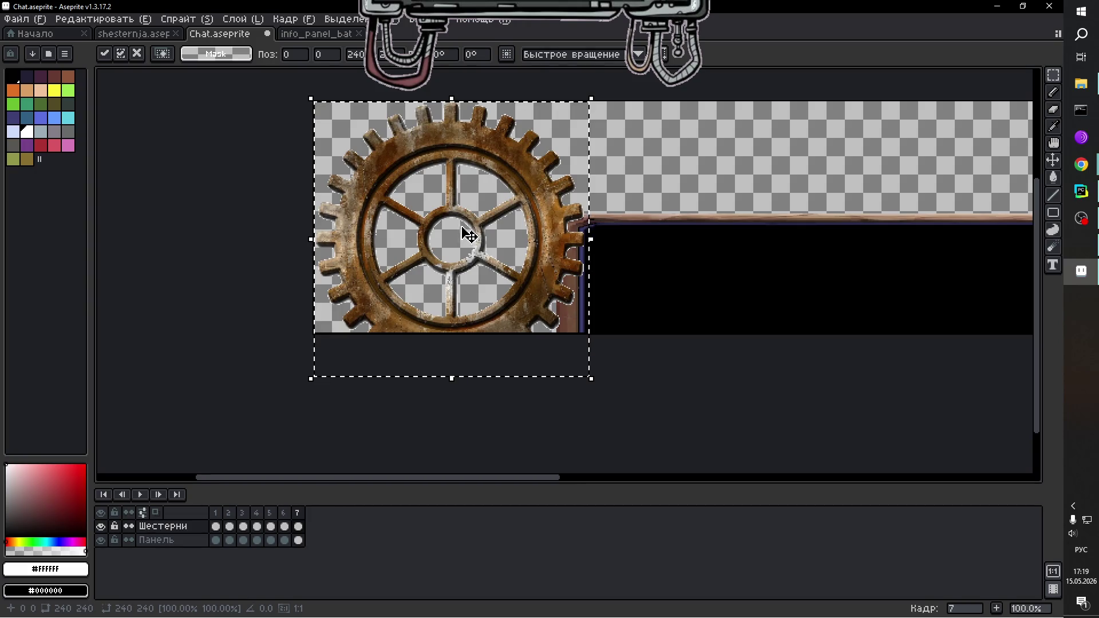
pyautogui.moveTo(467, 235)
pyautogui.mouseDown()
pyautogui.moveTo(466, 304)
pyautogui.moveTo(454, 302)
pyautogui.moveTo(491, 277)
pyautogui.moveTo(478, 368)
pyautogui.moveTo(480, 343)
pyautogui.mouseUp()
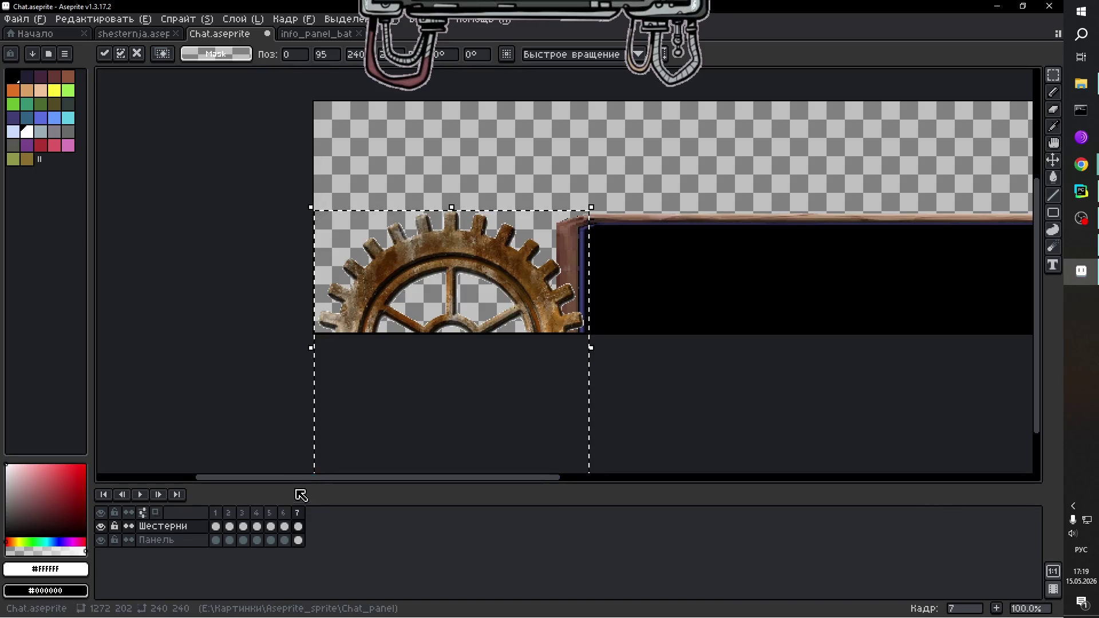
pyautogui.click(284, 513)
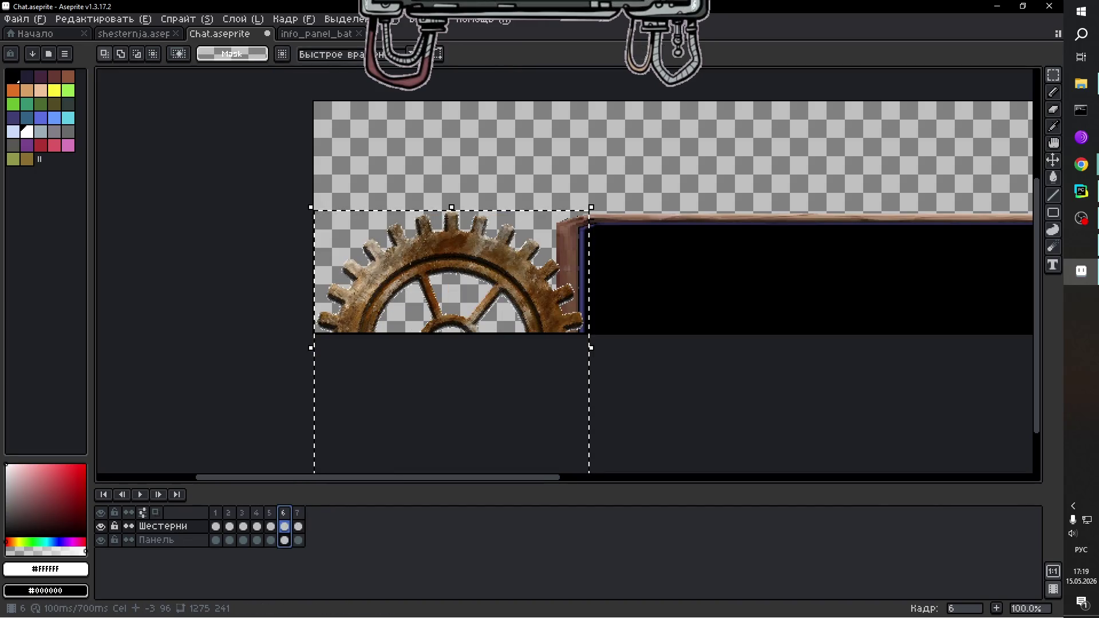
pyautogui.click(298, 515)
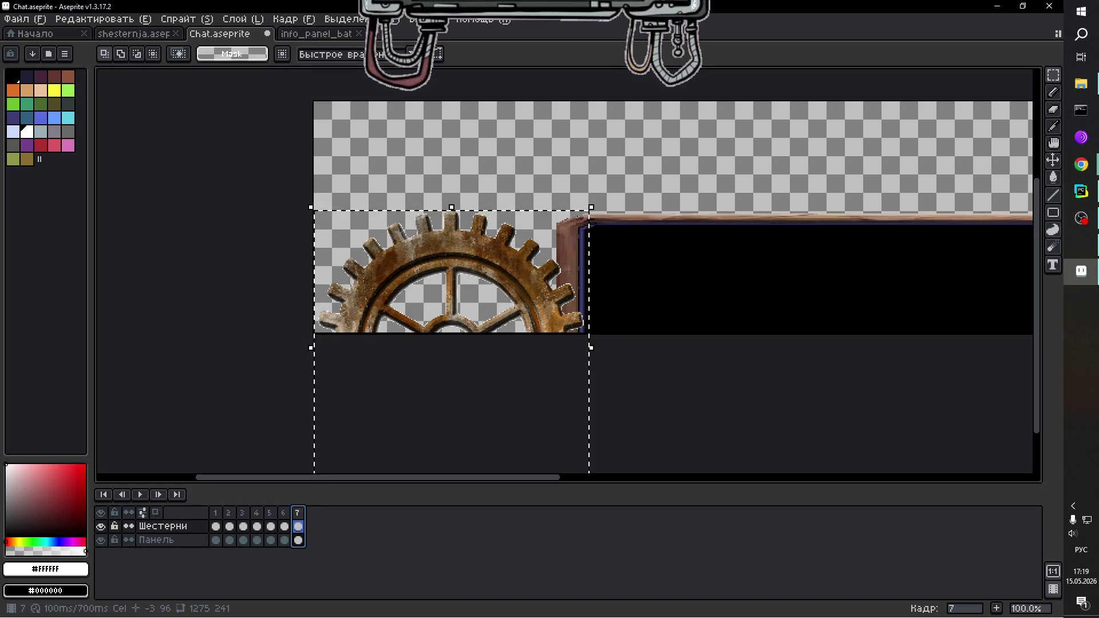
pyautogui.click(597, 205)
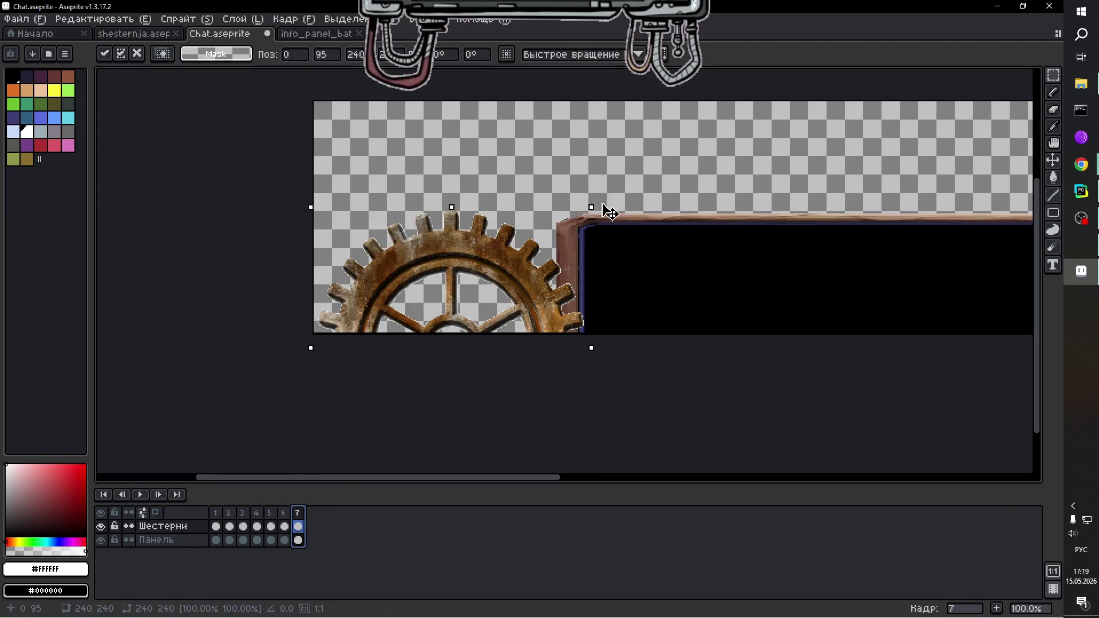
# Try rotating the pasted left gear, then cancel and undo the unwanted attempt.
pyautogui.moveTo(637, 244)
pyautogui.mouseDown()
pyautogui.moveTo(686, 348)
pyautogui.moveTo(692, 395)
pyautogui.moveTo(650, 447)
pyautogui.moveTo(672, 385)
pyautogui.moveTo(684, 287)
pyautogui.mouseUp()
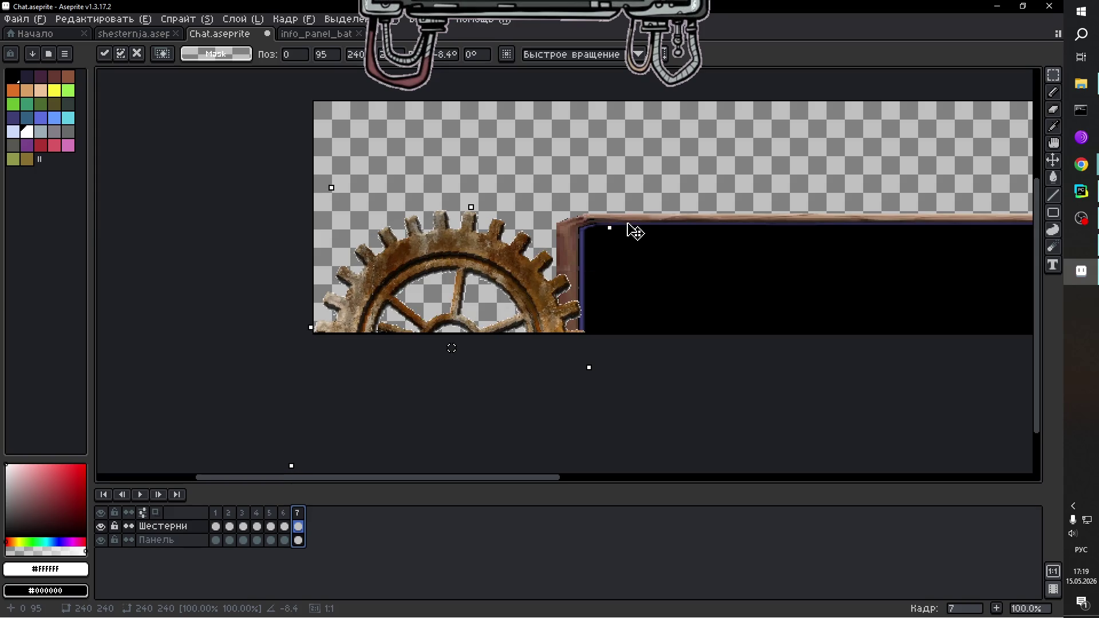
pyautogui.moveTo(635, 231)
pyautogui.mouseDown()
pyautogui.moveTo(662, 349)
pyautogui.moveTo(599, 462)
pyautogui.mouseUp()
pyautogui.scroll(2, 401, 284)
pyautogui.scroll(-2, 393, 282)
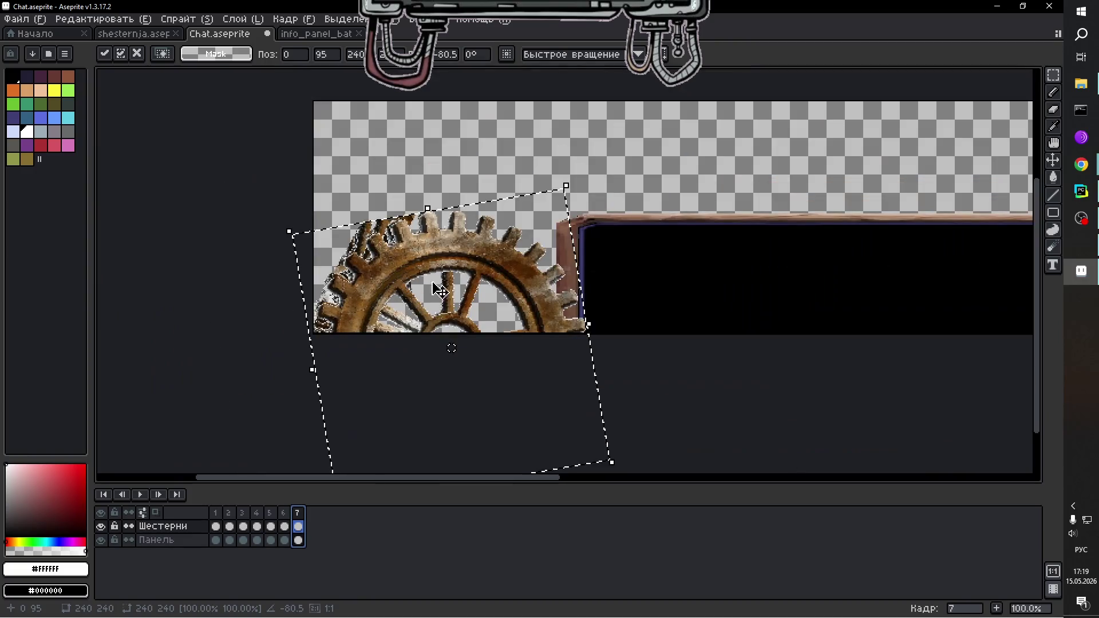
pyautogui.press('Escape')
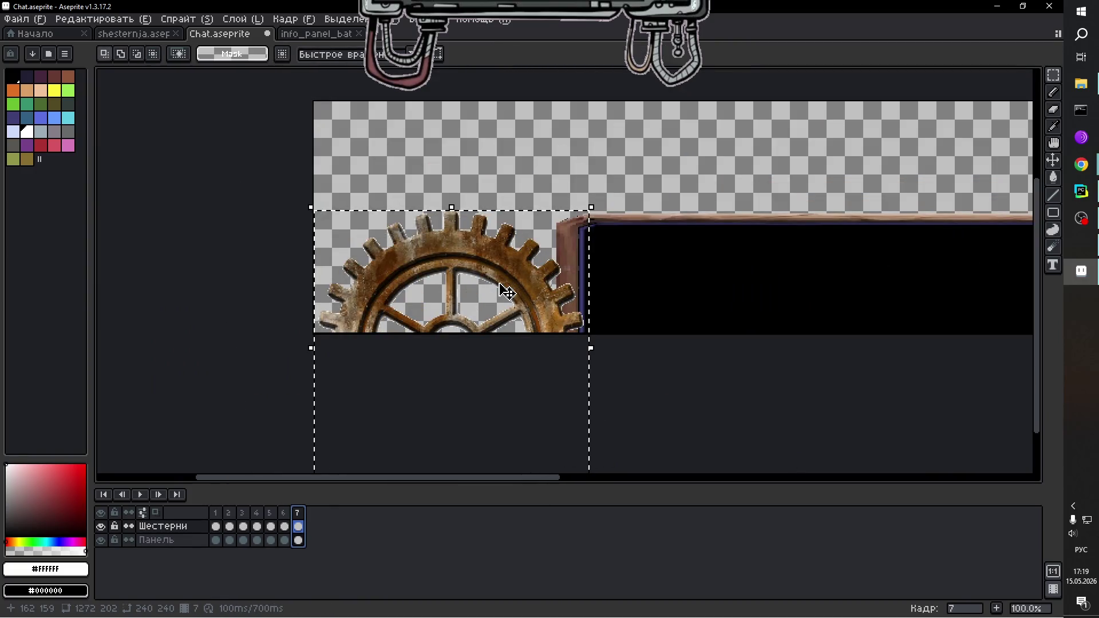
pyautogui.hotkey('ctrl', 'z')
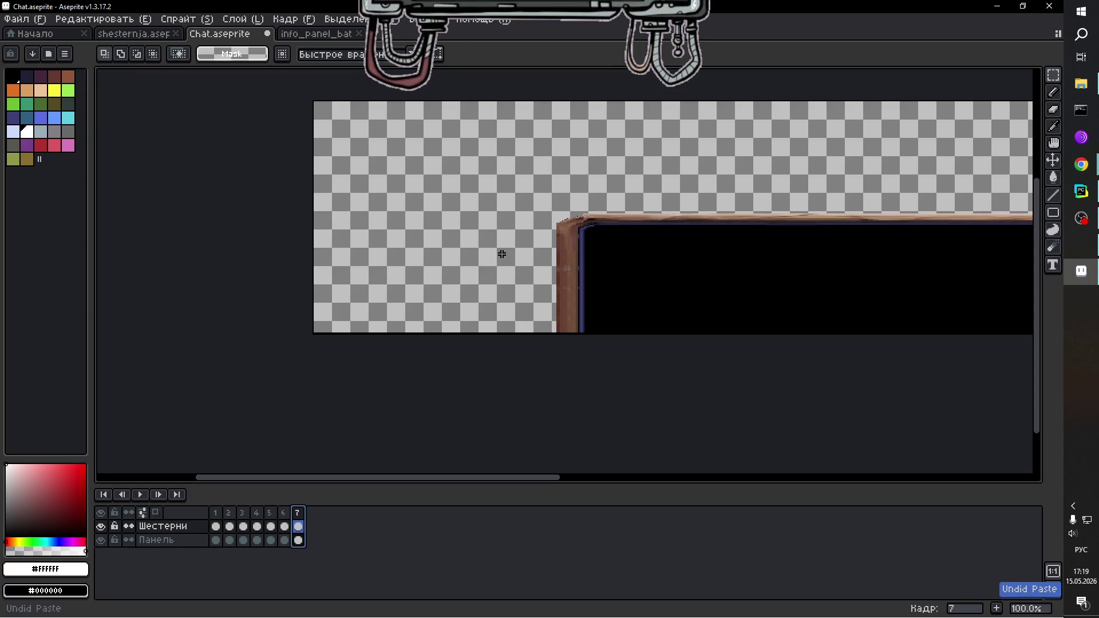
# Re-paste the left gear into its corner, rotate it about -52.7° and apply, checking against frame 6.
pyautogui.hotkey('ctrl', 'v')
pyautogui.moveTo(471, 221)
pyautogui.mouseDown()
pyautogui.moveTo(466, 184)
pyautogui.moveTo(469, 338)
pyautogui.mouseUp()
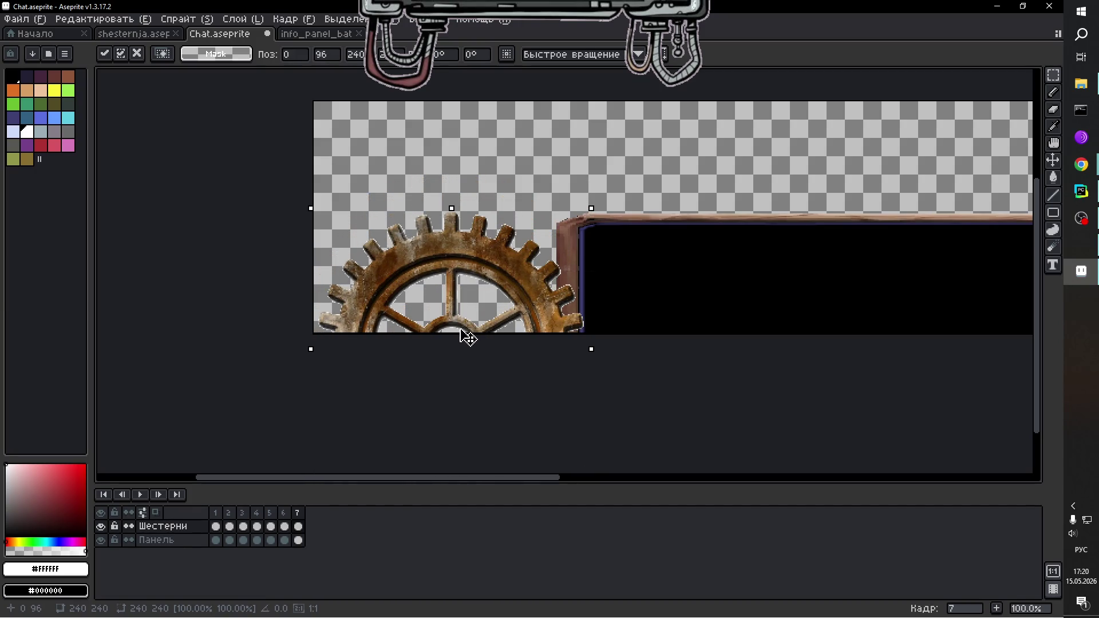
pyautogui.moveTo(599, 201)
pyautogui.mouseDown()
pyautogui.moveTo(704, 346)
pyautogui.moveTo(727, 455)
pyautogui.mouseUp()
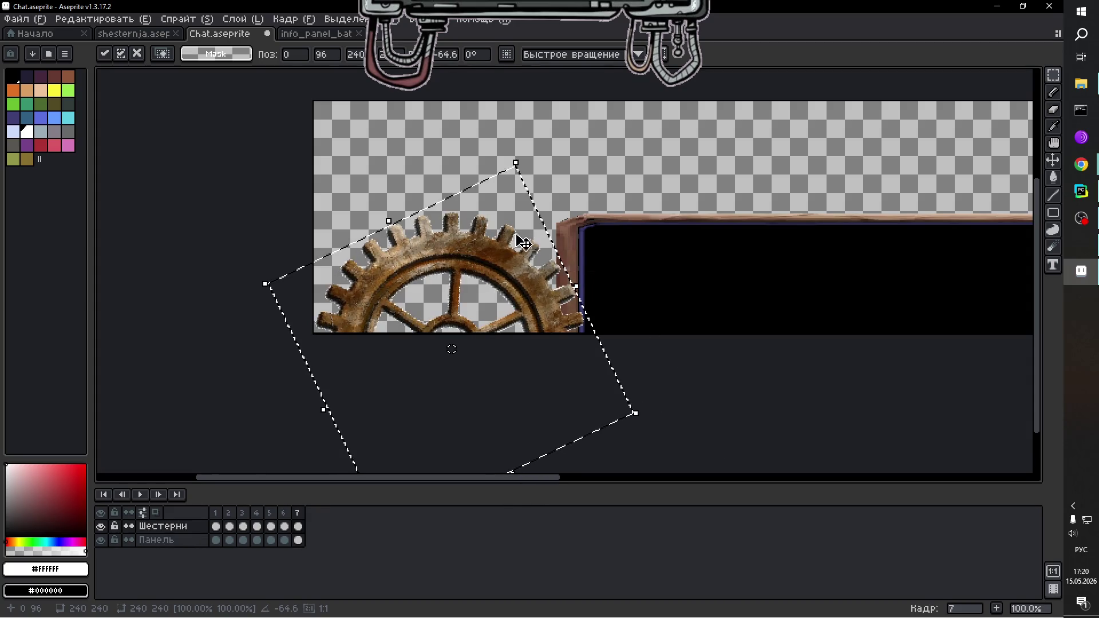
pyautogui.click(296, 514)
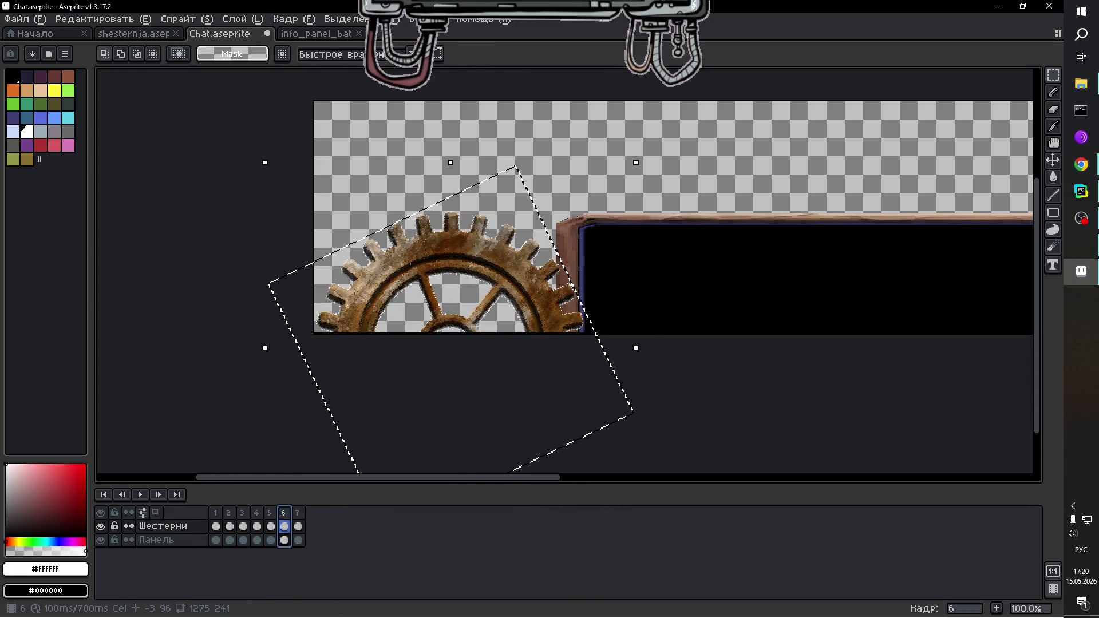
pyautogui.press('Left')
pyautogui.click(300, 514)
pyautogui.click(766, 381)
pyautogui.moveTo(538, 480)
pyautogui.mouseDown()
pyautogui.moveTo(878, 479)
pyautogui.moveTo(659, 484)
pyautogui.mouseUp()
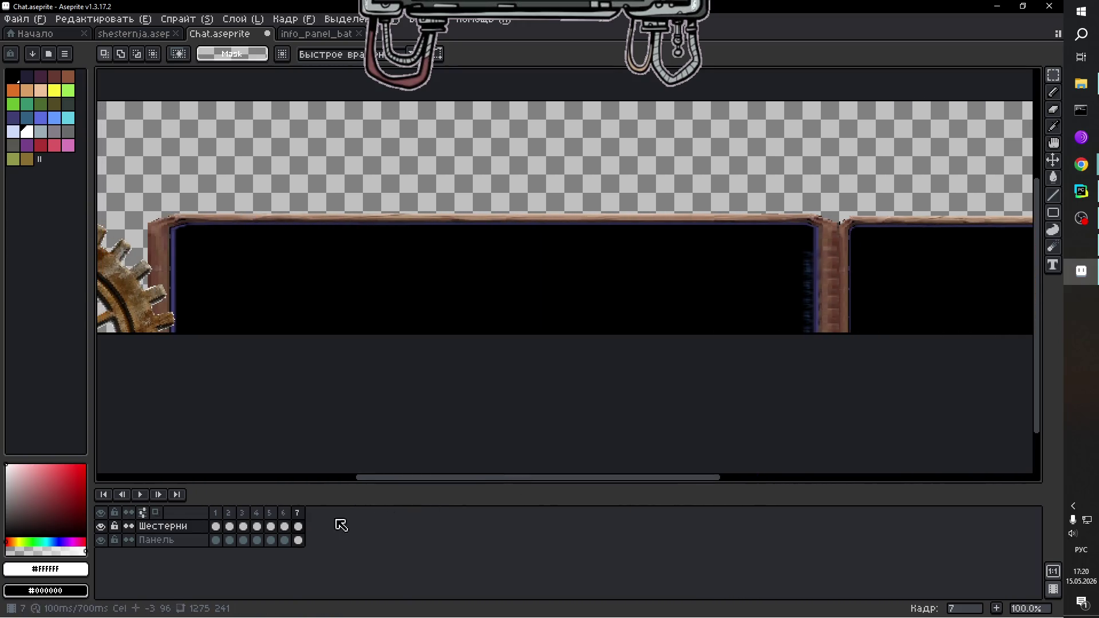
pyautogui.click(297, 542)
# Select frame 7's panel and shift it about 25 pixels lower, then add an eighth frame.
pyautogui.moveTo(135, 185)
pyautogui.mouseDown()
pyautogui.moveTo(613, 356)
pyautogui.moveTo(1025, 343)
pyautogui.moveTo(1025, 319)
pyautogui.moveTo(1031, 397)
pyautogui.mouseUp()
pyautogui.press('Down')
pyautogui.press('Down')
pyautogui.press('Down')
pyautogui.moveTo(441, 286)
pyautogui.mouseDown()
pyautogui.moveTo(442, 321)
pyautogui.moveTo(434, 311)
pyautogui.mouseUp()
pyautogui.moveTo(682, 481)
pyautogui.mouseDown()
pyautogui.moveTo(517, 485)
pyautogui.moveTo(584, 484)
pyautogui.mouseUp()
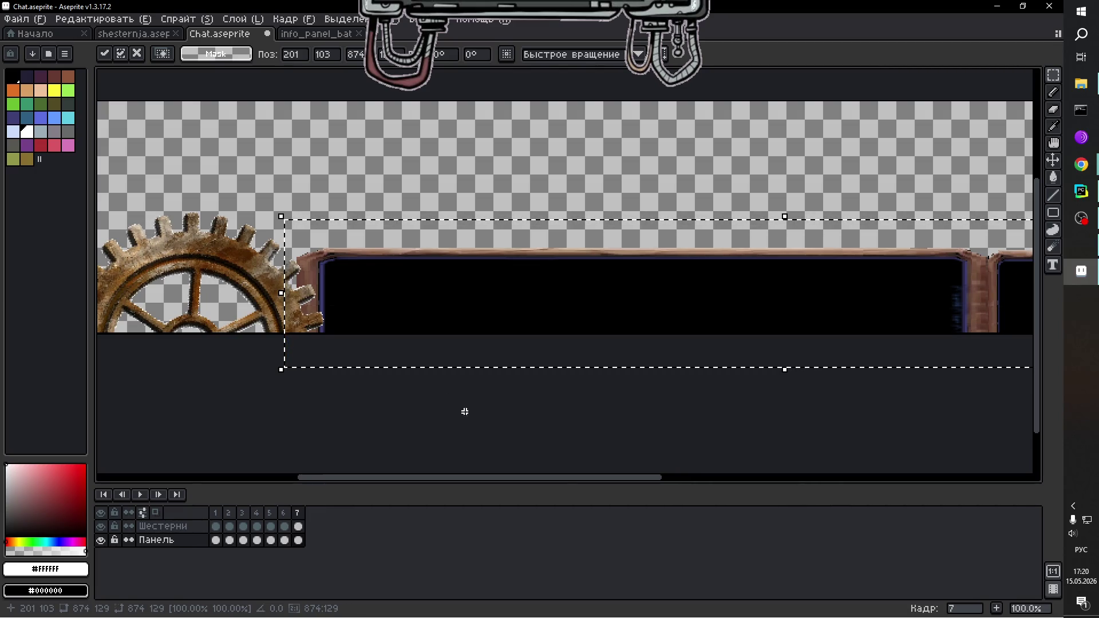
pyautogui.moveTo(559, 481); pyautogui.dragTo(825, 475)
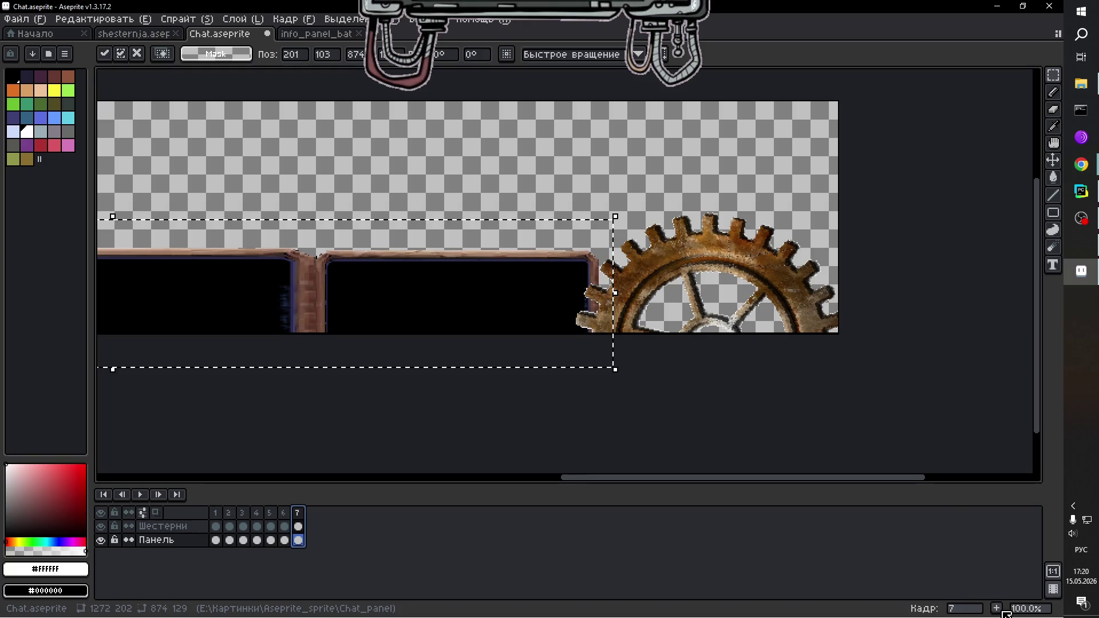
pyautogui.click(997, 608)
# Cut and re-paste frame 8's left gear into its corner, rotated about -78°, on the Шестерни layer.
pyautogui.click(316, 527)
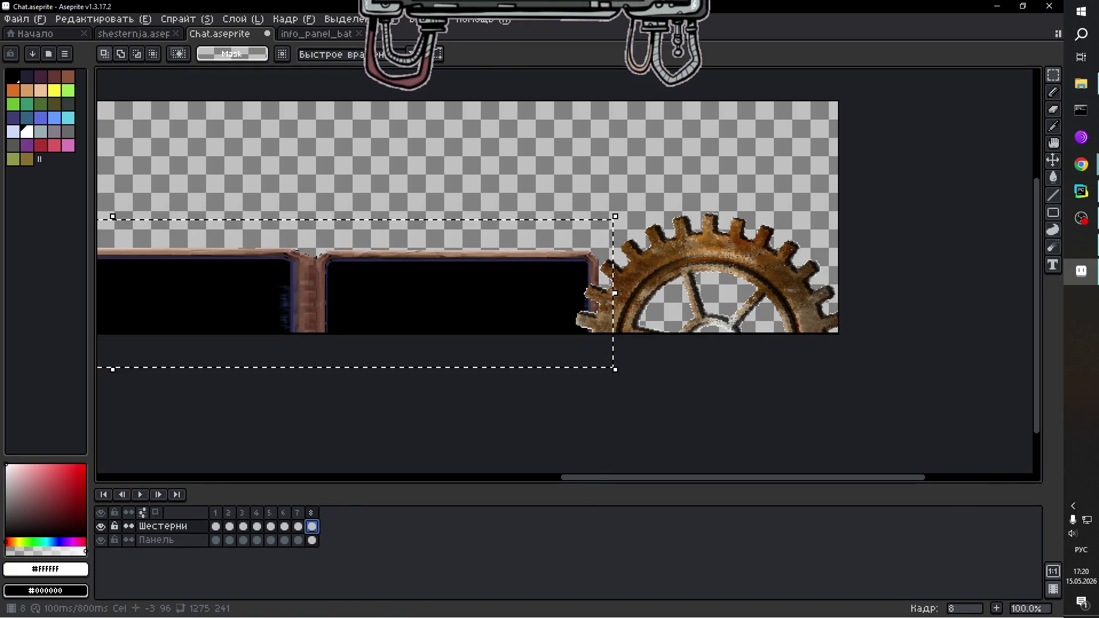
pyautogui.moveTo(694, 478); pyautogui.dragTo(350, 480)
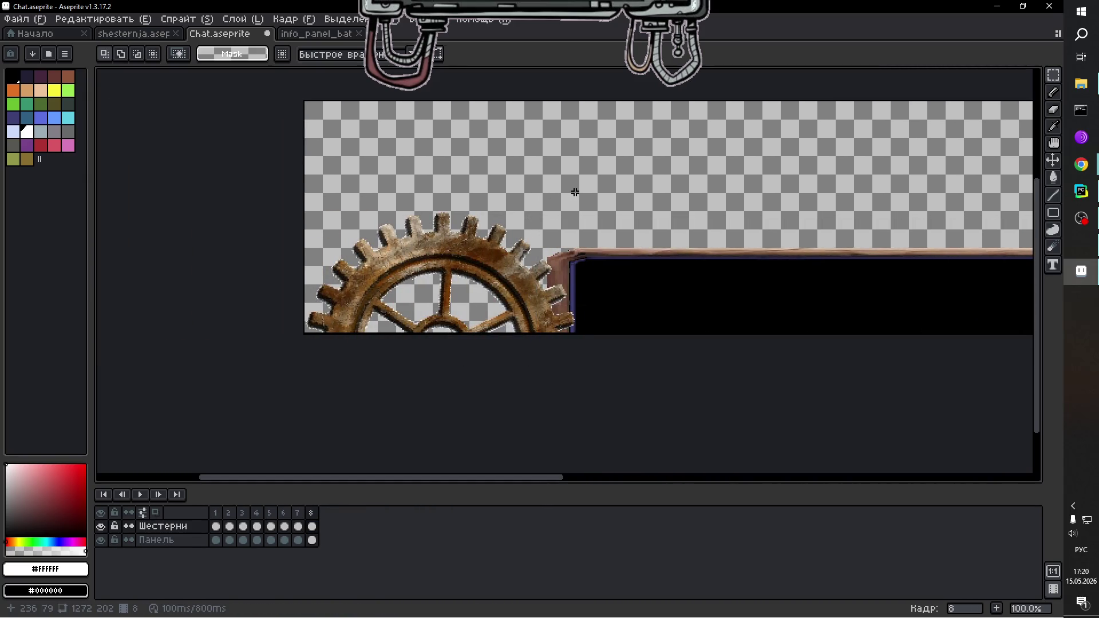
pyautogui.moveTo(549, 215)
pyautogui.mouseDown()
pyautogui.moveTo(275, 373)
pyautogui.moveTo(335, 370)
pyautogui.mouseUp()
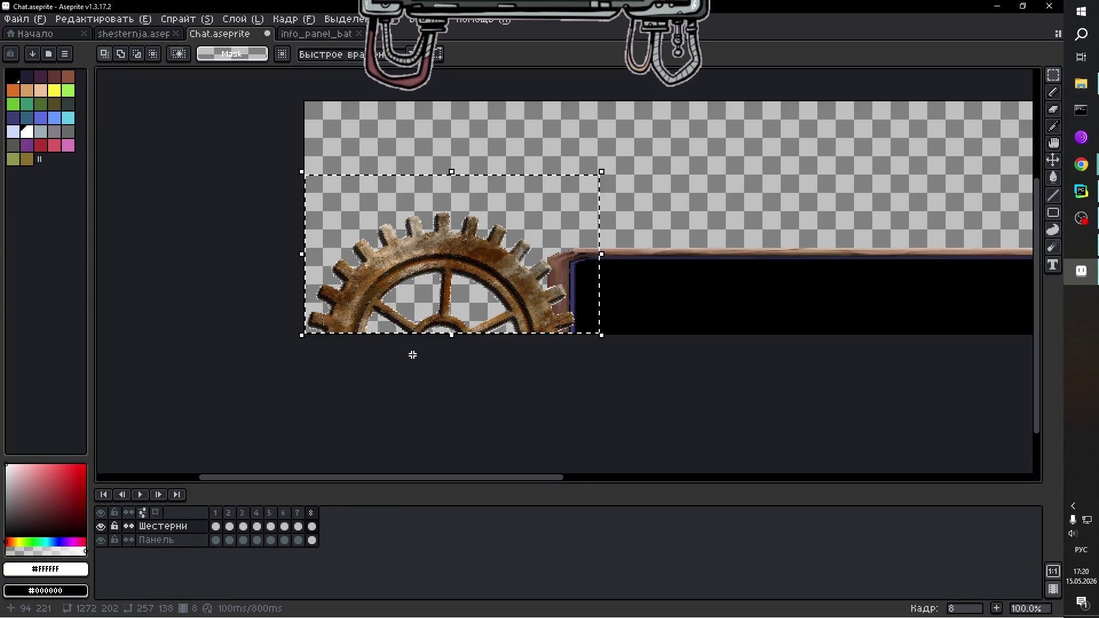
pyautogui.click(312, 526)
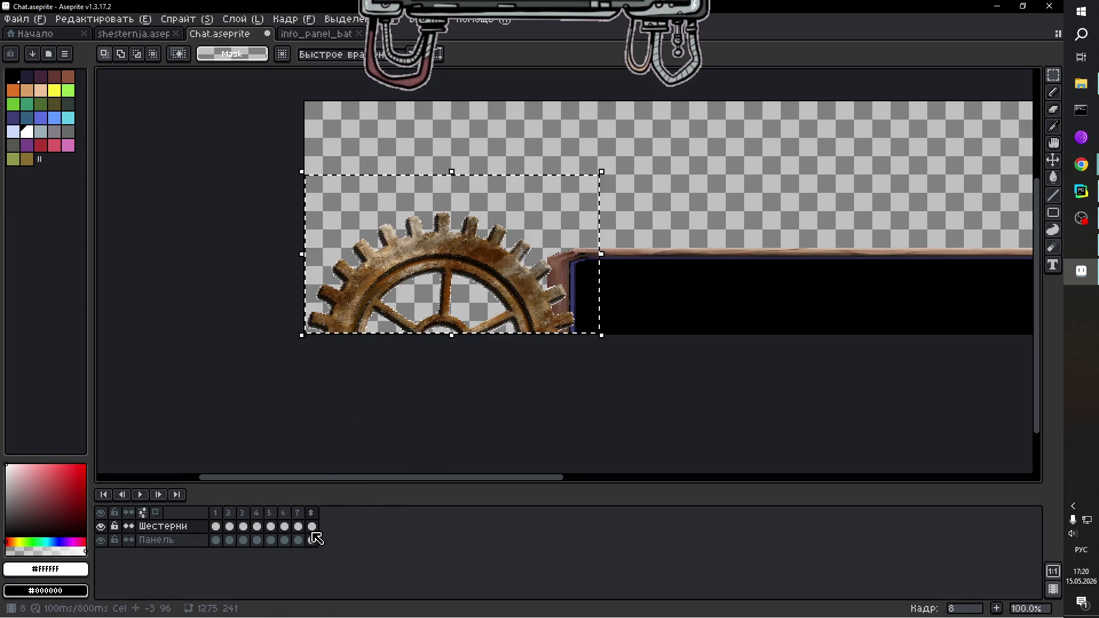
pyautogui.moveTo(644, 194)
pyautogui.mouseDown()
pyautogui.moveTo(332, 350)
pyautogui.moveTo(316, 375)
pyautogui.mouseUp()
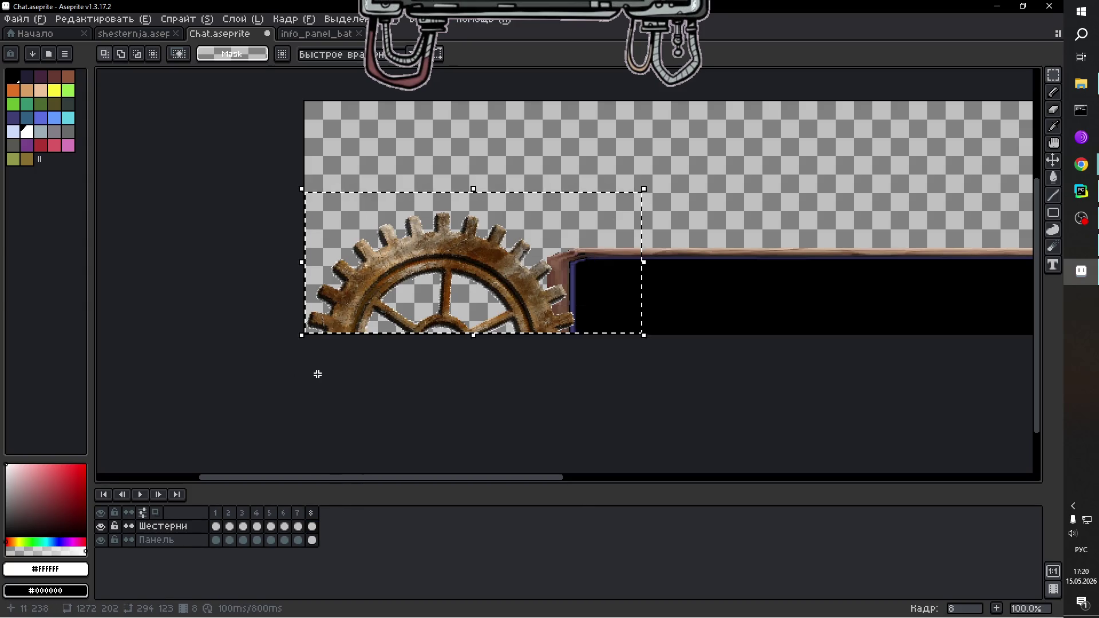
pyautogui.press('Delete')
pyautogui.hotkey('ctrl', 'v')
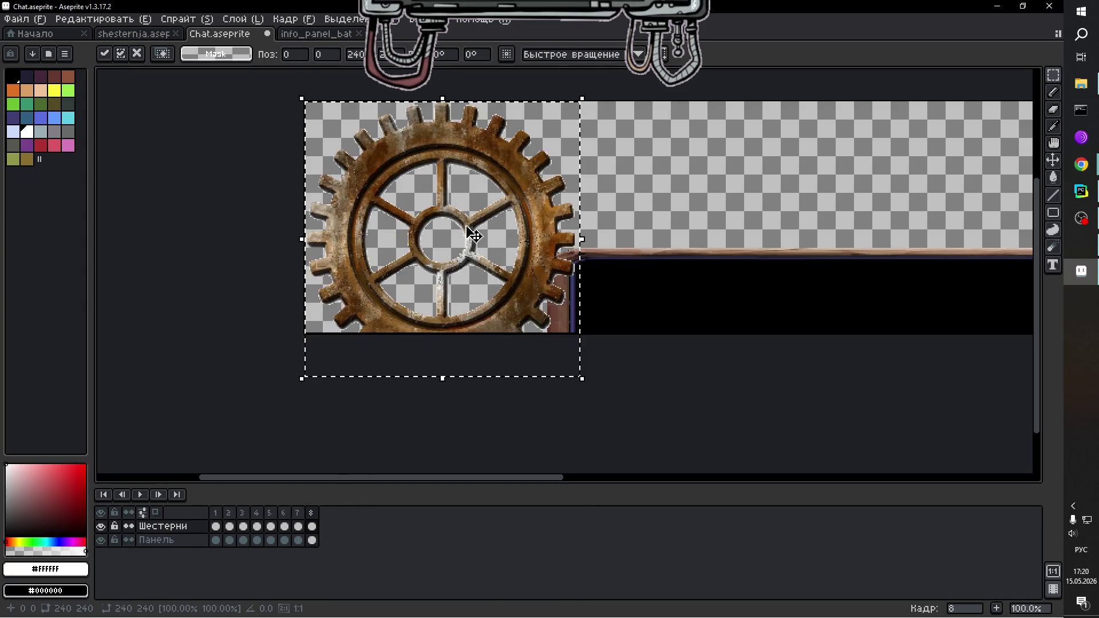
pyautogui.moveTo(464, 236)
pyautogui.mouseDown()
pyautogui.moveTo(465, 376)
pyautogui.moveTo(469, 346)
pyautogui.mouseUp()
pyautogui.moveTo(589, 203)
pyautogui.mouseDown()
pyautogui.moveTo(694, 300)
pyautogui.moveTo(758, 427)
pyautogui.moveTo(768, 481)
pyautogui.moveTo(724, 479)
pyautogui.moveTo(697, 459)
pyautogui.moveTo(670, 467)
pyautogui.mouseUp()
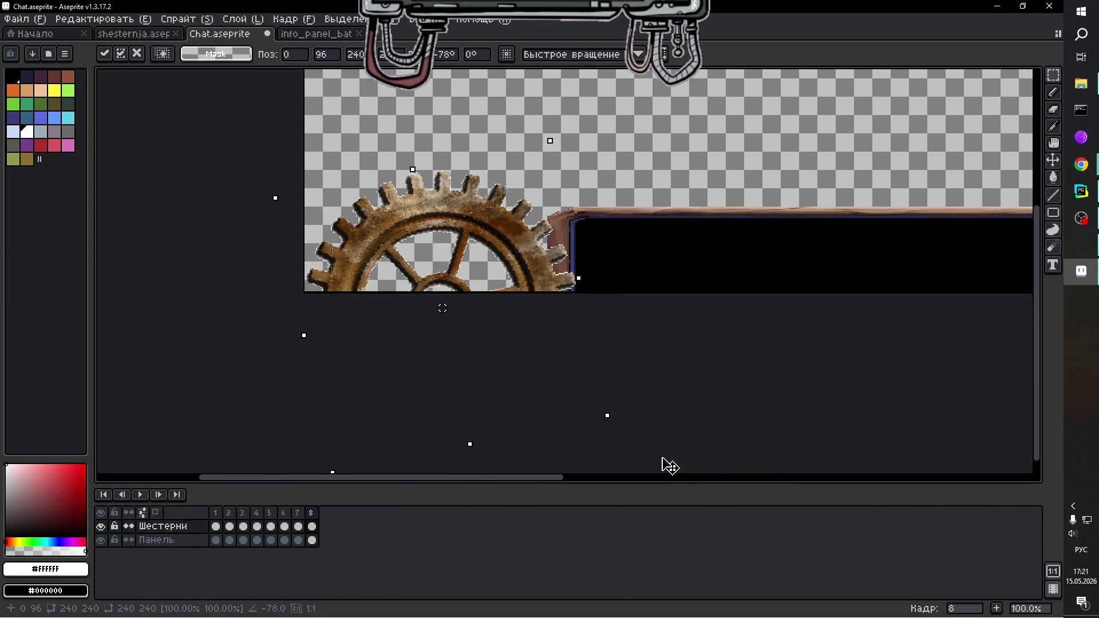
pyautogui.click(638, 449)
pyautogui.moveTo(560, 484); pyautogui.dragTo(982, 461)
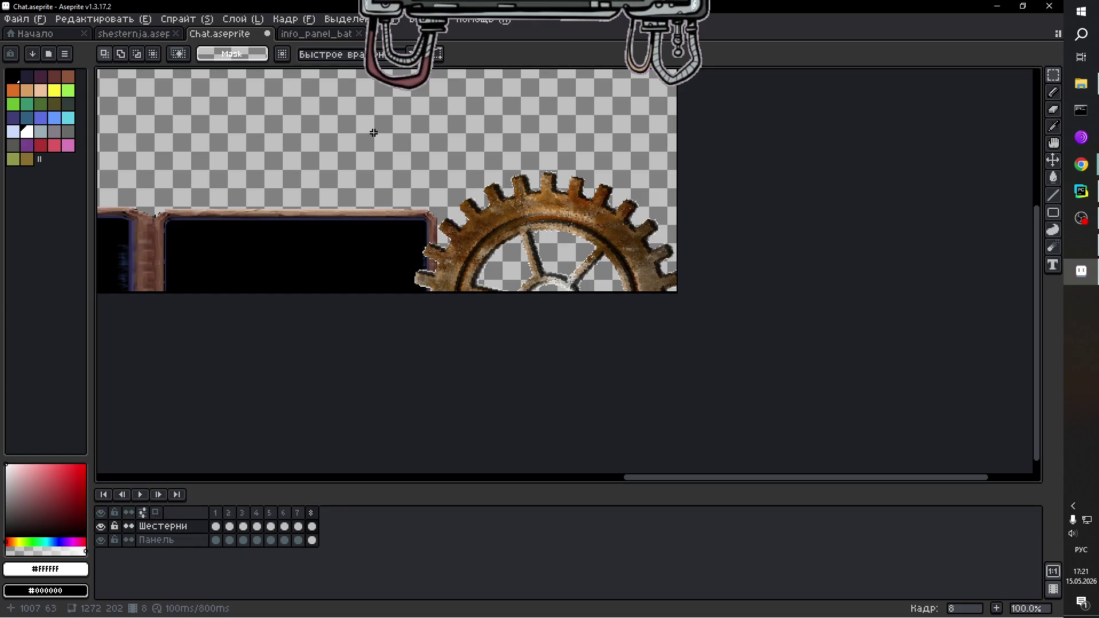
# Cut and re-paste frame 8's right gear into its corner, rotated about 102.7°.
pyautogui.moveTo(374, 133)
pyautogui.mouseDown()
pyautogui.moveTo(579, 238)
pyautogui.moveTo(690, 315)
pyautogui.mouseUp()
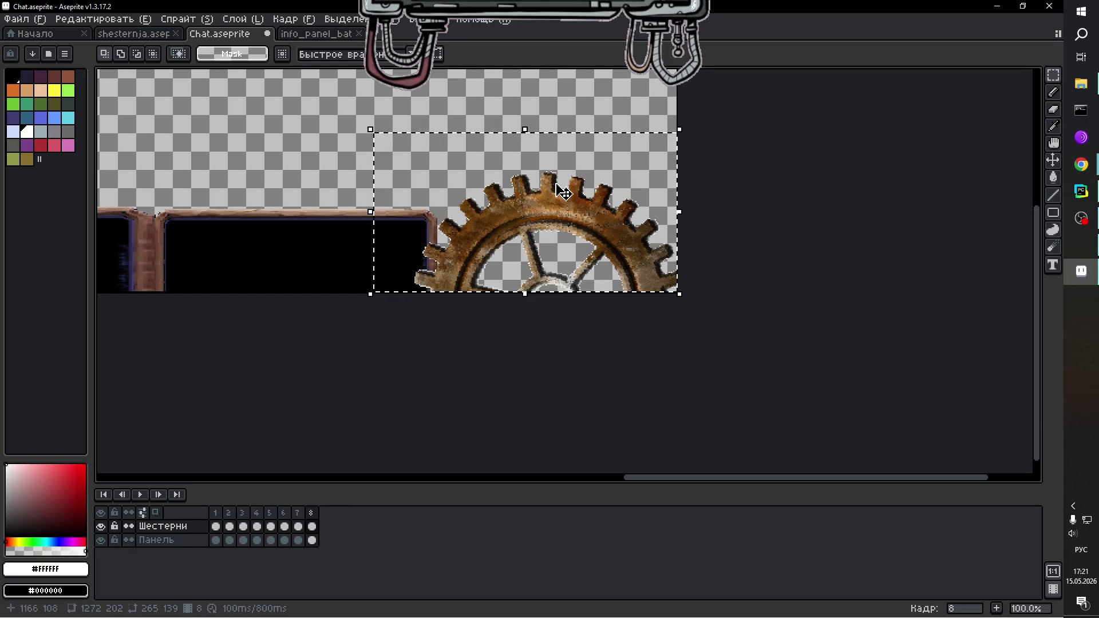
pyautogui.press('Delete')
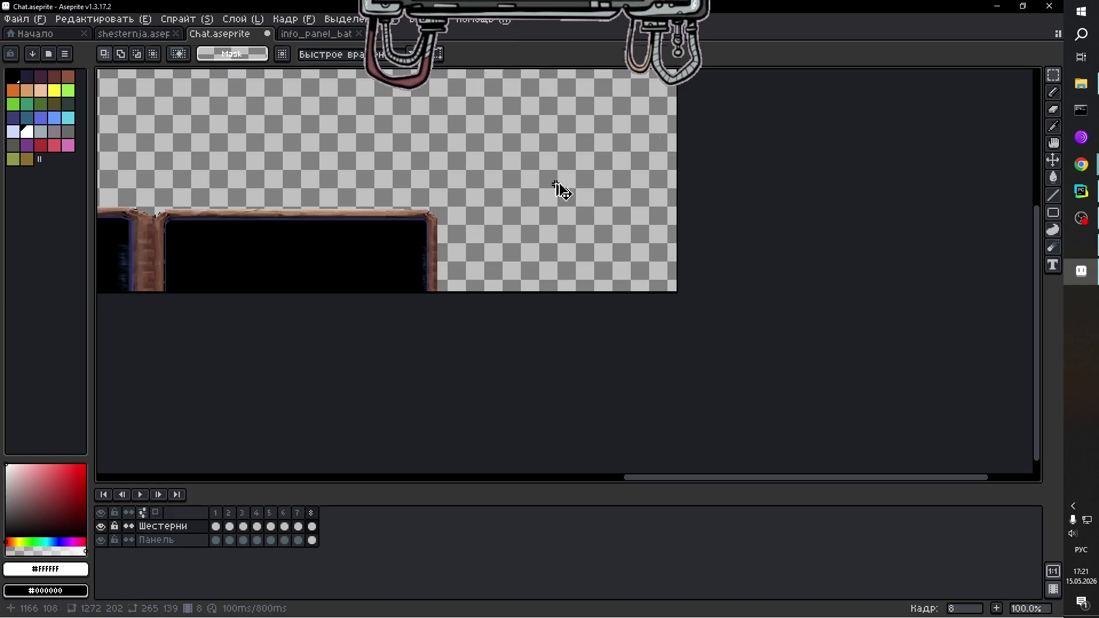
pyautogui.hotkey('ctrl', 'v')
pyautogui.moveTo(557, 178)
pyautogui.mouseDown()
pyautogui.moveTo(564, 304)
pyautogui.moveTo(566, 288)
pyautogui.mouseUp()
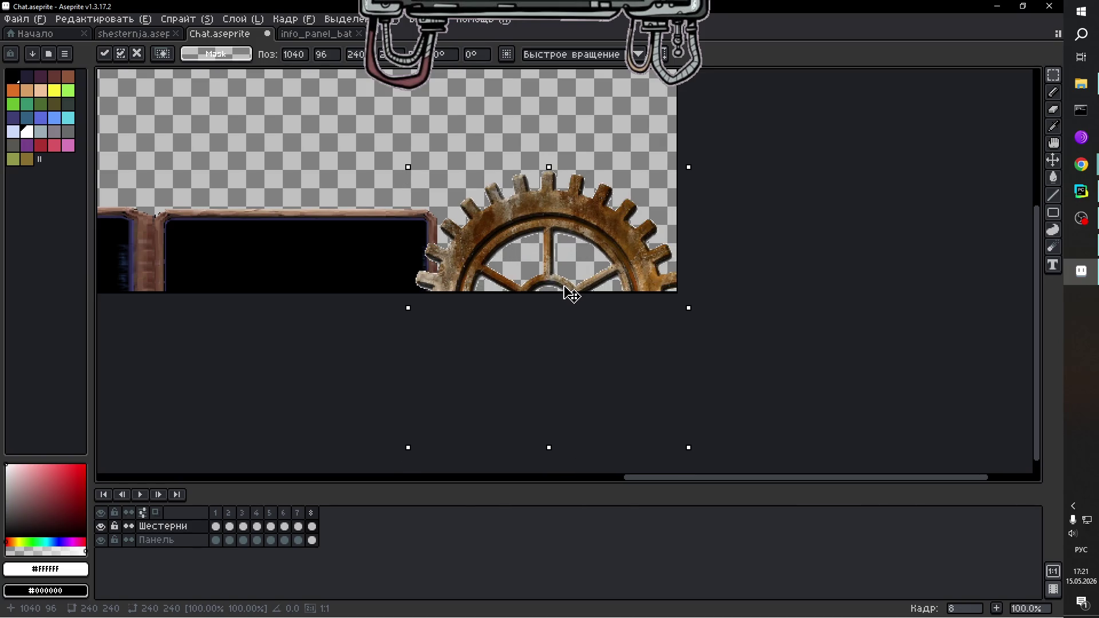
pyautogui.moveTo(697, 162)
pyautogui.mouseDown()
pyautogui.moveTo(504, 123)
pyautogui.moveTo(294, 135)
pyautogui.moveTo(388, 138)
pyautogui.moveTo(281, 135)
pyautogui.mouseUp()
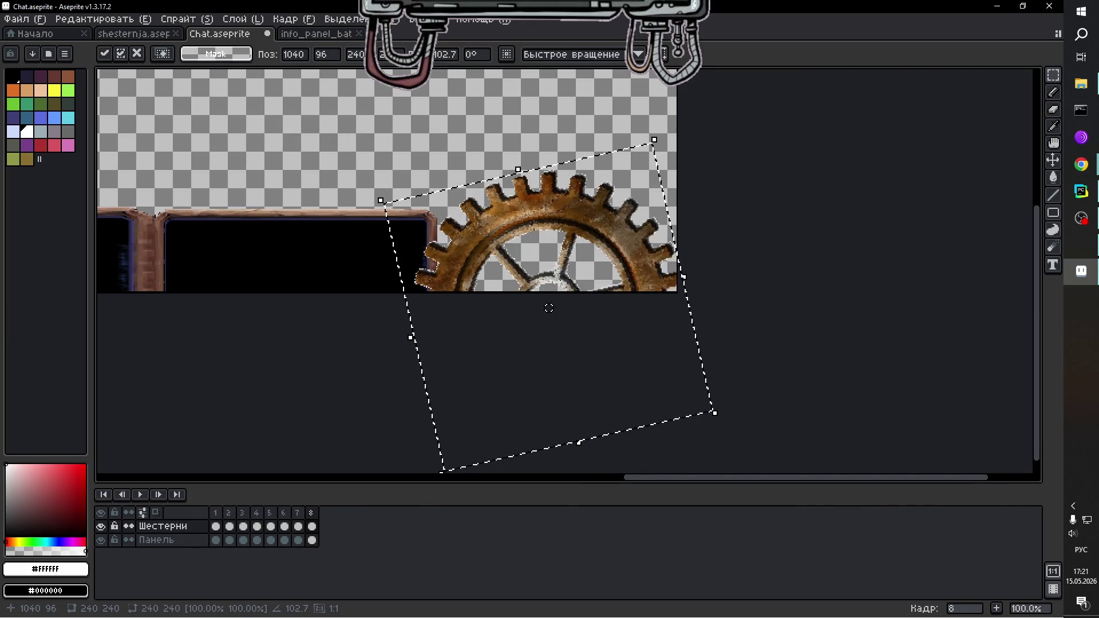
pyautogui.click(338, 419)
pyautogui.click(313, 541)
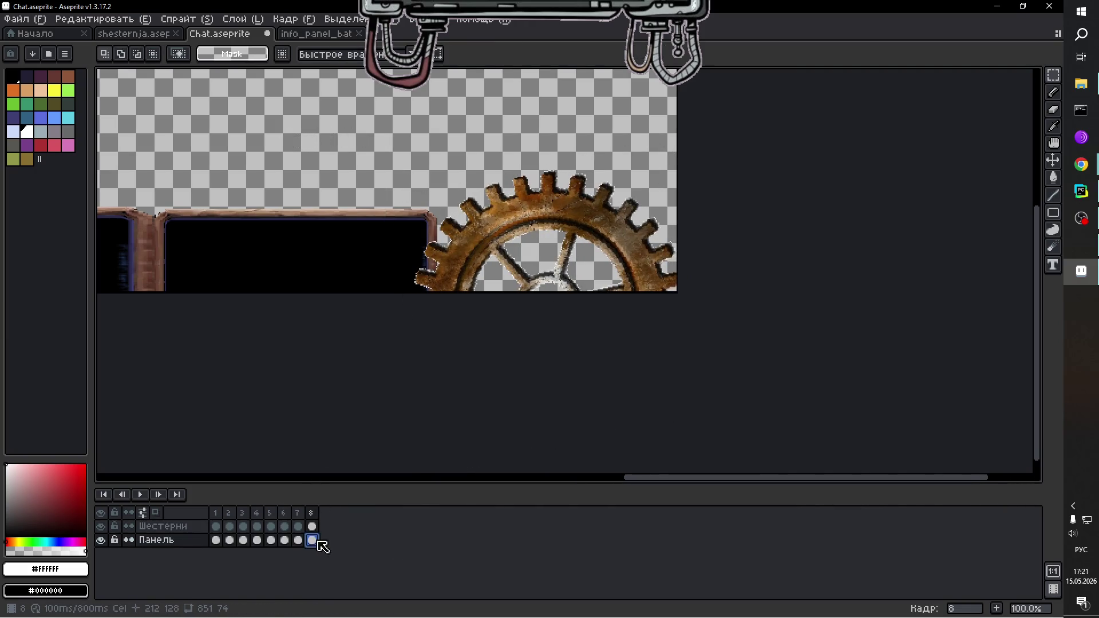
# Select frame 8's panel strip and lower it about 46 px so only its top edge shows.
pyautogui.moveTo(643, 481); pyautogui.dragTo(407, 456)
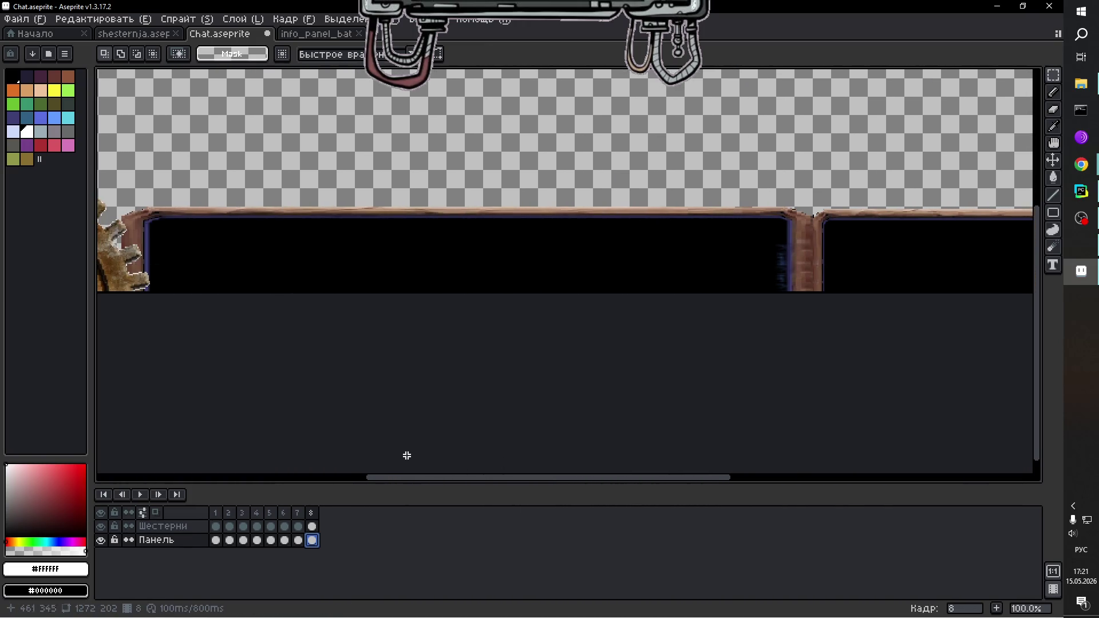
pyautogui.scroll(-1, 407, 456)
pyautogui.moveTo(241, 222); pyautogui.dragTo(763, 317)
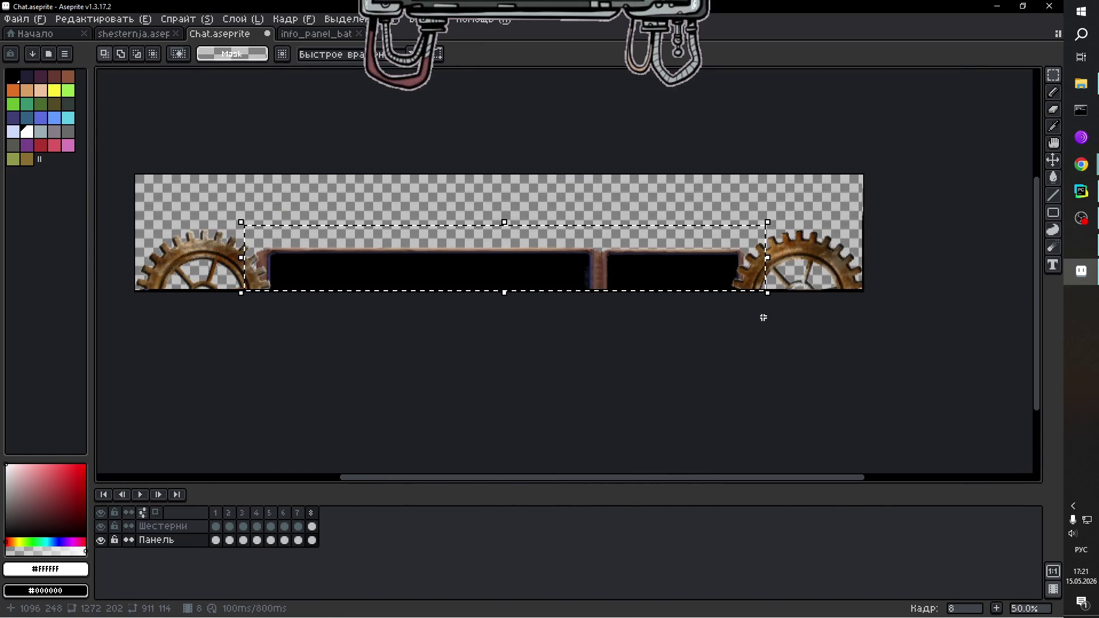
pyautogui.click(531, 278)
pyautogui.moveTo(536, 286); pyautogui.dragTo(534, 312)
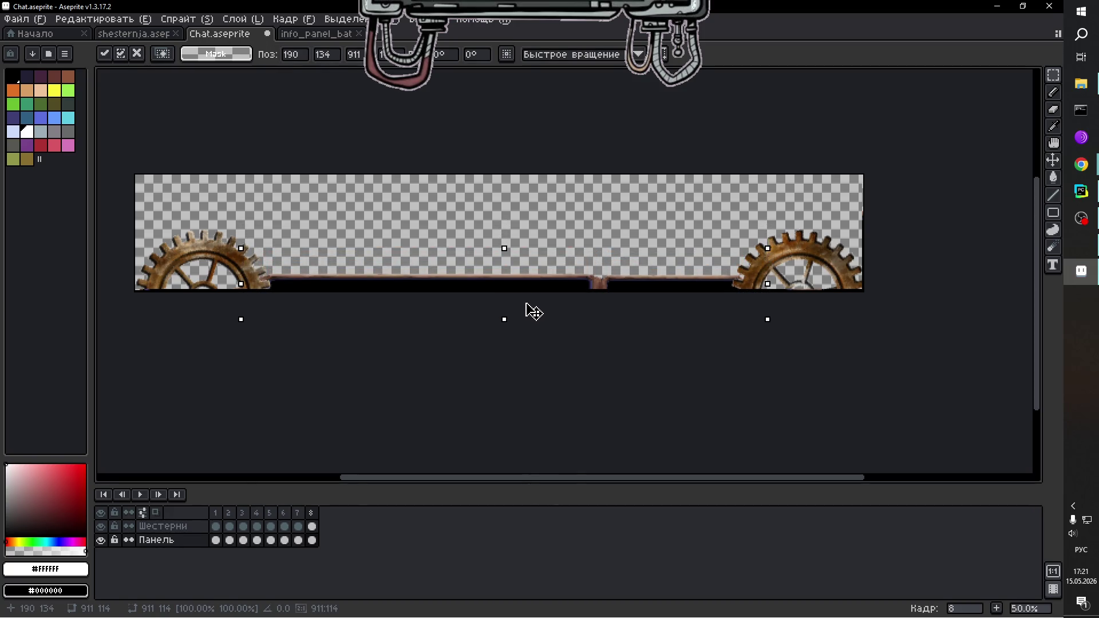
pyautogui.click(588, 378)
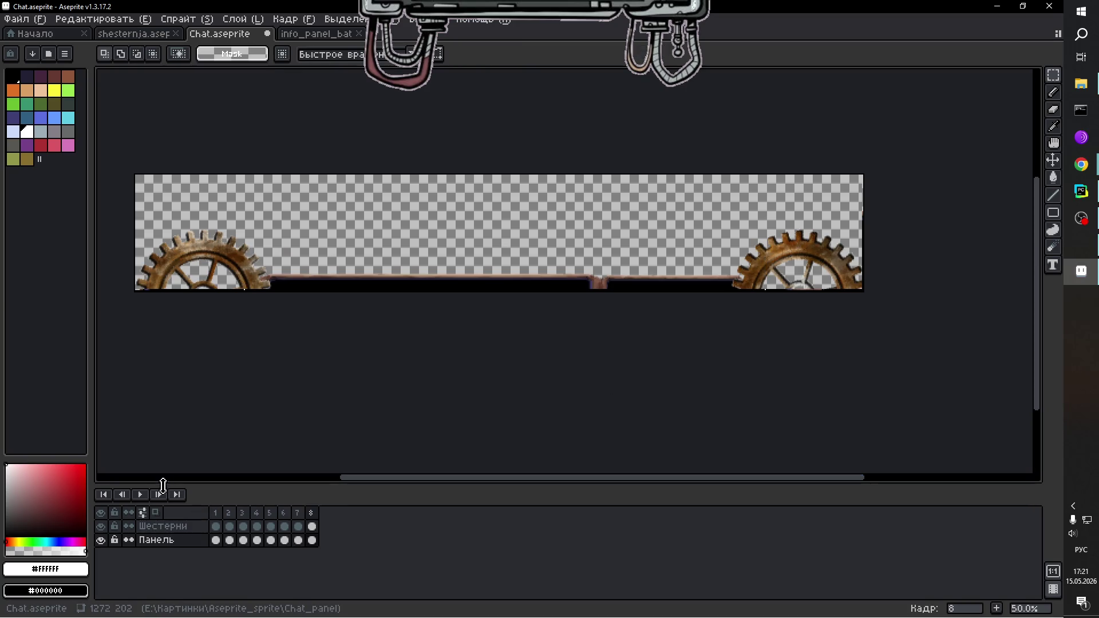
pyautogui.click(142, 495)
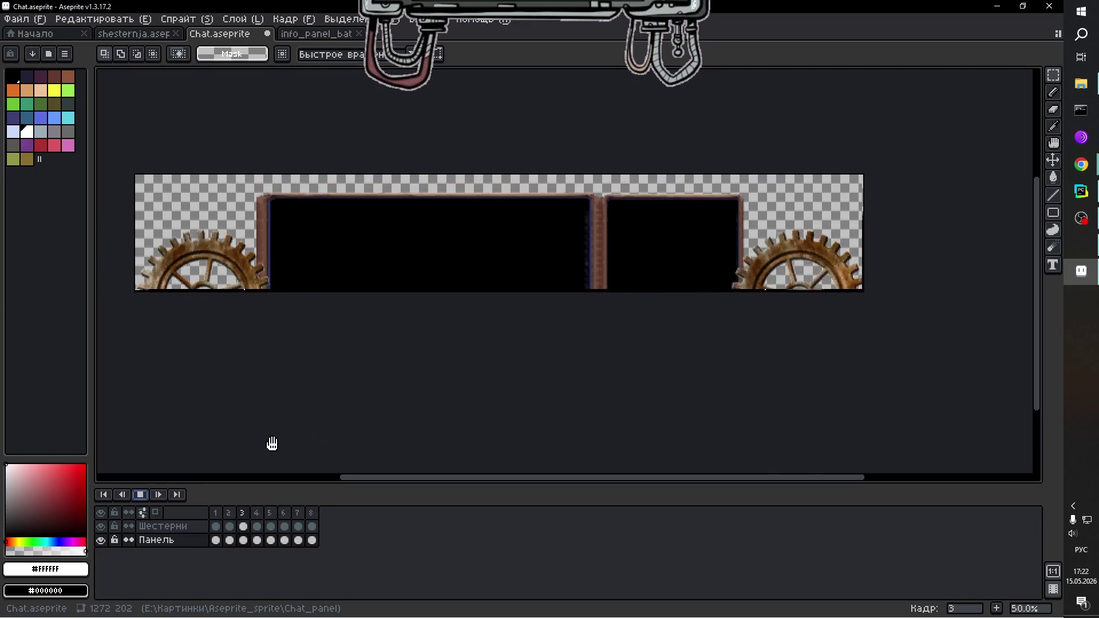
# Stop the eight-frame preview on frame 5 and make Шестерни the active layer.
pyautogui.click(141, 494)
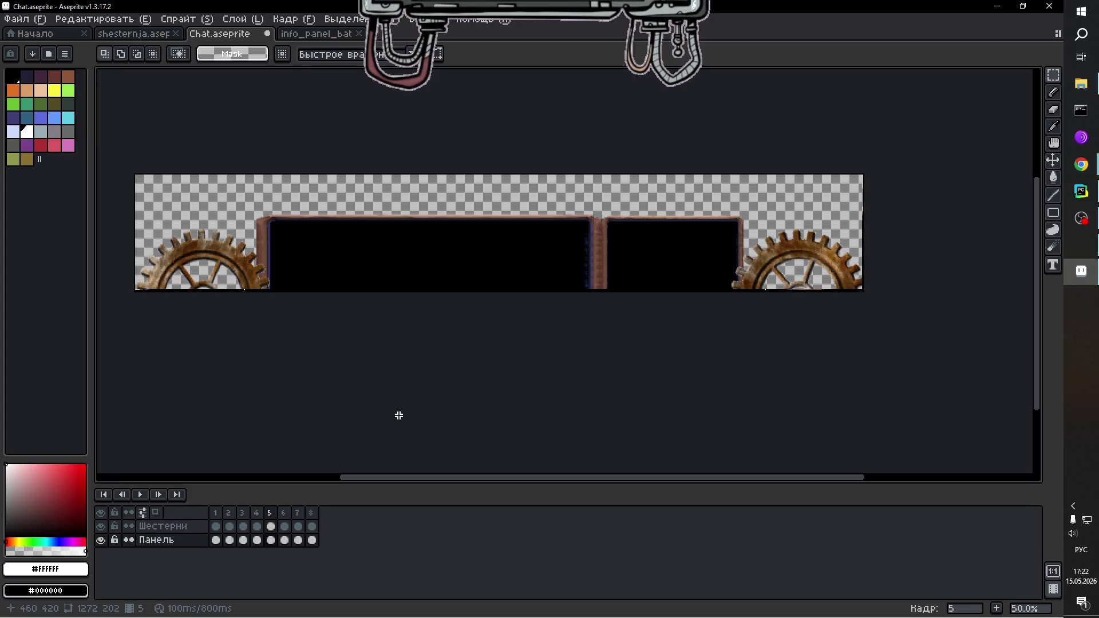
pyautogui.click(183, 524)
# Switch between the Шестерни and Панель layers and save the sprite.
pyautogui.click(192, 539)
pyautogui.click(192, 526)
pyautogui.click(189, 540)
pyautogui.click(189, 527)
pyautogui.rightClick(189, 527)
pyautogui.click(501, 503)
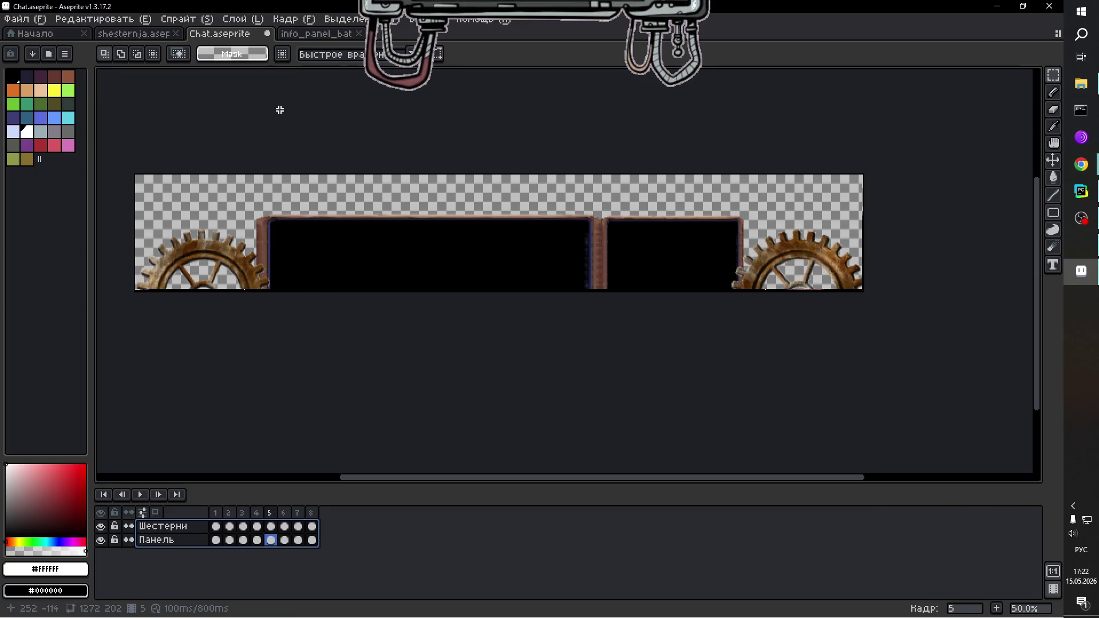
pyautogui.hotkey('ctrl', 's')
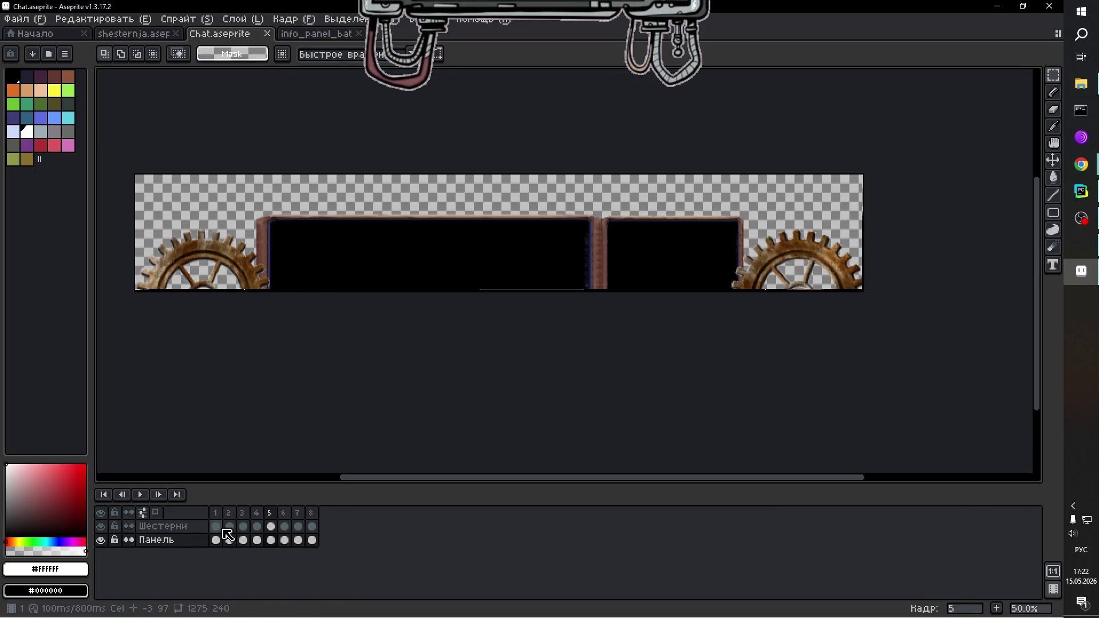
# Select both layers and browse the layer options menu without changing anything.
pyautogui.click(170, 530)
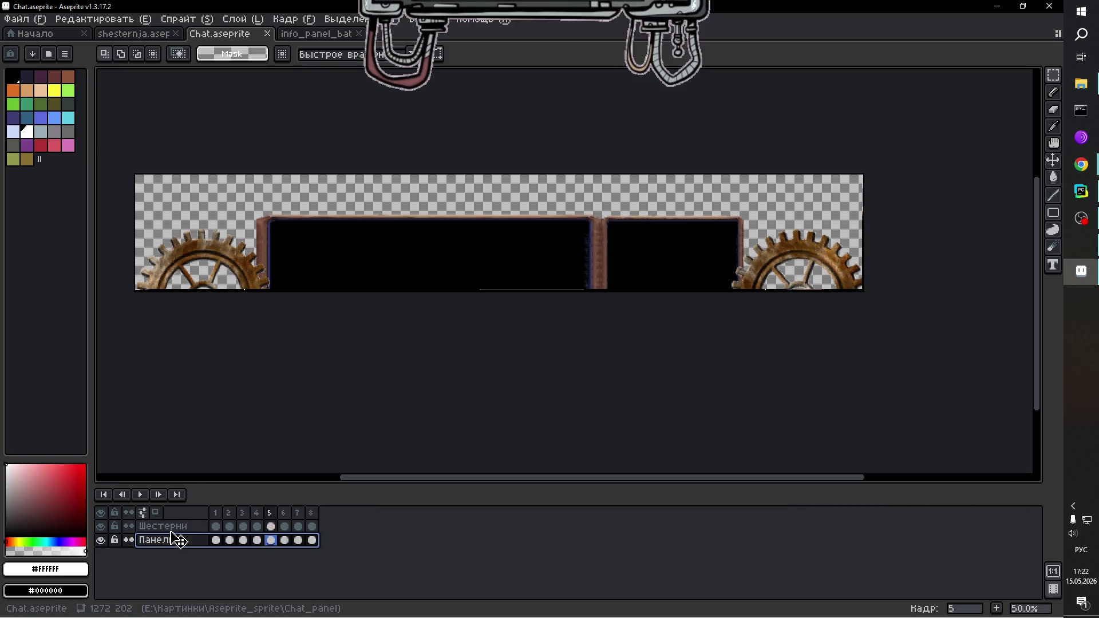
pyautogui.keyDown('shift'); pyautogui.click(173, 534); pyautogui.keyUp('shift')
pyautogui.rightClick(174, 533)
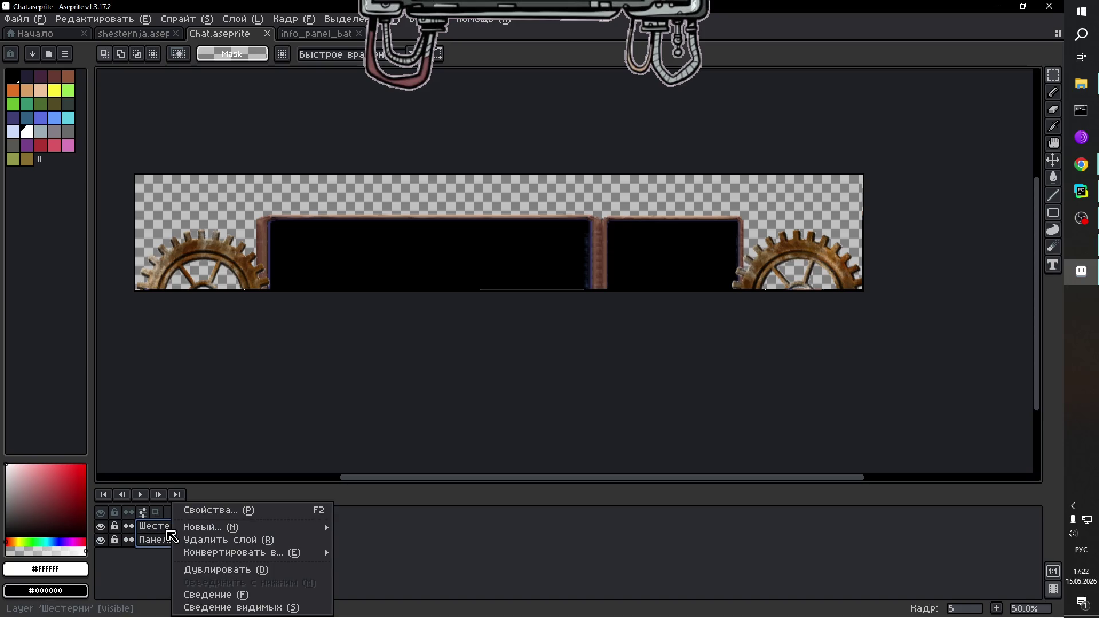
pyautogui.moveTo(232, 527)
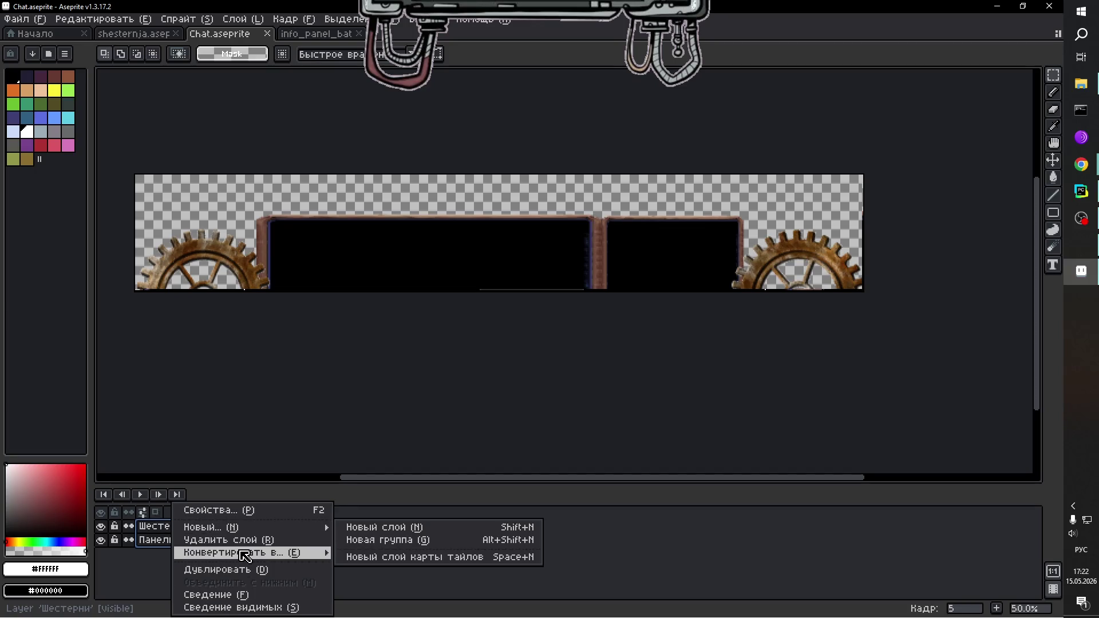
pyautogui.moveTo(245, 554)
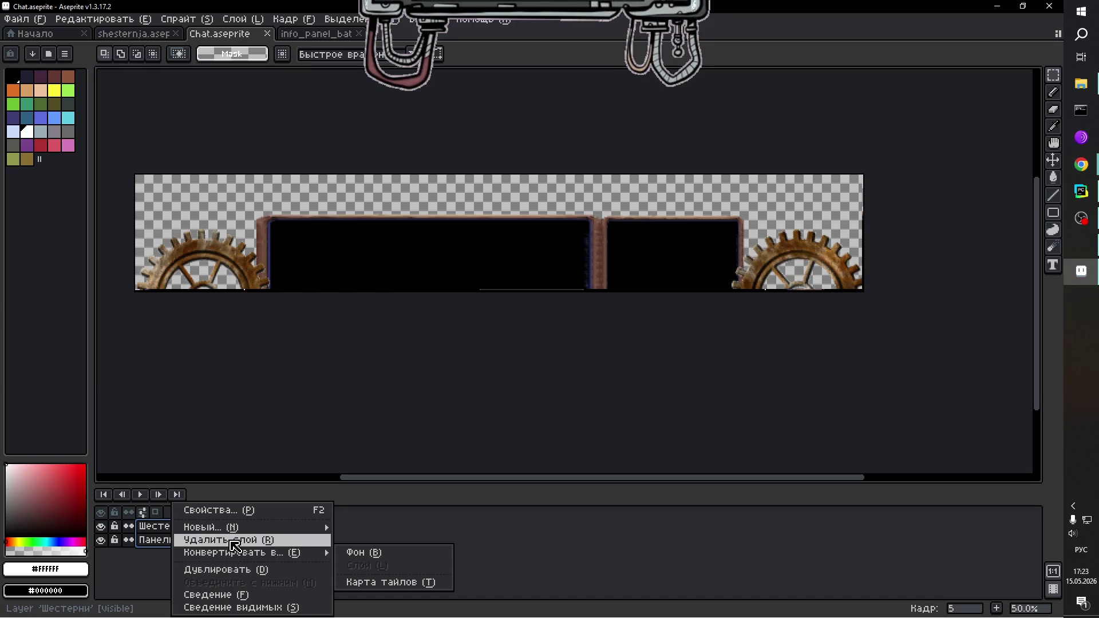
pyautogui.click(592, 509)
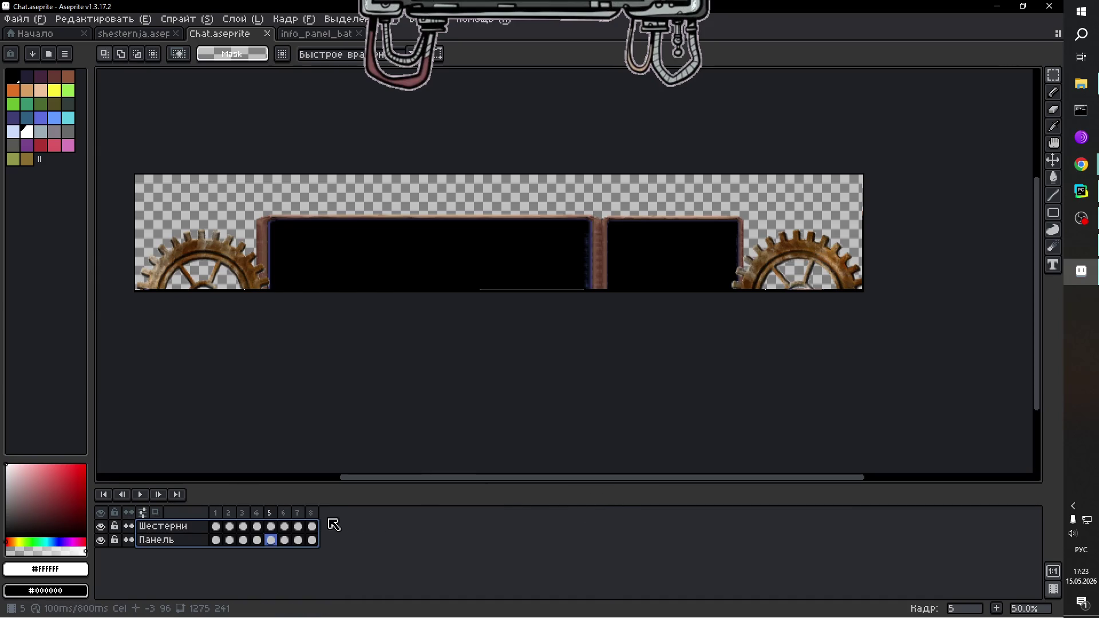
# Select frames 1–8, reverse their order with Обратить кадры, and play the result.
pyautogui.click(312, 512)
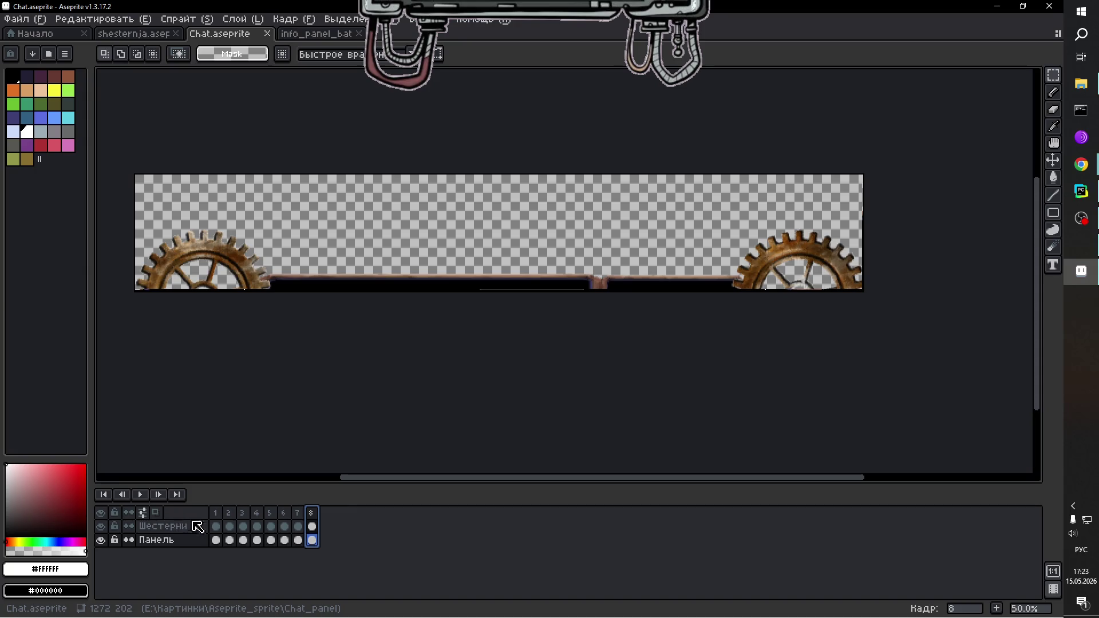
pyautogui.click(215, 513)
pyautogui.rightClick(227, 515)
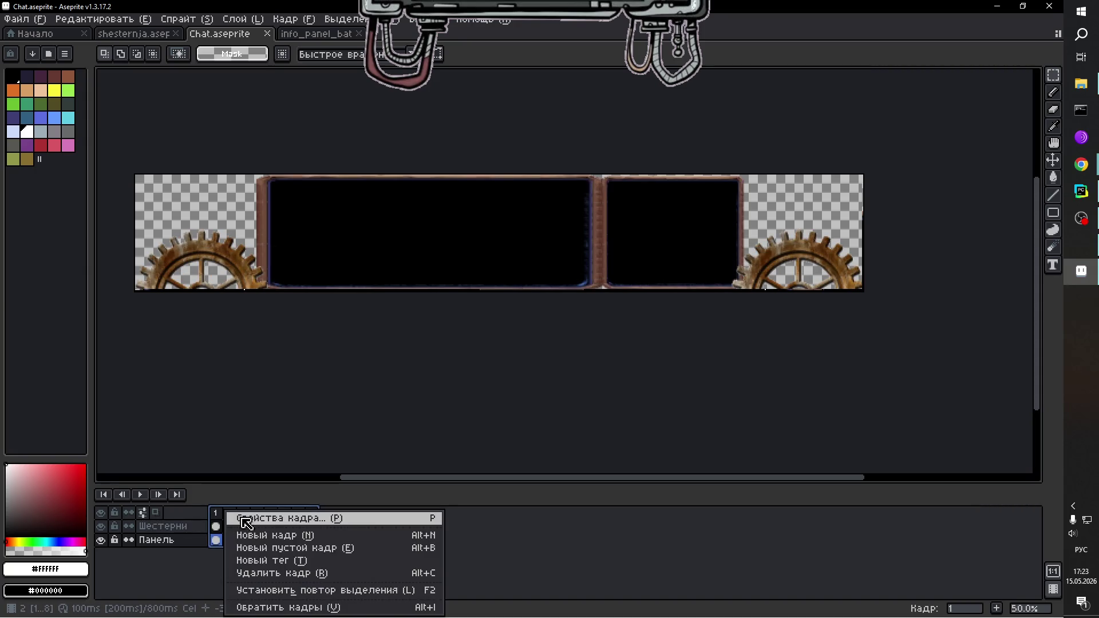
pyautogui.click(349, 608)
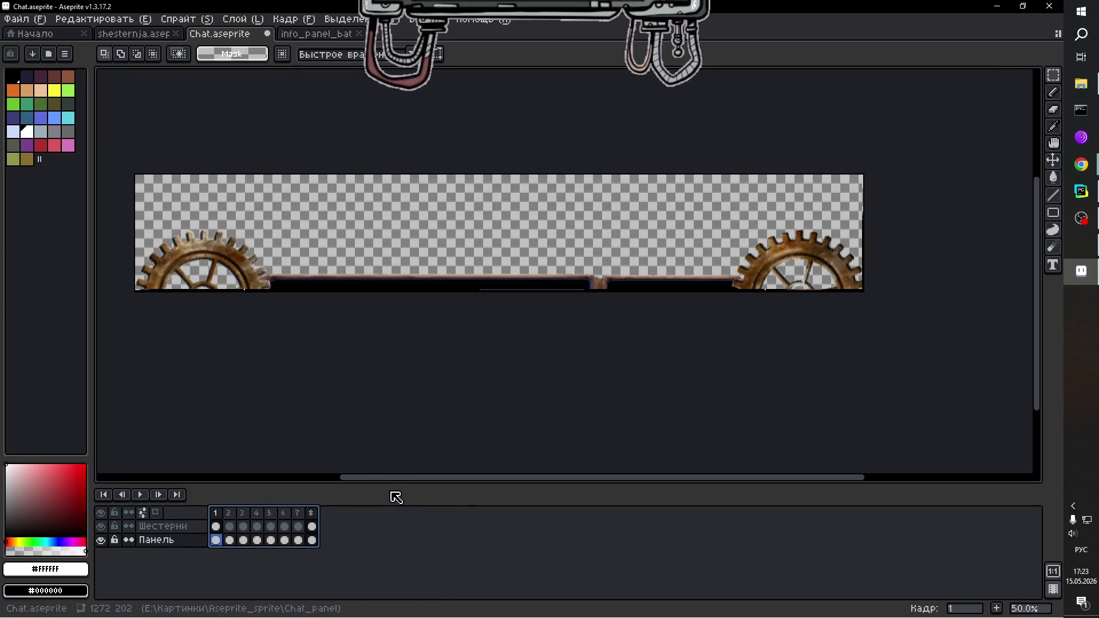
pyautogui.click(186, 526)
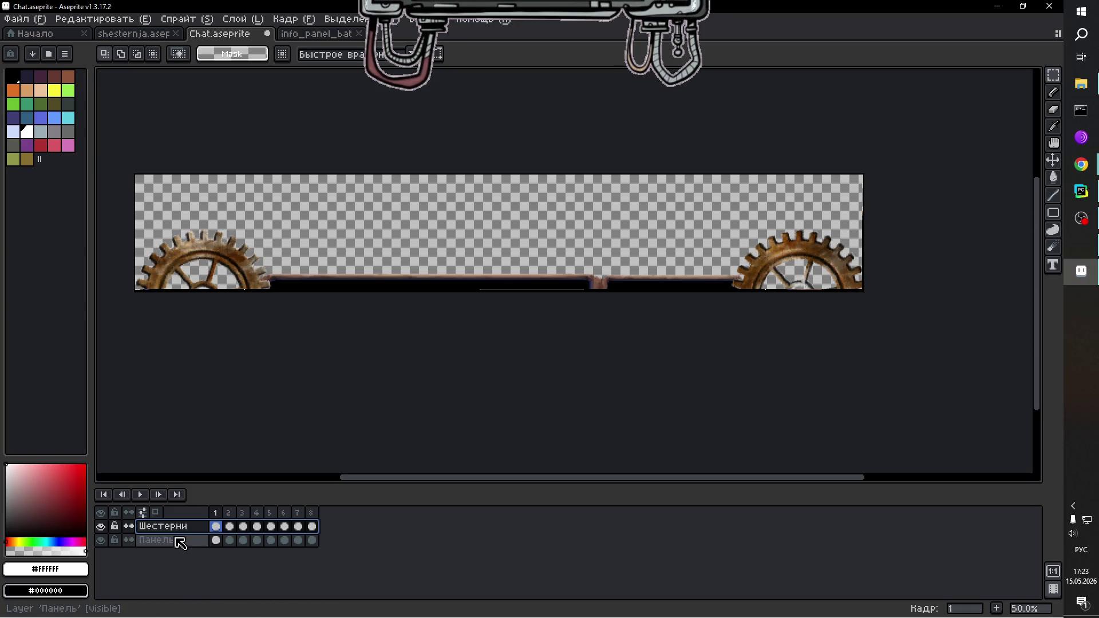
pyautogui.click(180, 540)
pyautogui.click(136, 496)
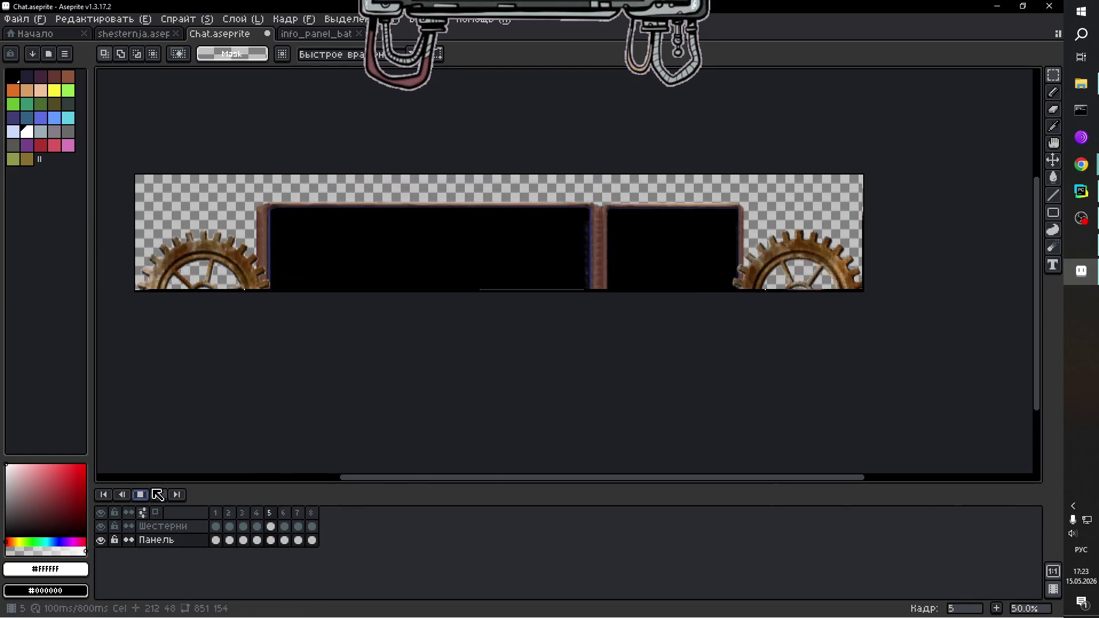
# Halt the reversed animation on frame 5 and save Chat.aseprite.
pyautogui.scroll(2, 523, 327)
pyautogui.scroll(-2, 422, 302)
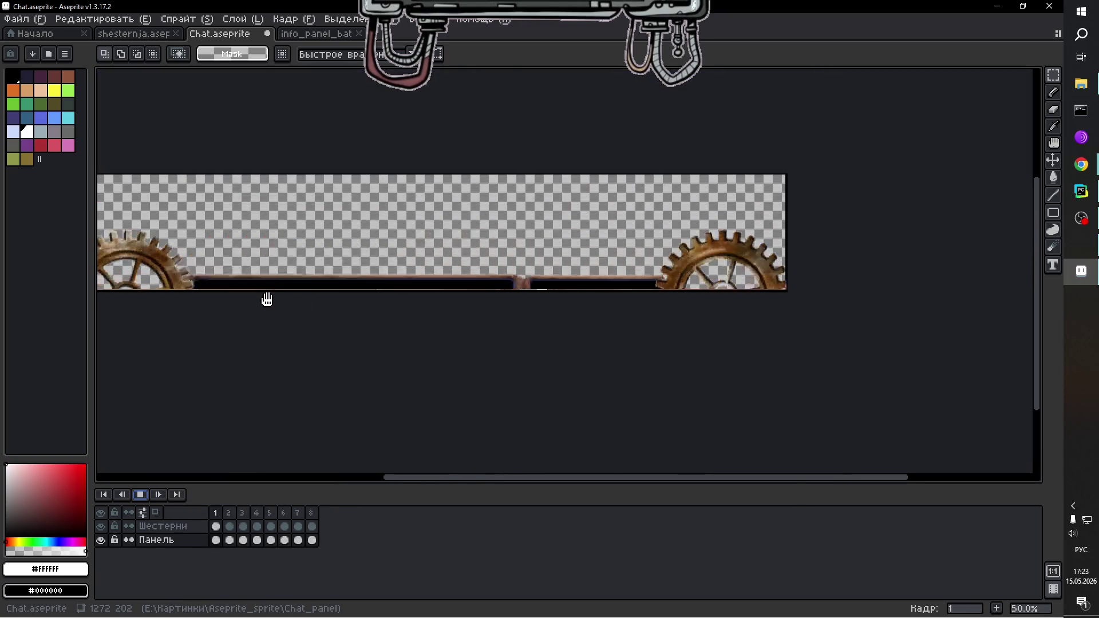
pyautogui.scroll(-1, 168, 253)
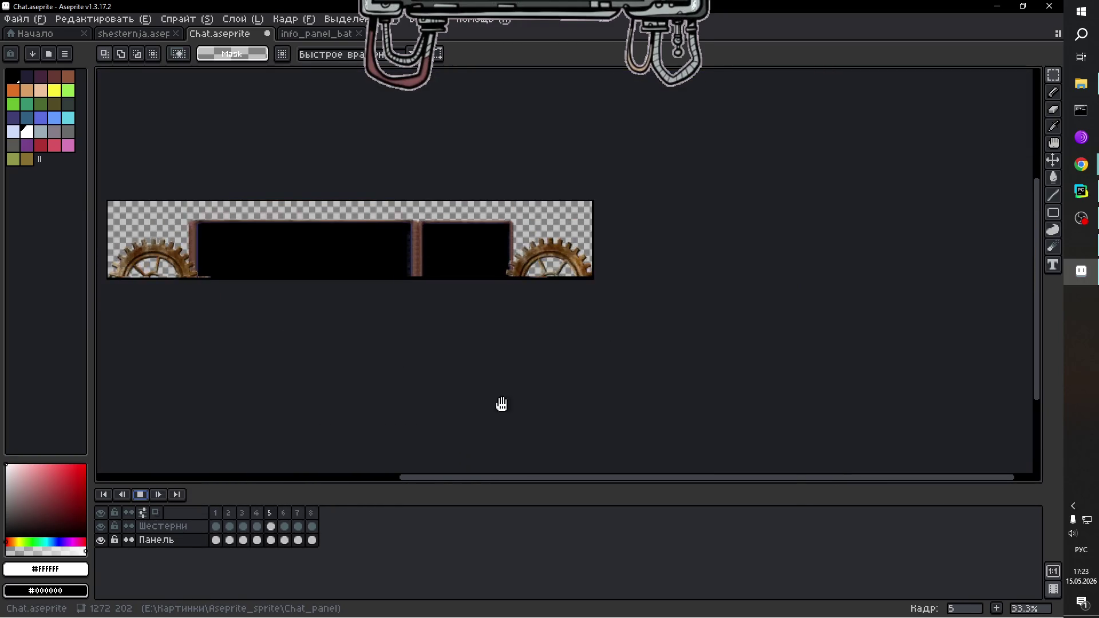
pyautogui.moveTo(628, 478); pyautogui.dragTo(544, 476)
pyautogui.scroll(1, 515, 240)
pyautogui.scroll(-1, 338, 269)
pyautogui.scroll(1, 309, 252)
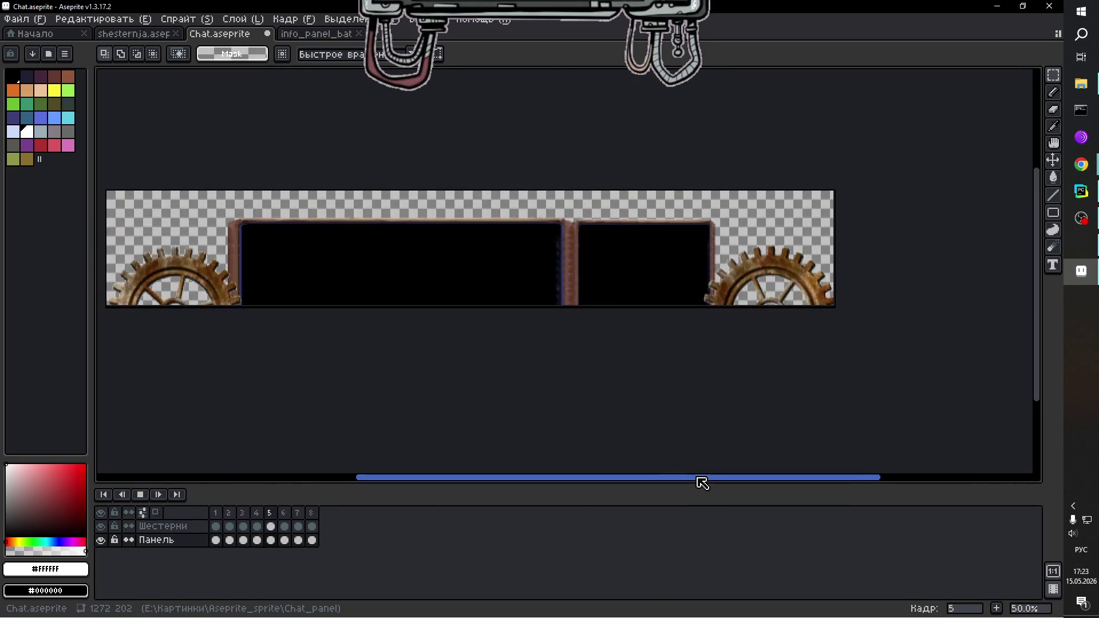
pyautogui.moveTo(699, 481); pyautogui.dragTo(663, 481)
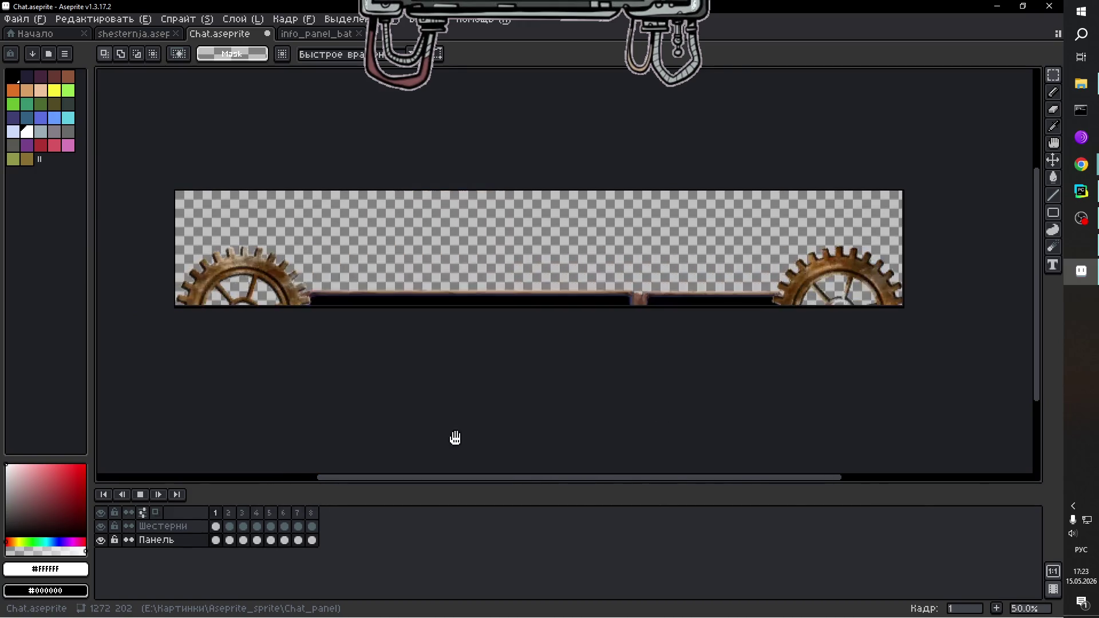
pyautogui.rightClick(140, 494)
pyautogui.click(140, 495)
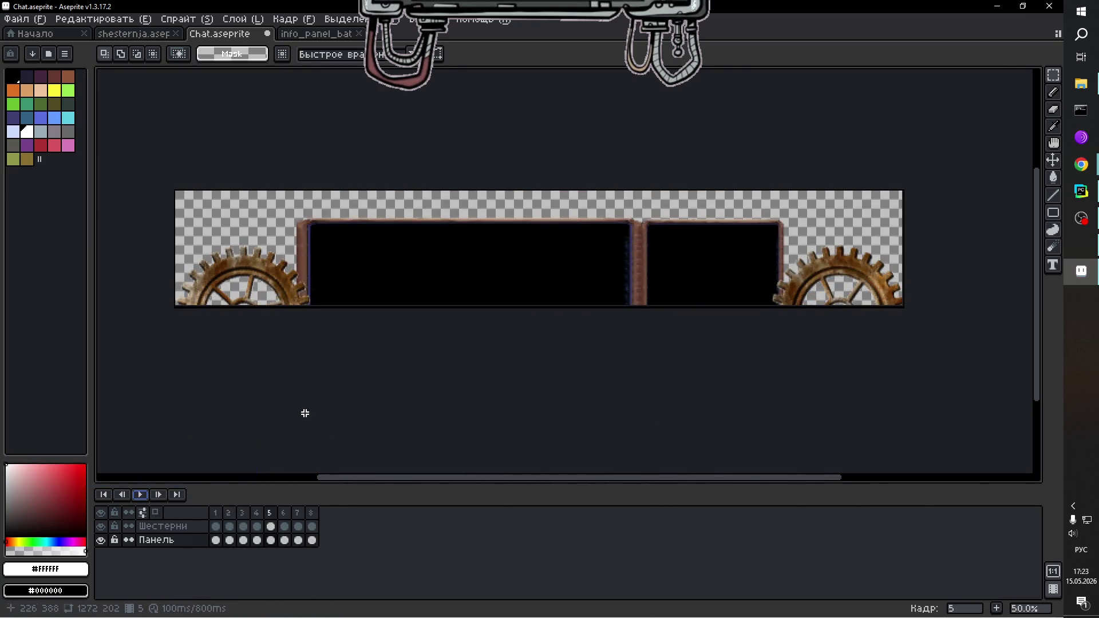
pyautogui.hotkey('ctrl', 's')
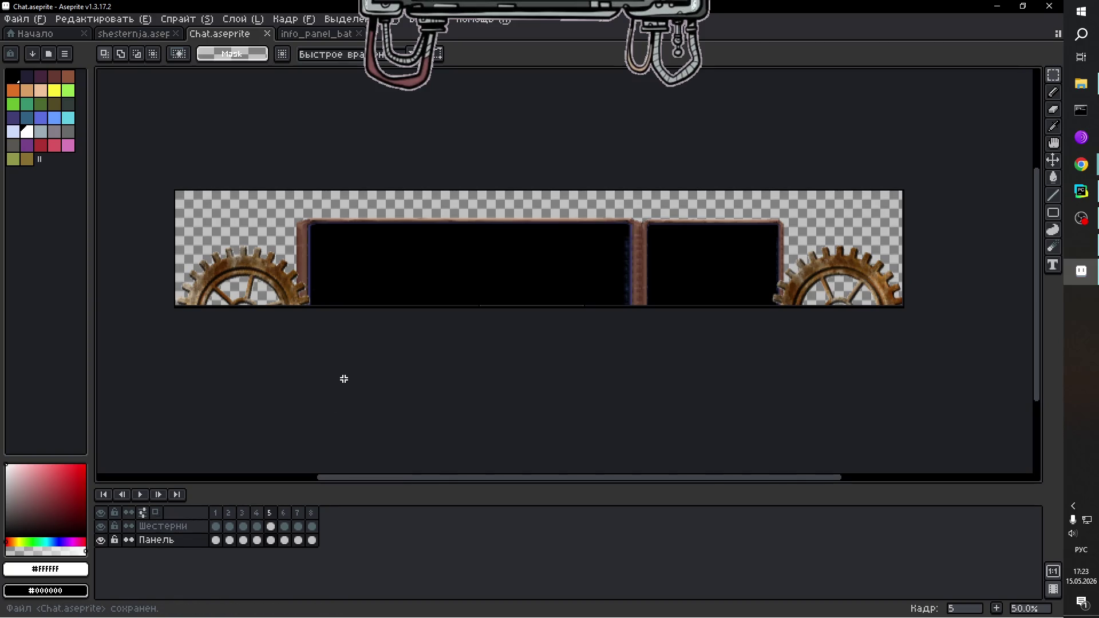
pyautogui.click(28, 19)
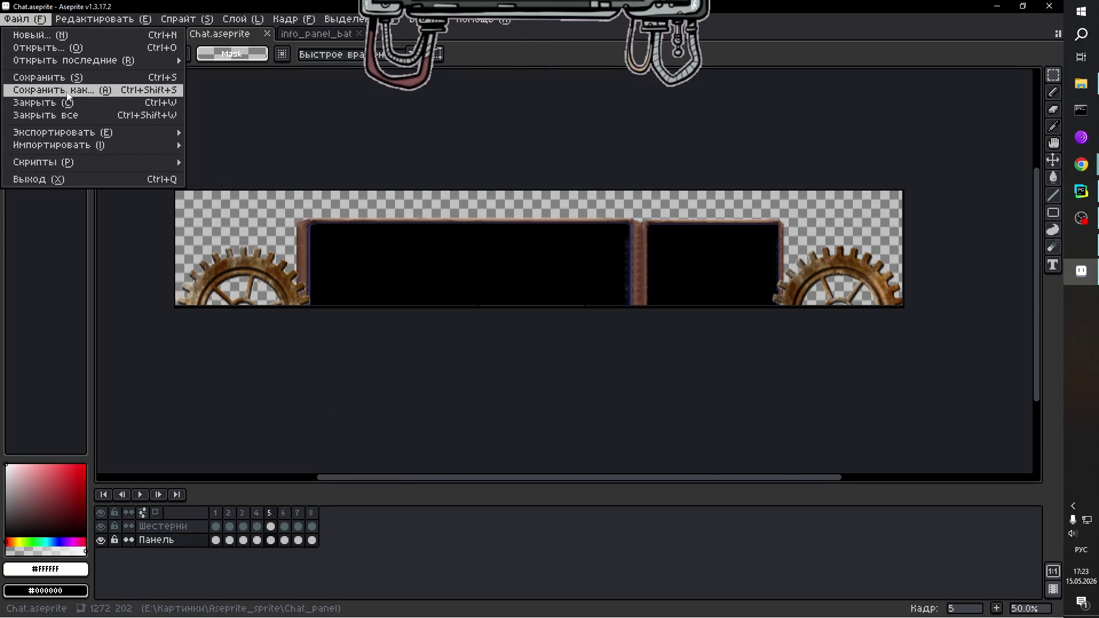
# Start Save As and browse to E:\Programming\Python\Twitch2\src\data\images.
pyautogui.click(67, 94)
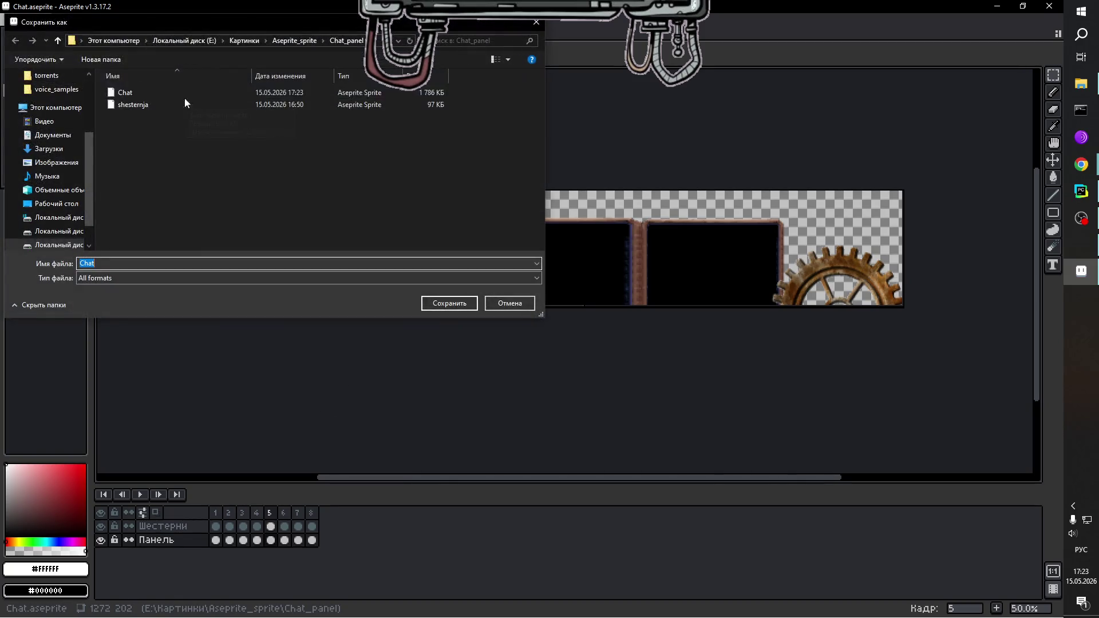
pyautogui.click(60, 40)
pyautogui.click(59, 39)
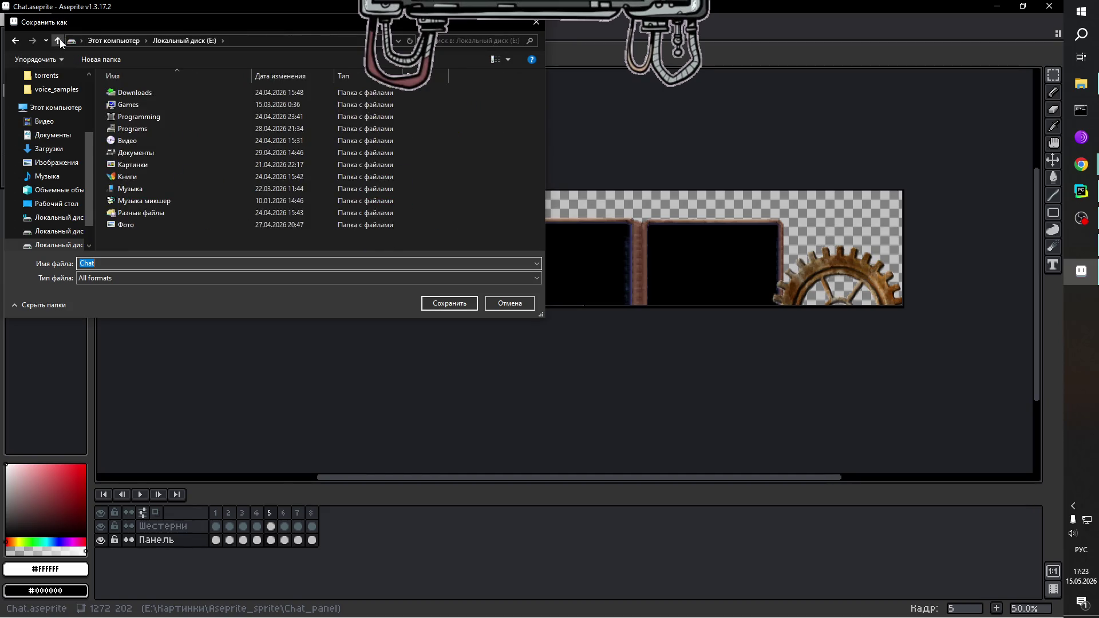
pyautogui.doubleClick(152, 118)
pyautogui.doubleClick(140, 106)
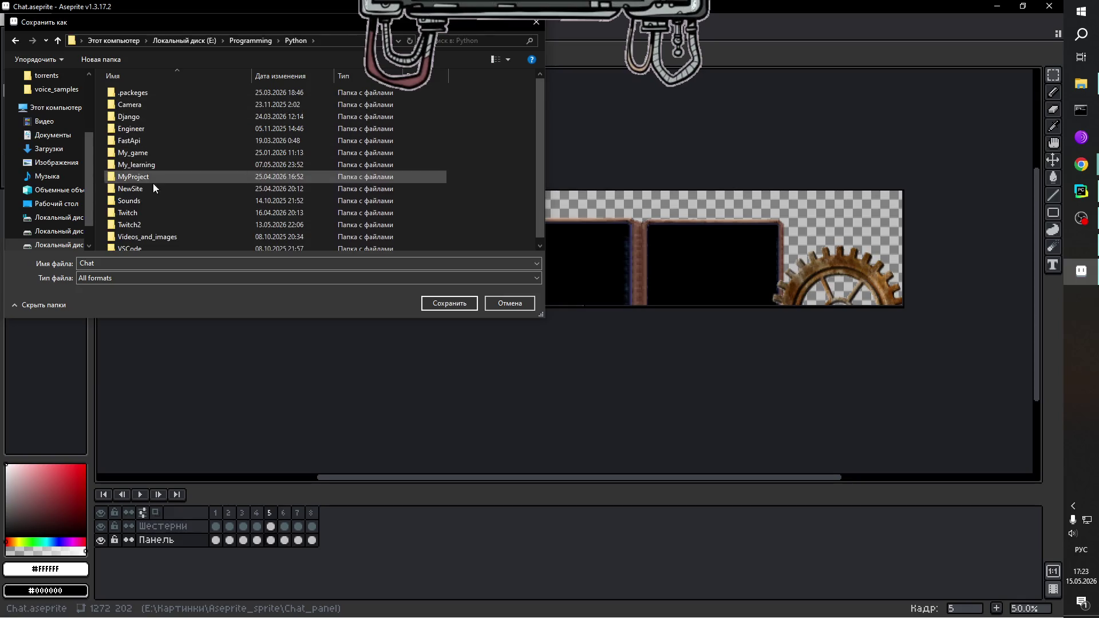
pyautogui.doubleClick(134, 221)
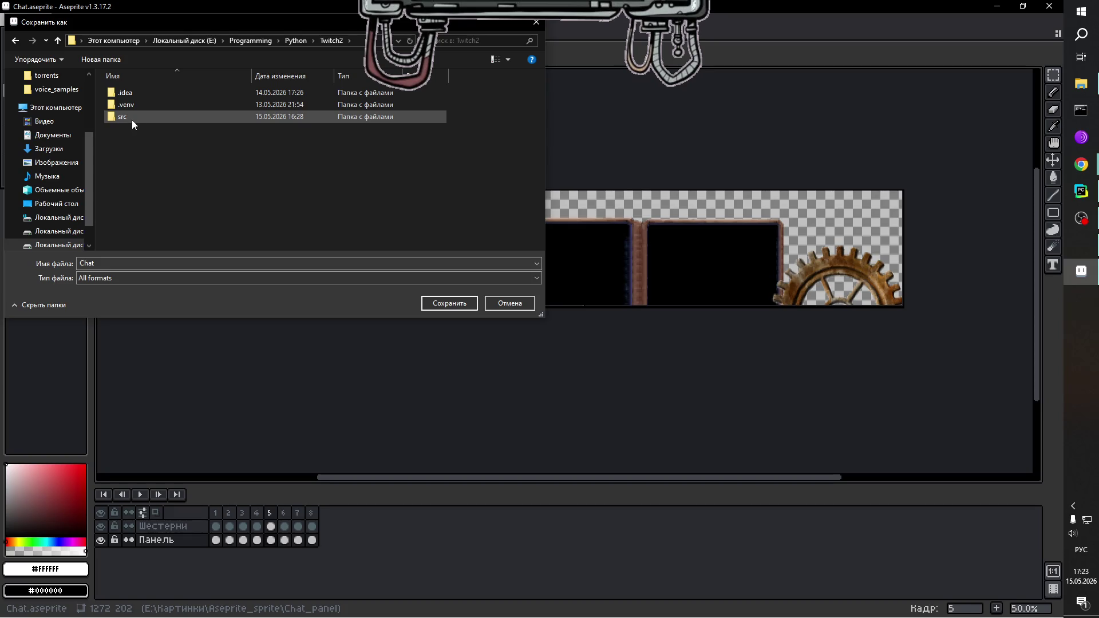
pyautogui.click(132, 119)
pyautogui.doubleClick(131, 118)
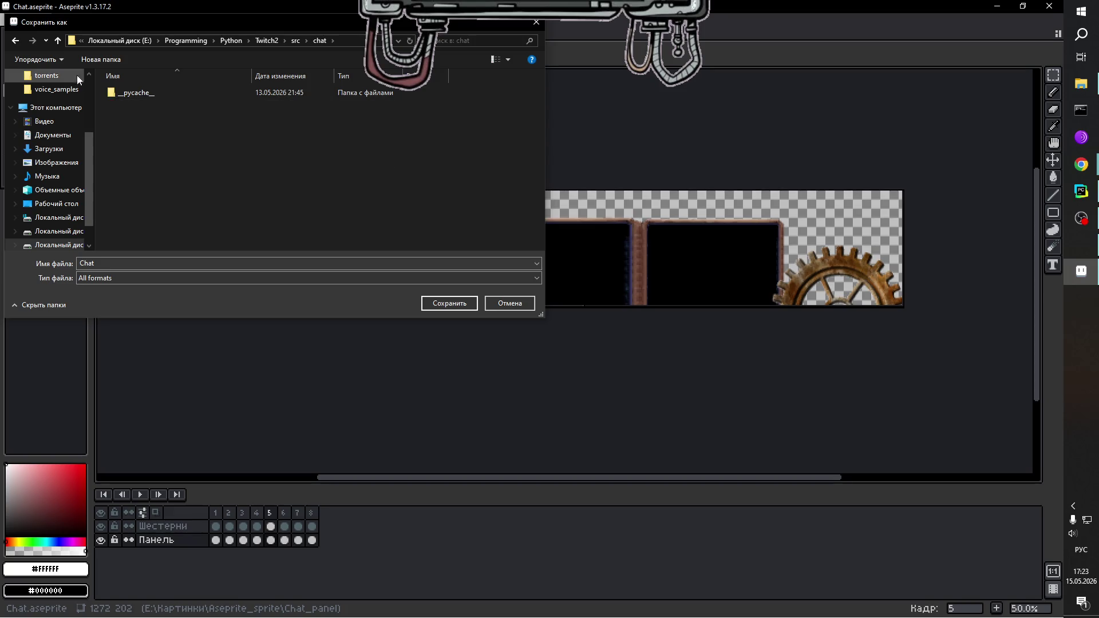
pyautogui.doubleClick(136, 141)
pyautogui.doubleClick(139, 103)
# Create and open a new chat_panel folder inside images, and choose BMP as the file type.
pyautogui.rightClick(136, 119)
pyautogui.moveTo(222, 238)
pyautogui.click(331, 240)
pyautogui.write('срфе')
pyautogui.press('BackSpace')
pyautogui.press('BackSpace')
pyautogui.press('BackSpace')
pyautogui.hotkey('alt', 'shift')
pyautogui.write('chat_panel')
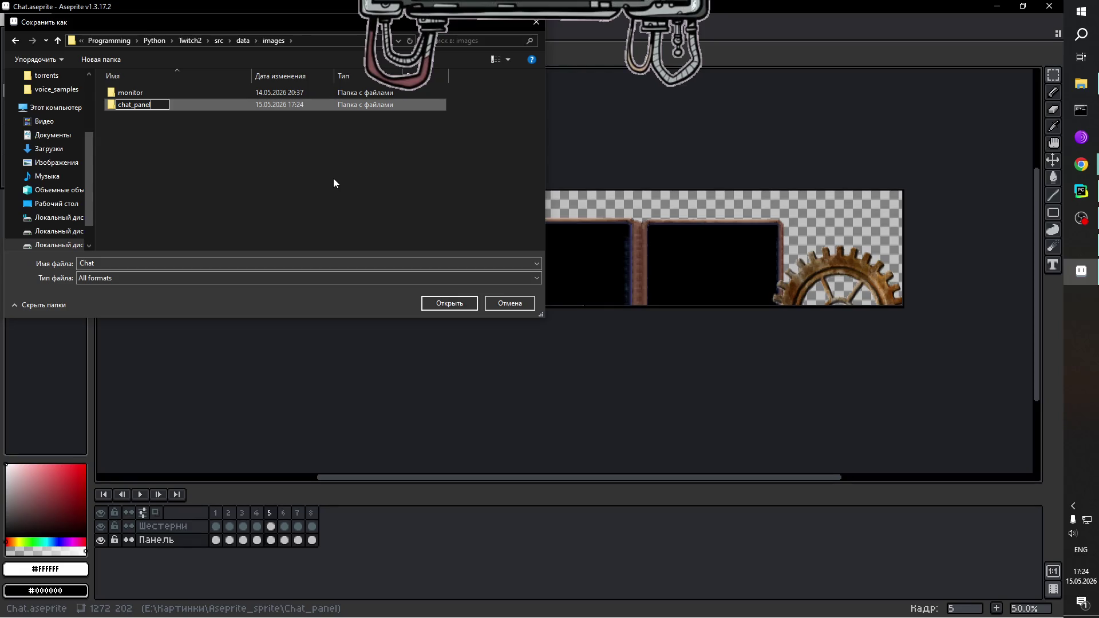
pyautogui.press('Return')
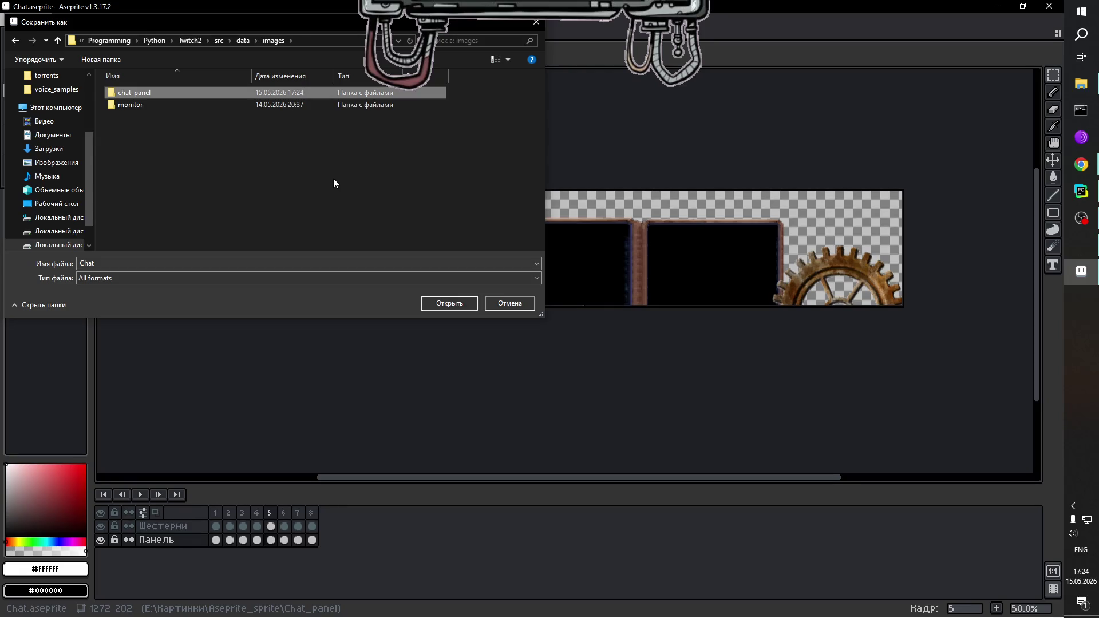
pyautogui.doubleClick(135, 93)
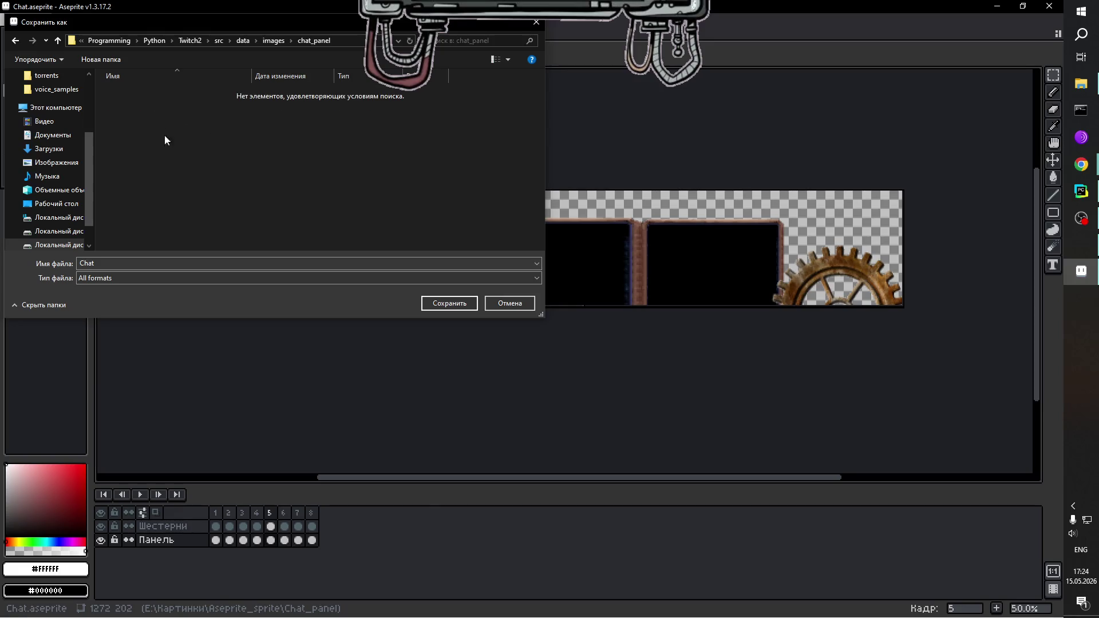
pyautogui.click(134, 280)
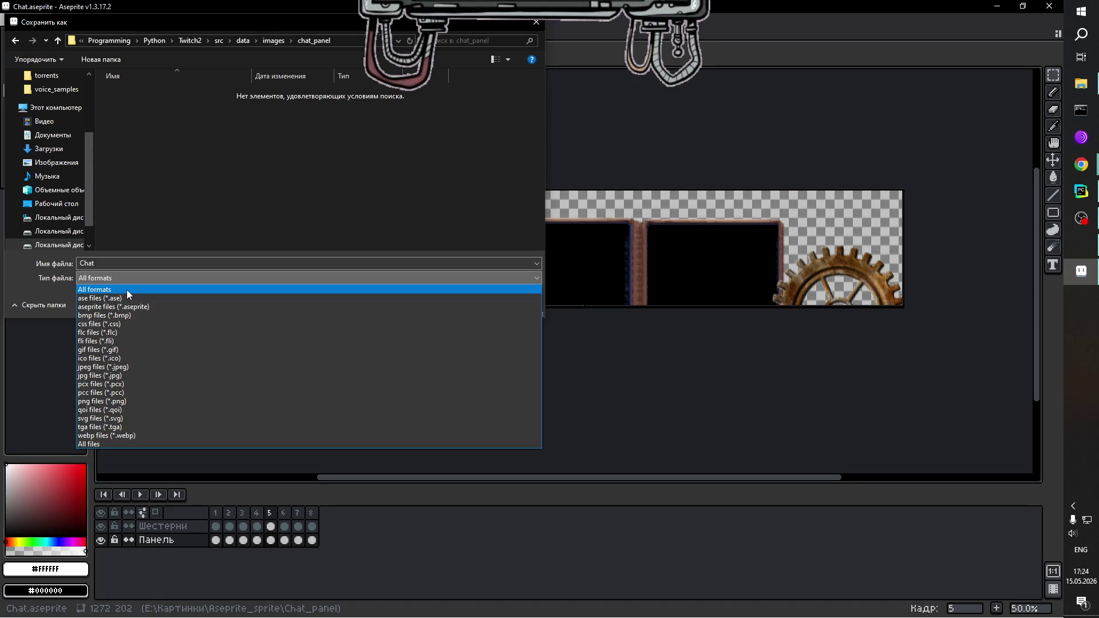
pyautogui.click(127, 315)
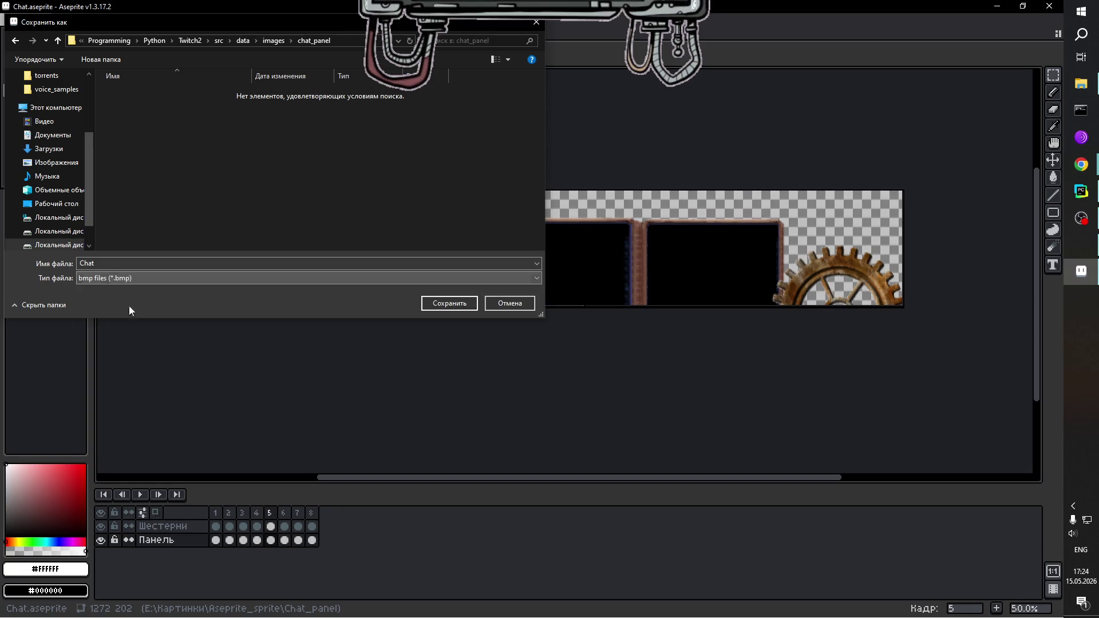
# Save the animation as 00.bmp, accepting the BMP layer loss and exporting all 8 frames.
pyautogui.doubleClick(128, 267)
pyautogui.write('00')
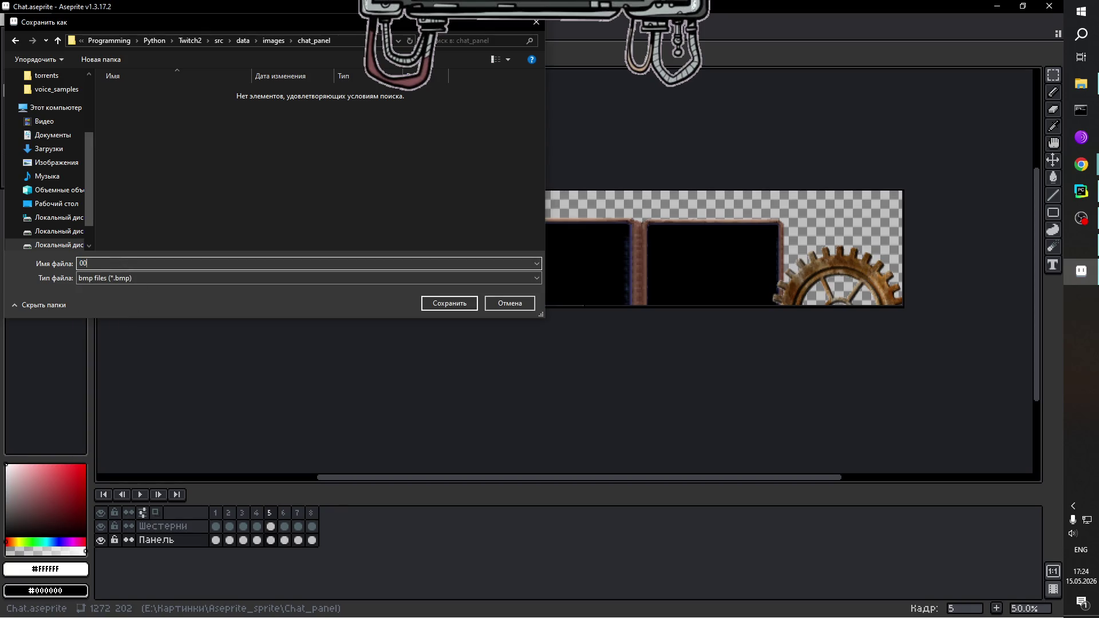
pyautogui.click(445, 304)
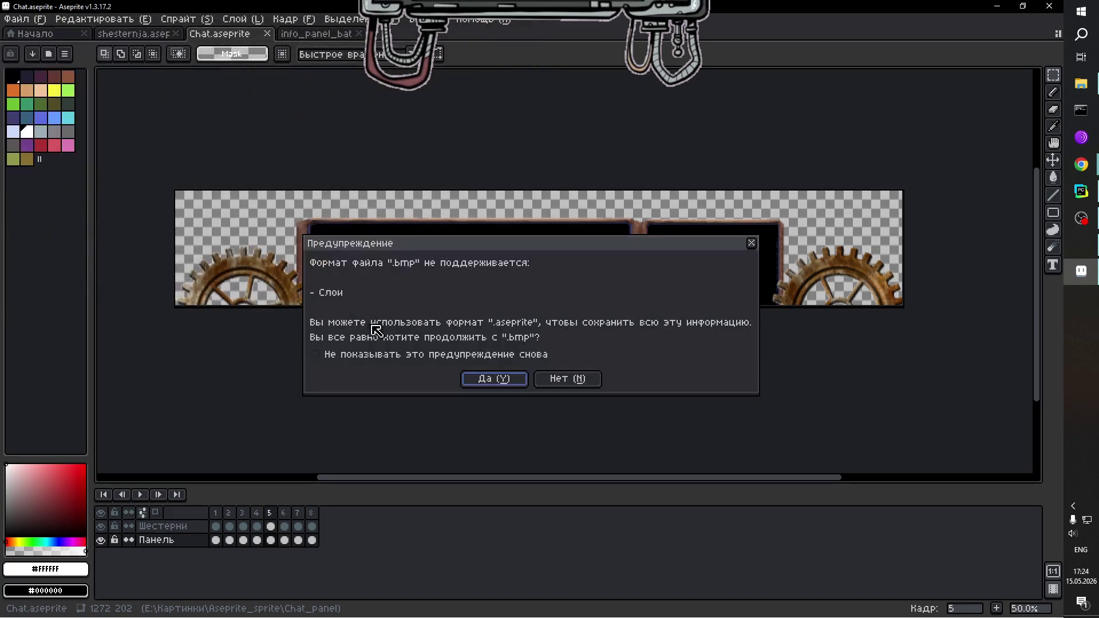
pyautogui.click(503, 385)
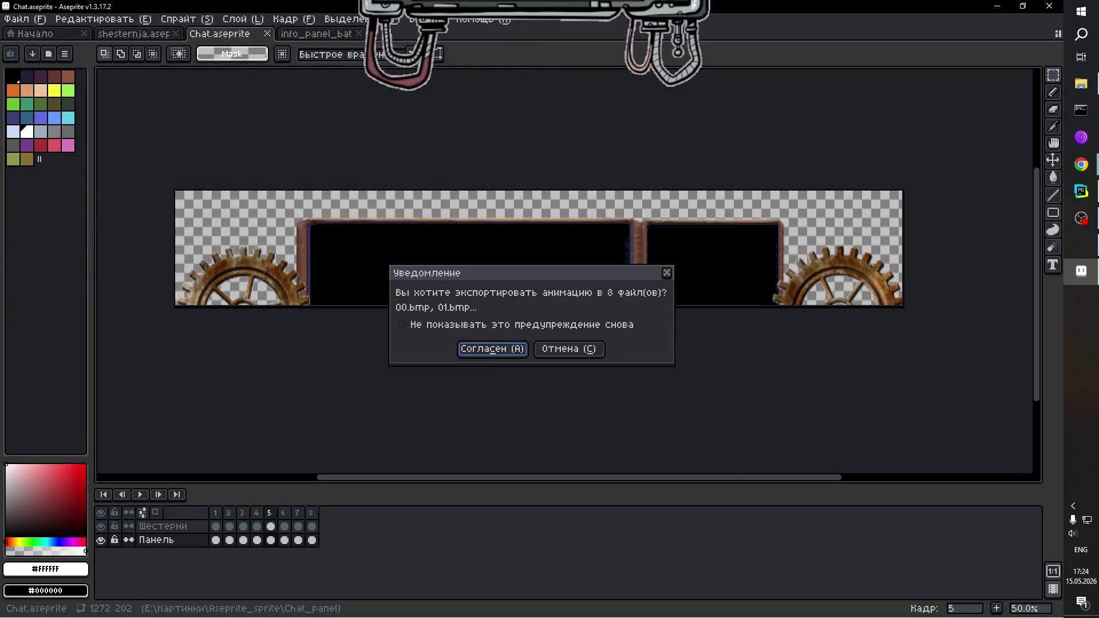
pyautogui.click(503, 351)
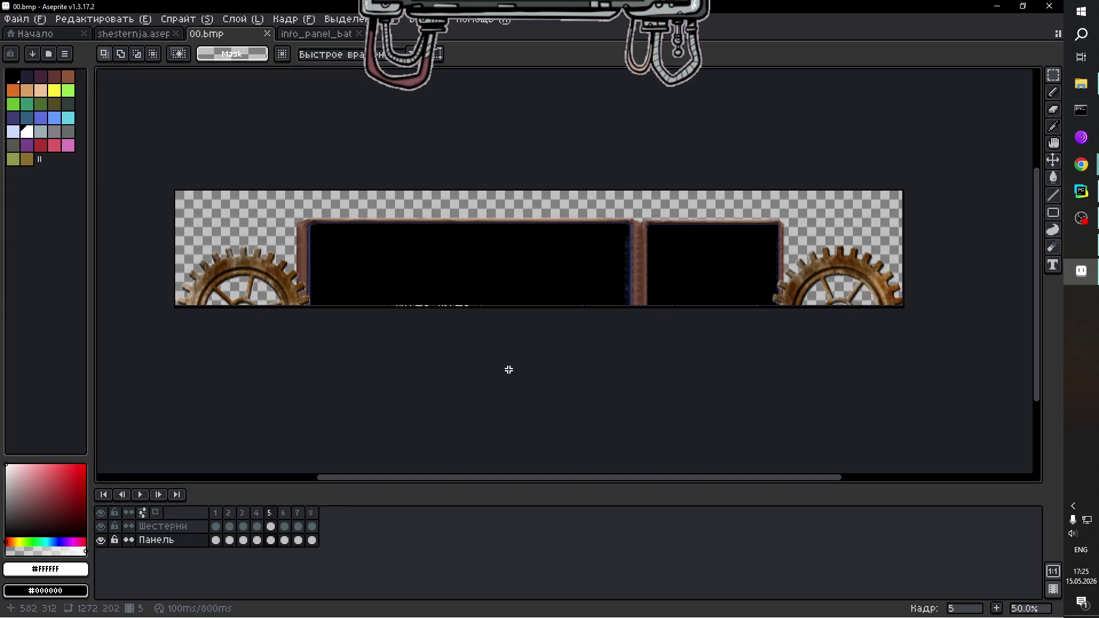
# Play the rotating-gear animation, replay it from frame 1, then close Aseprite.
pyautogui.click(140, 494)
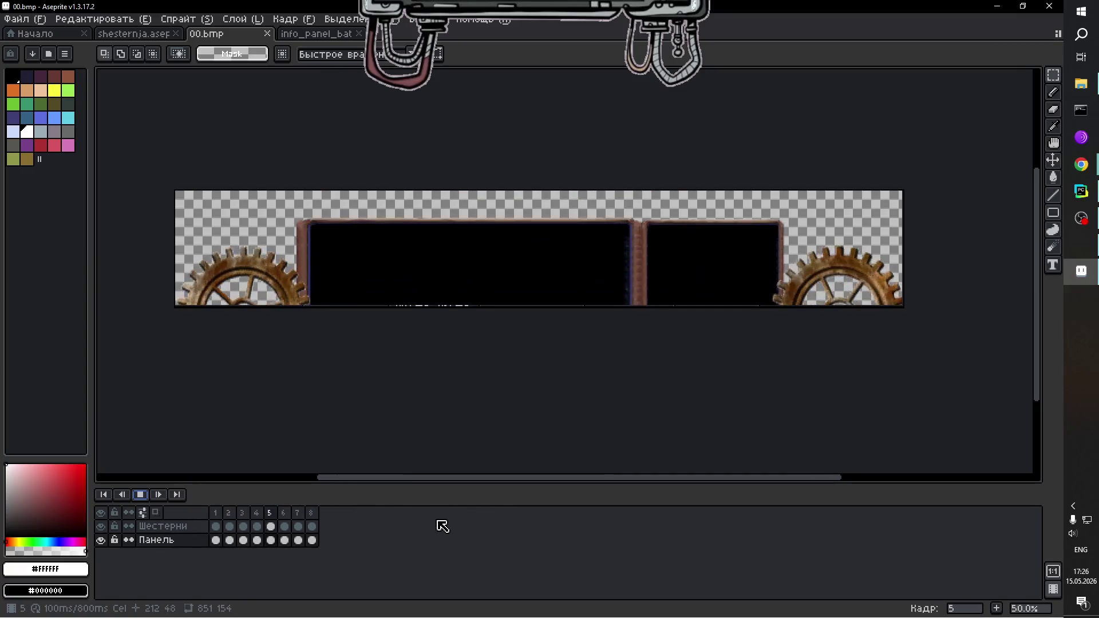
pyautogui.click(140, 494)
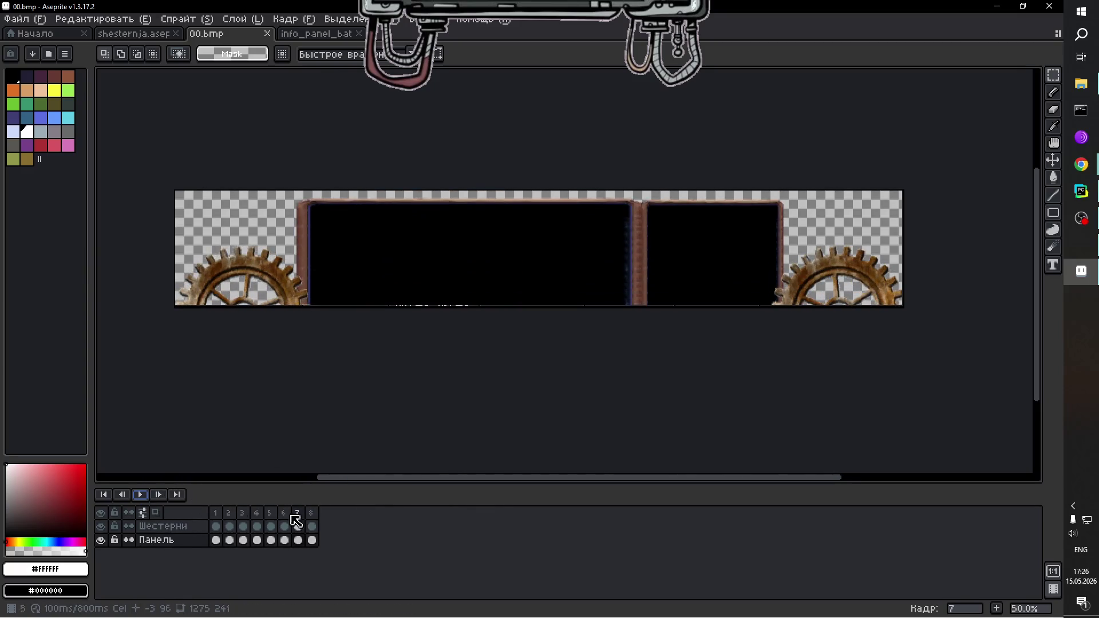
pyautogui.click(215, 540)
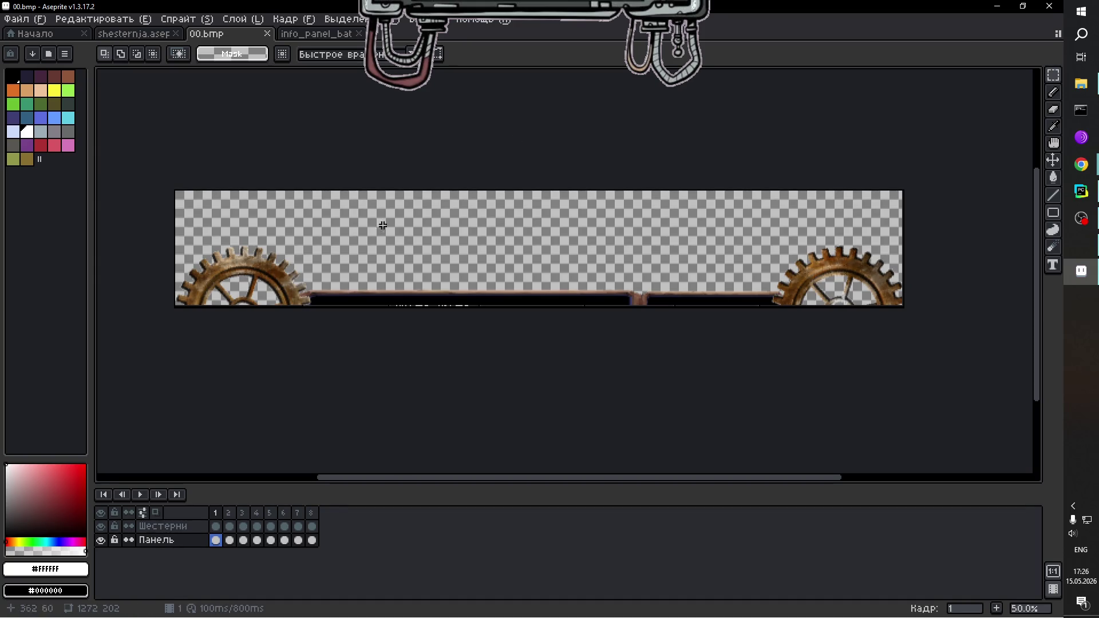
pyautogui.click(139, 494)
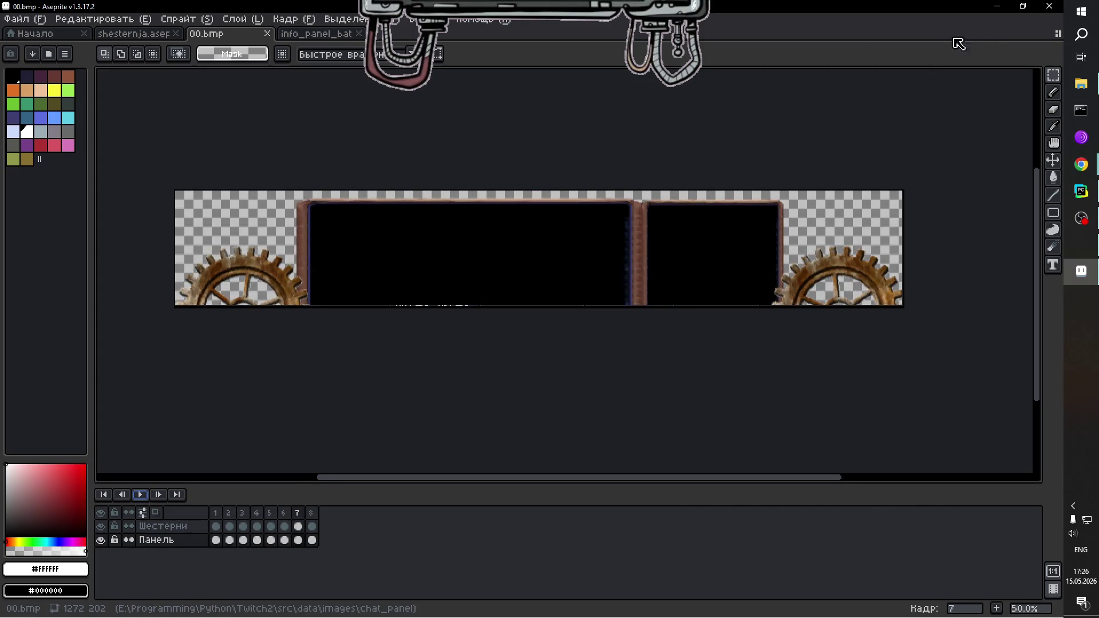
pyautogui.click(1049, 6)
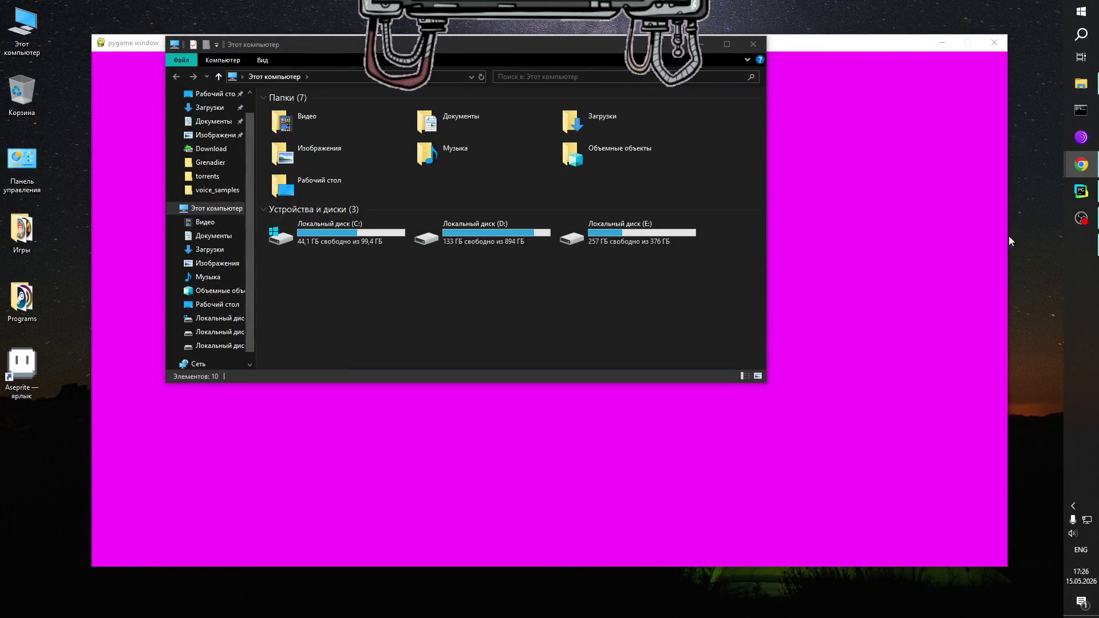
# Bring the PyCharm window with the Twitch2 project's chat.py to the front.
pyautogui.click(1081, 190)
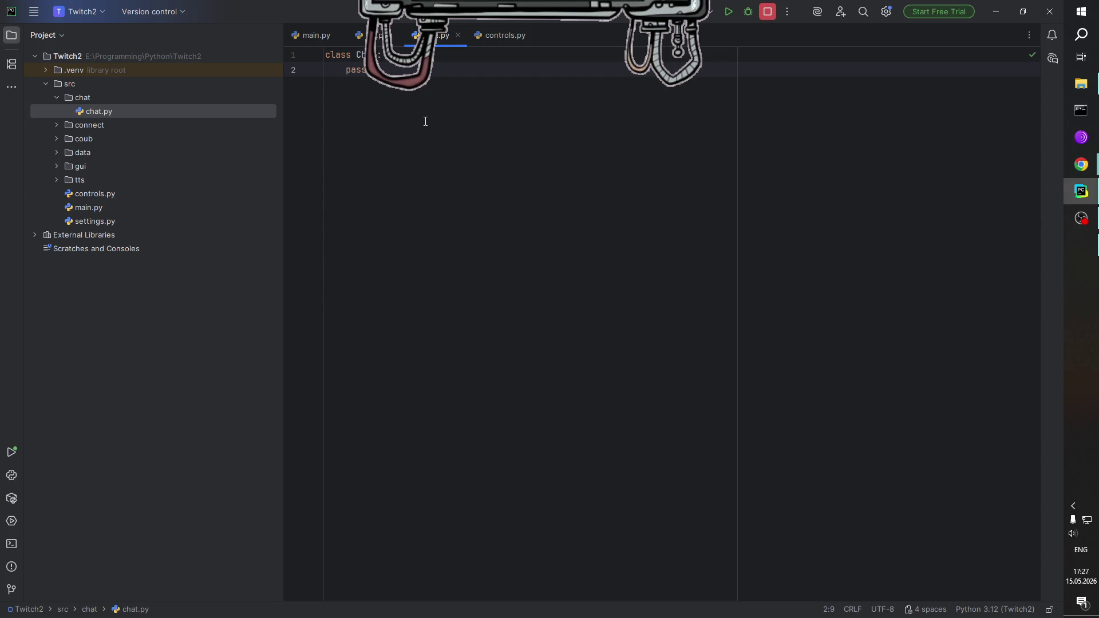
# Switch PyCharm from Twitch2 to the recent Twitch project.
pyautogui.click(77, 11)
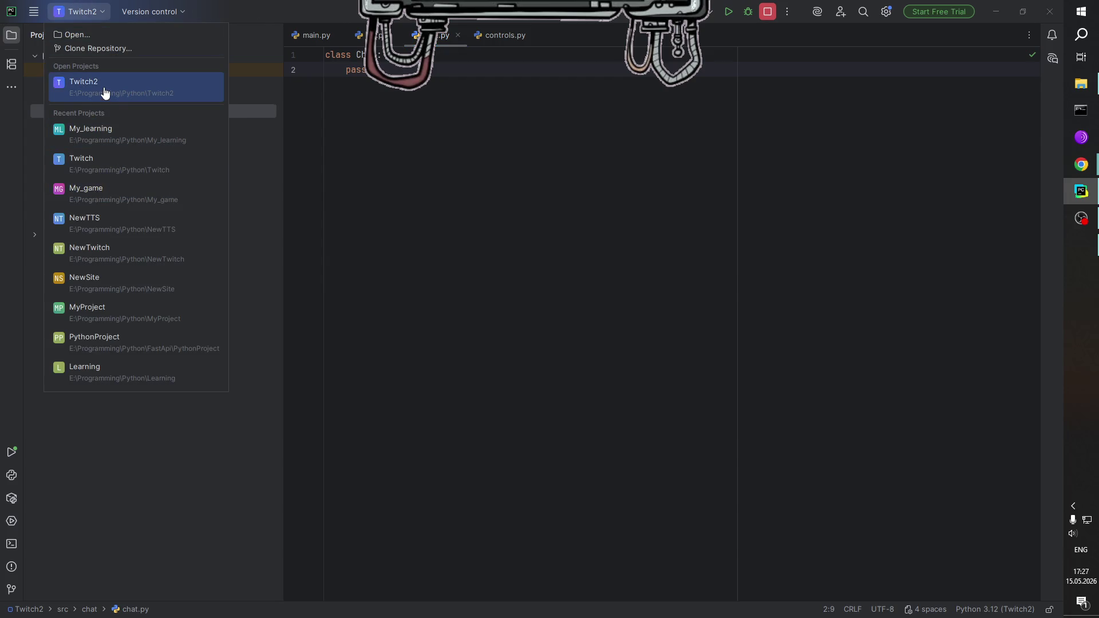
pyautogui.click(109, 167)
pyautogui.click(534, 354)
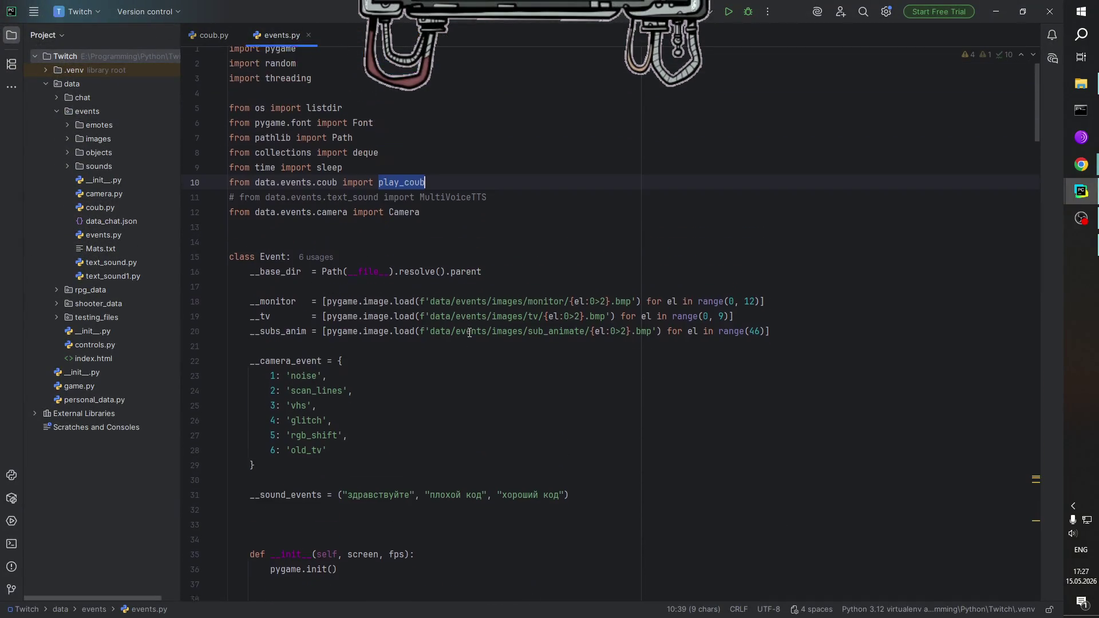
# Close the events.py and coub.py tabs and collapse the events folder.
pyautogui.click(309, 35)
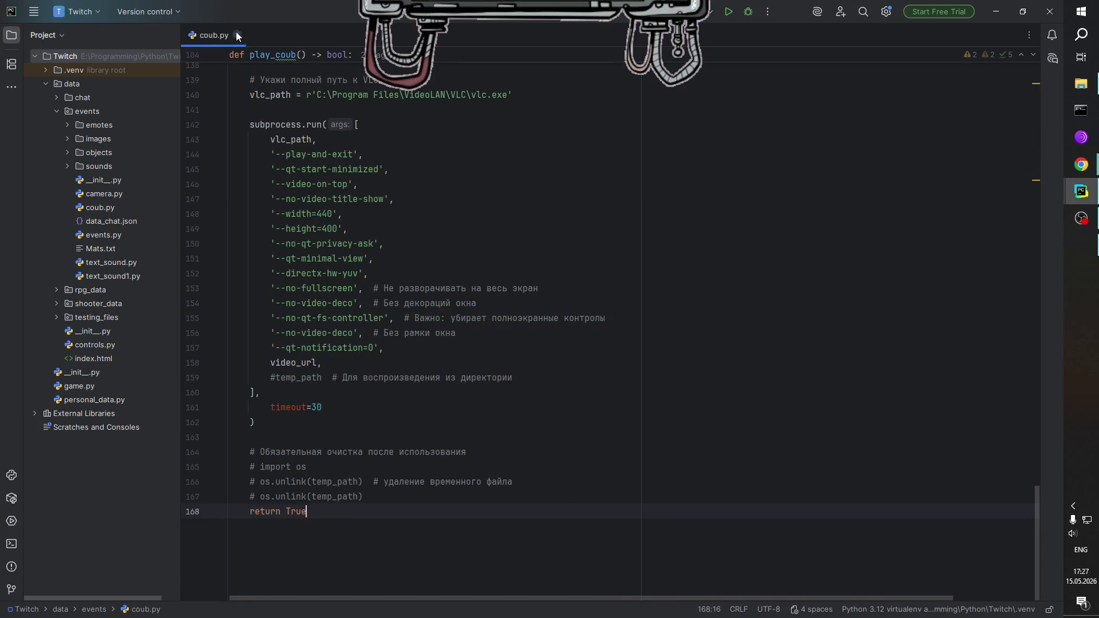
pyautogui.click(237, 36)
pyautogui.click(57, 111)
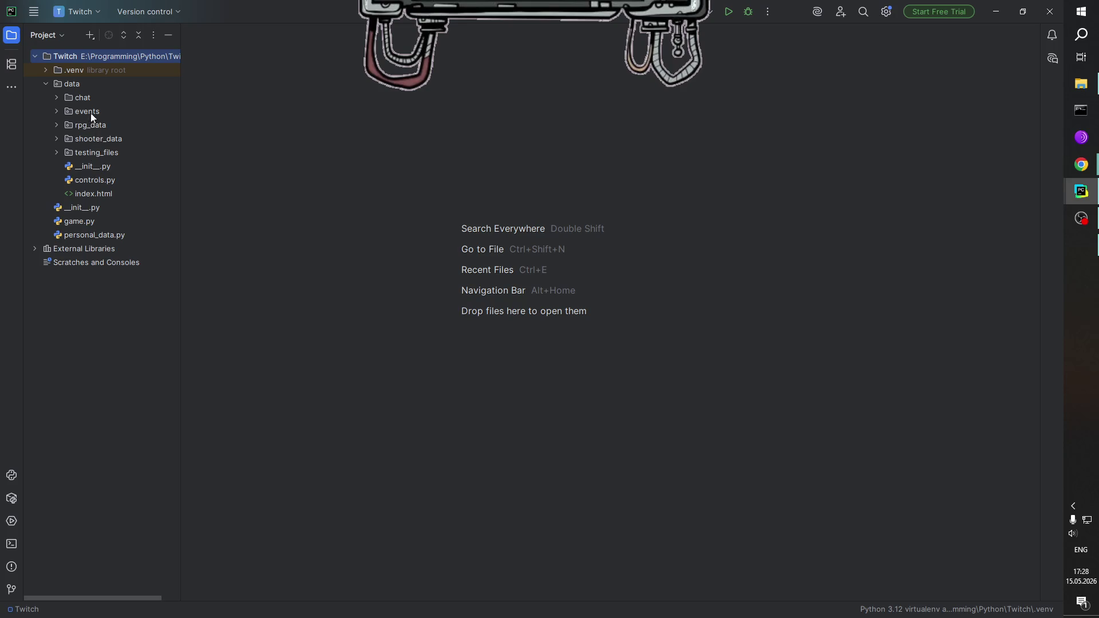
# Open data/controls.py and scroll up through the Control class methods.
pyautogui.click(57, 97)
pyautogui.click(57, 98)
pyautogui.doubleClick(84, 180)
pyautogui.scroll(12, 492, 309)
pyautogui.scroll(20, 492, 308)
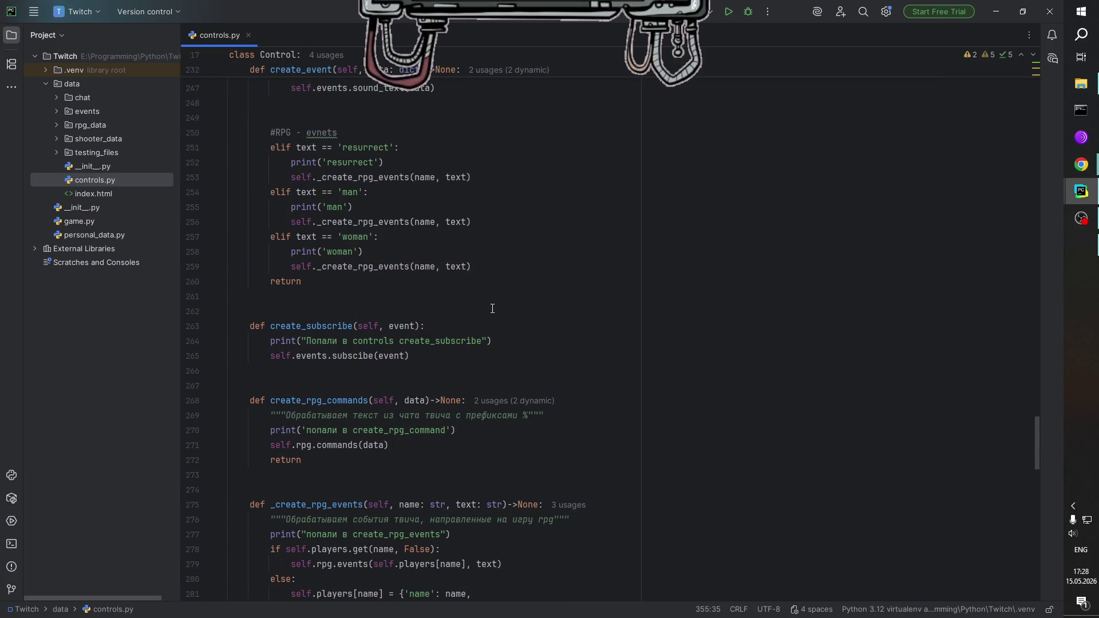
pyautogui.scroll(19, 493, 308)
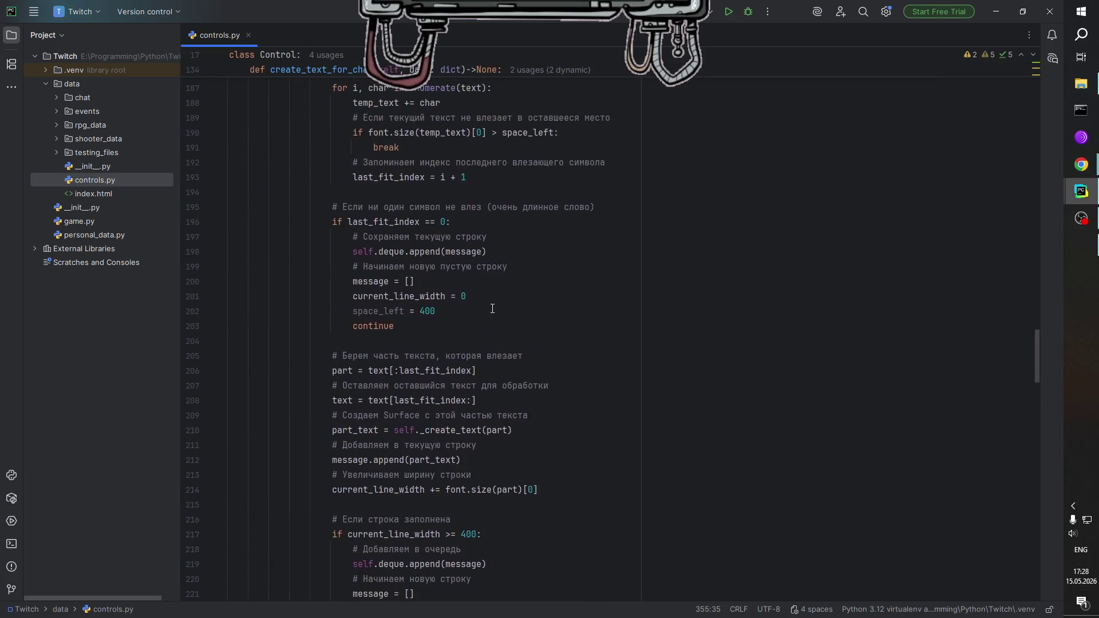
pyautogui.scroll(10, 493, 308)
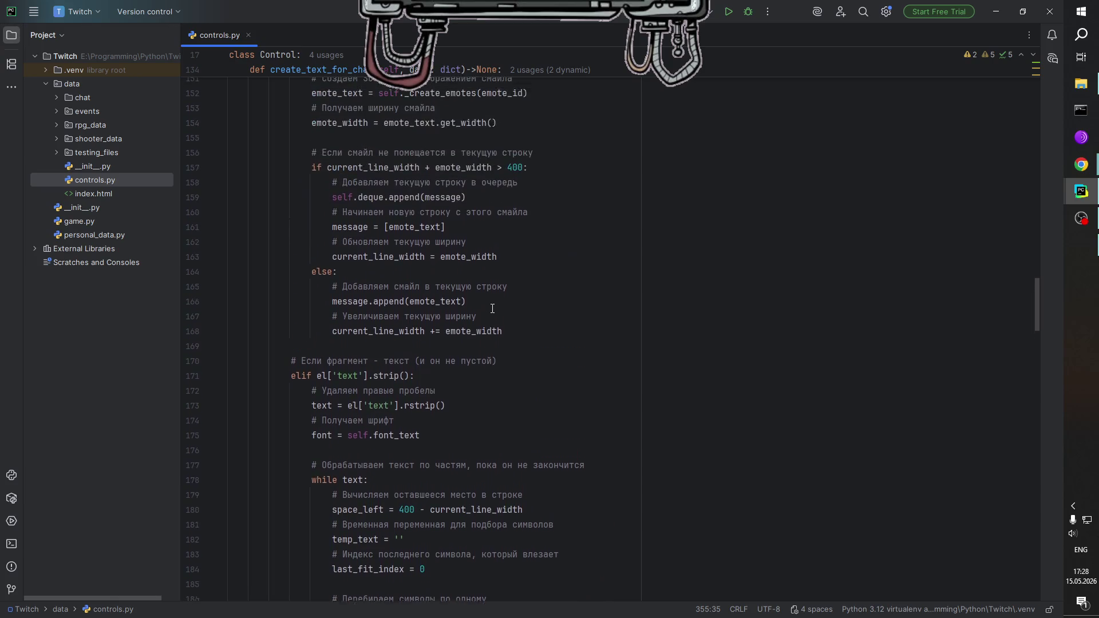
pyautogui.scroll(3, 493, 309)
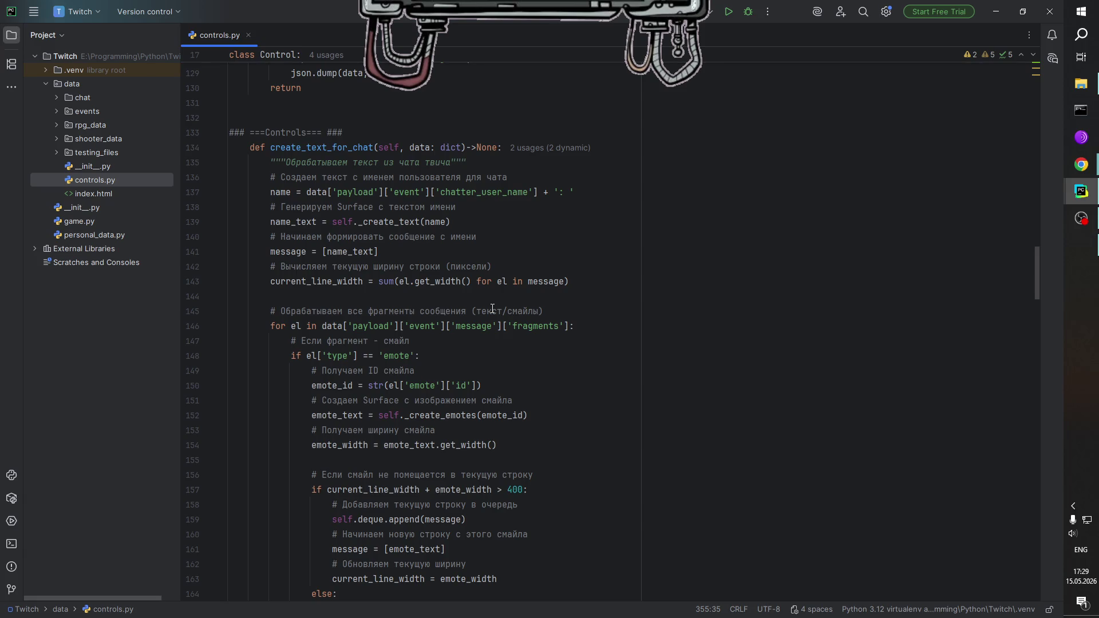
pyautogui.scroll(-2, 511, 531)
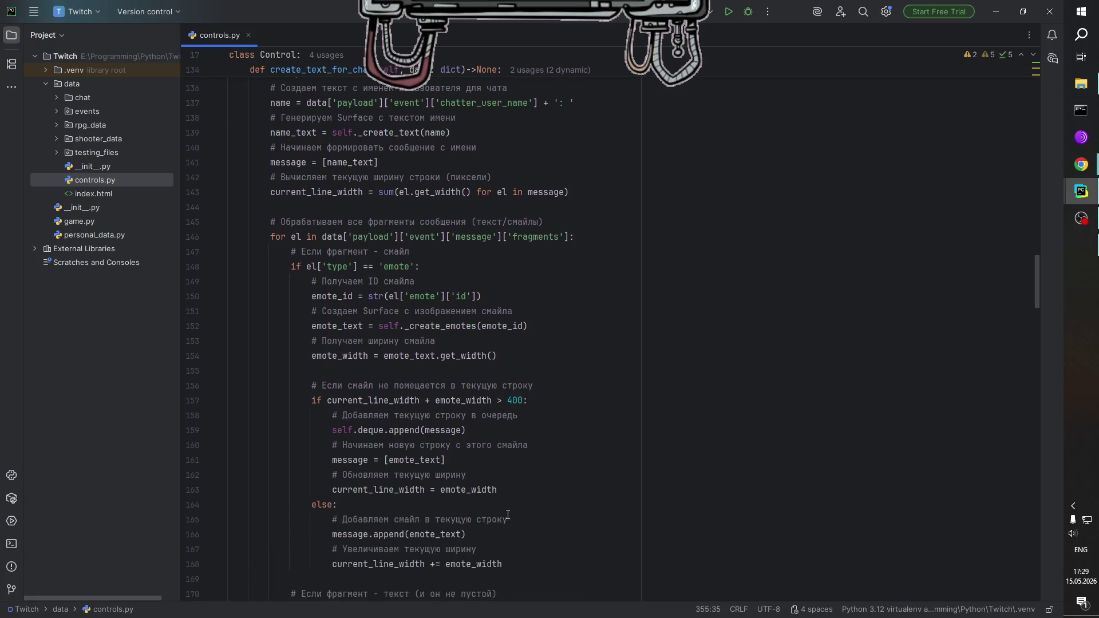
pyautogui.scroll(8, 512, 503)
pyautogui.scroll(2, 419, 362)
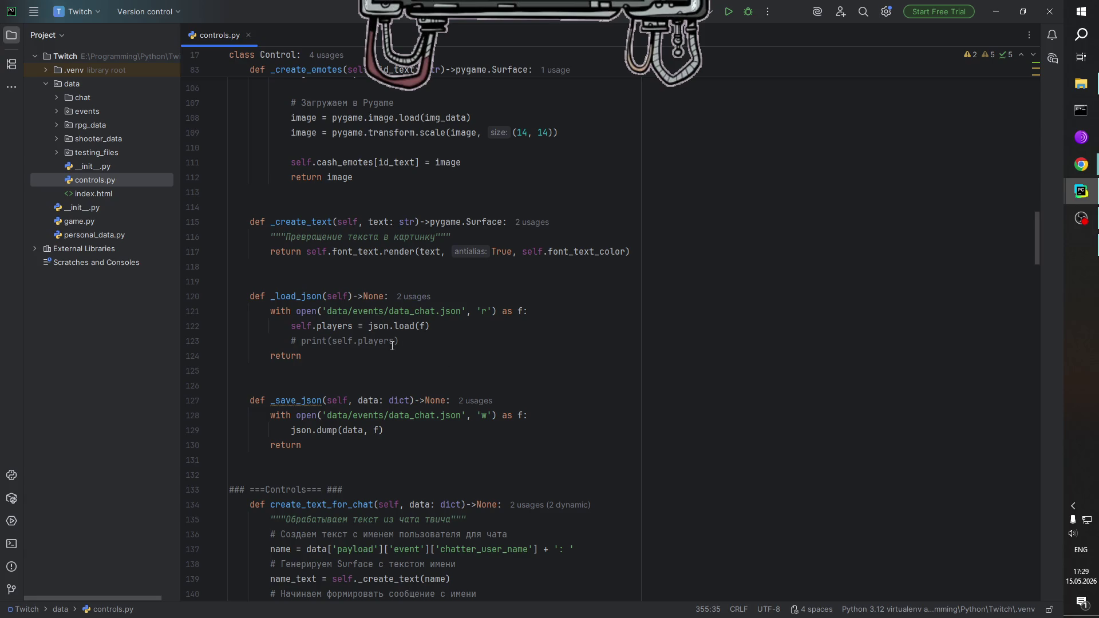
pyautogui.scroll(5, 395, 349)
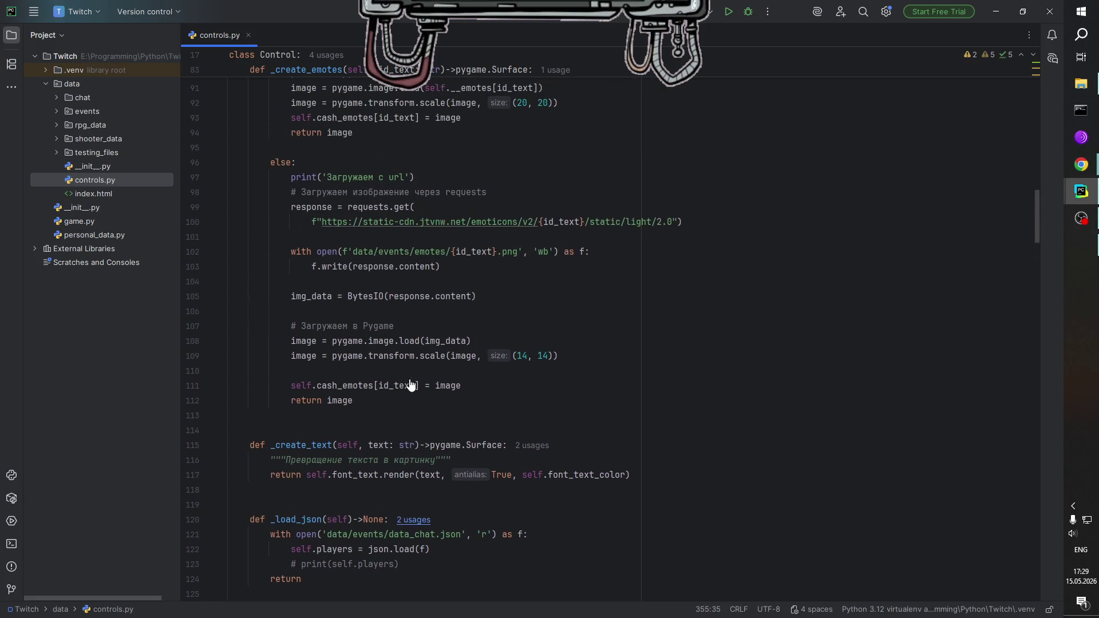
pyautogui.scroll(5, 411, 384)
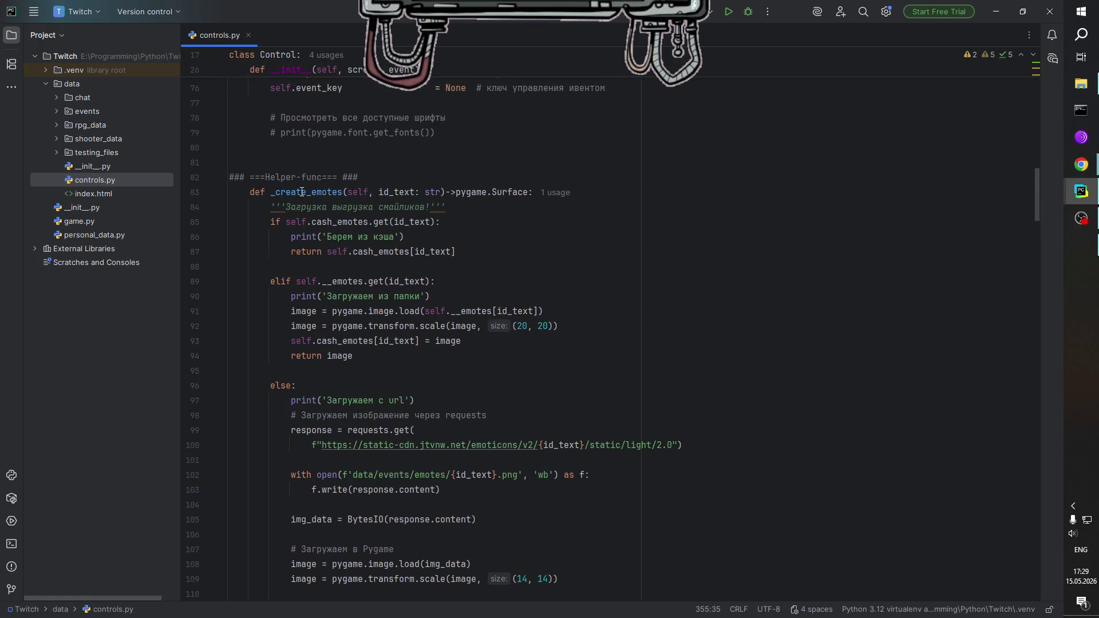
pyautogui.scroll(-1, 411, 384)
pyautogui.scroll(2, 424, 378)
pyautogui.scroll(-2, 442, 368)
pyautogui.scroll(1, 442, 368)
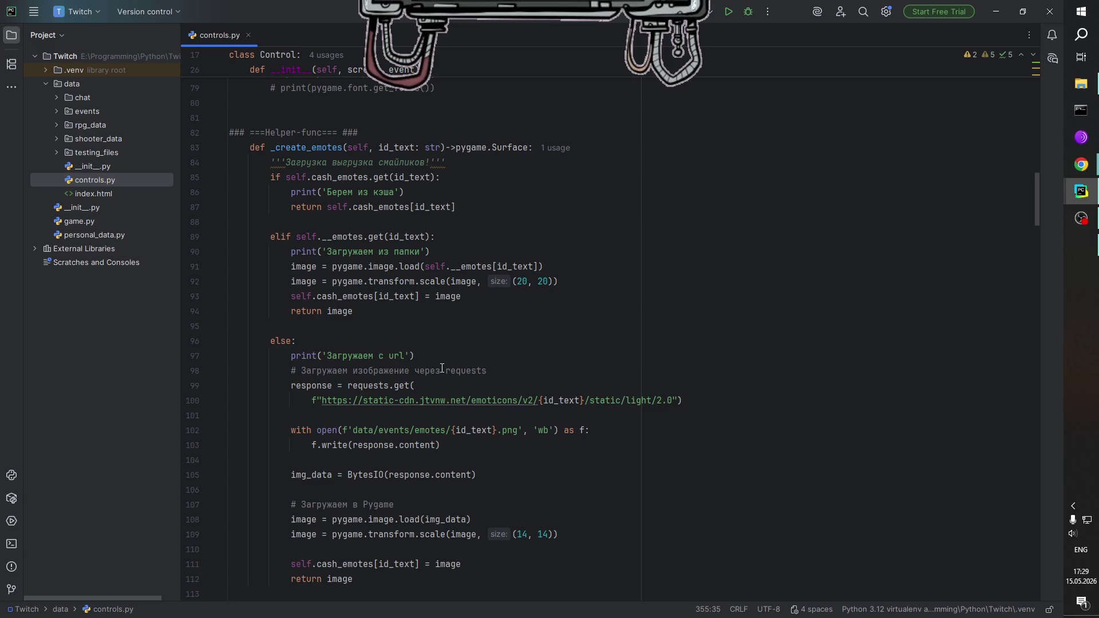
pyautogui.doubleClick(312, 133)
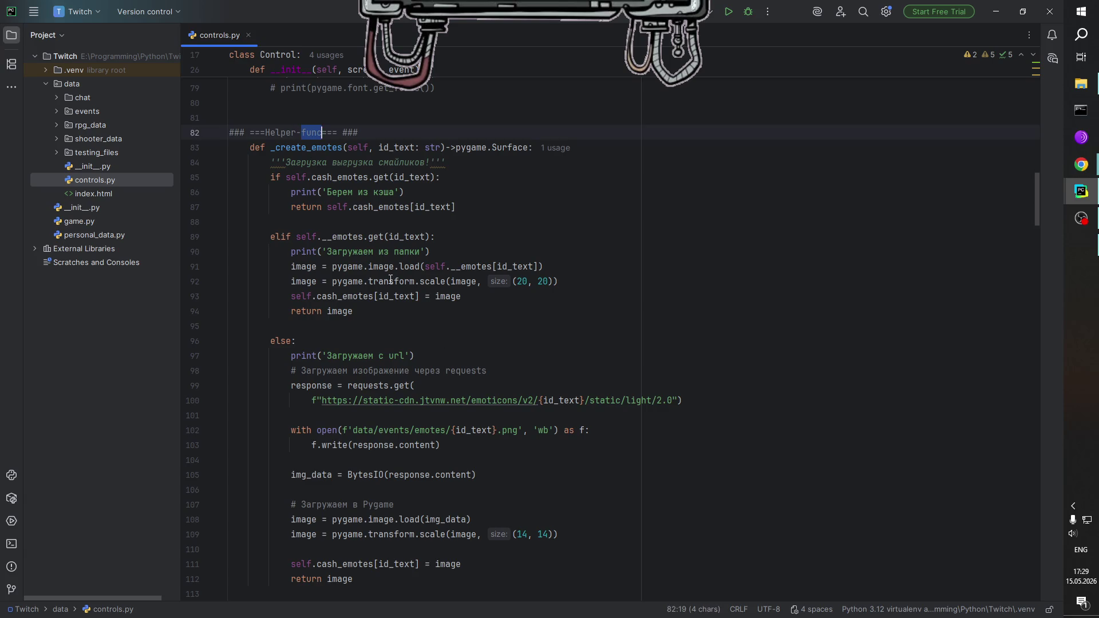
pyautogui.scroll(4, 385, 331)
pyautogui.scroll(6, 386, 331)
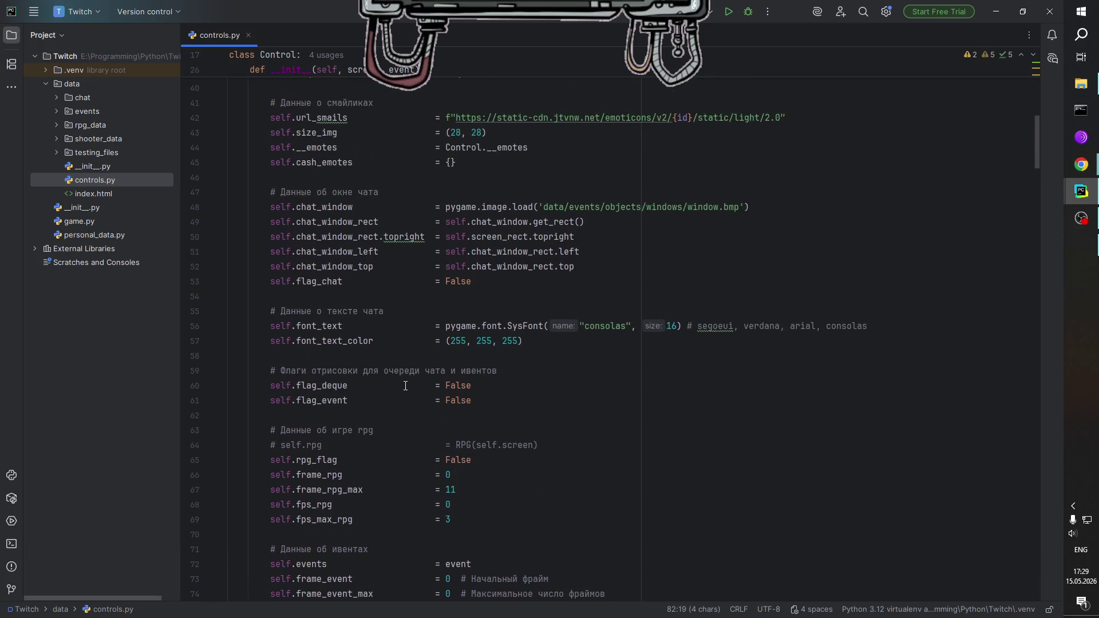
pyautogui.scroll(-12, 405, 386)
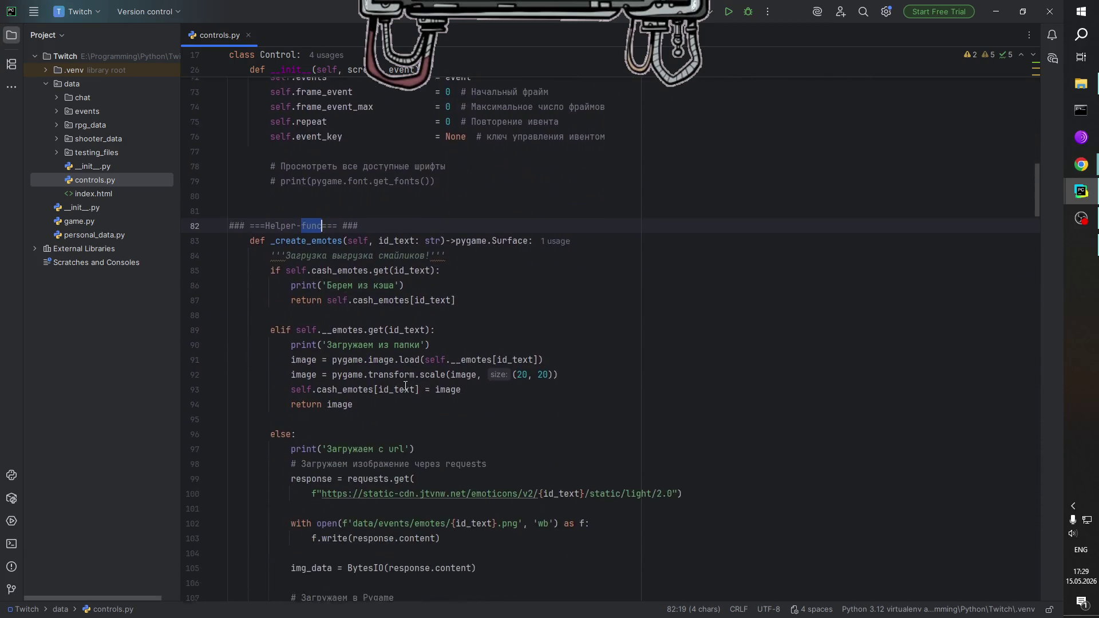
pyautogui.scroll(-8, 412, 363)
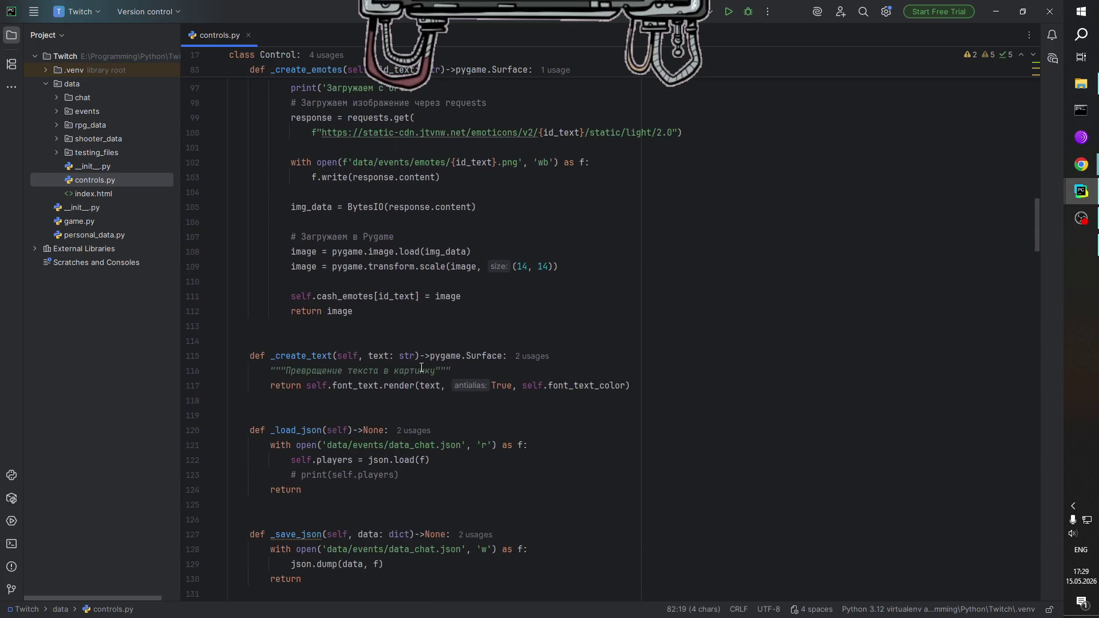
pyautogui.scroll(-2, 441, 355)
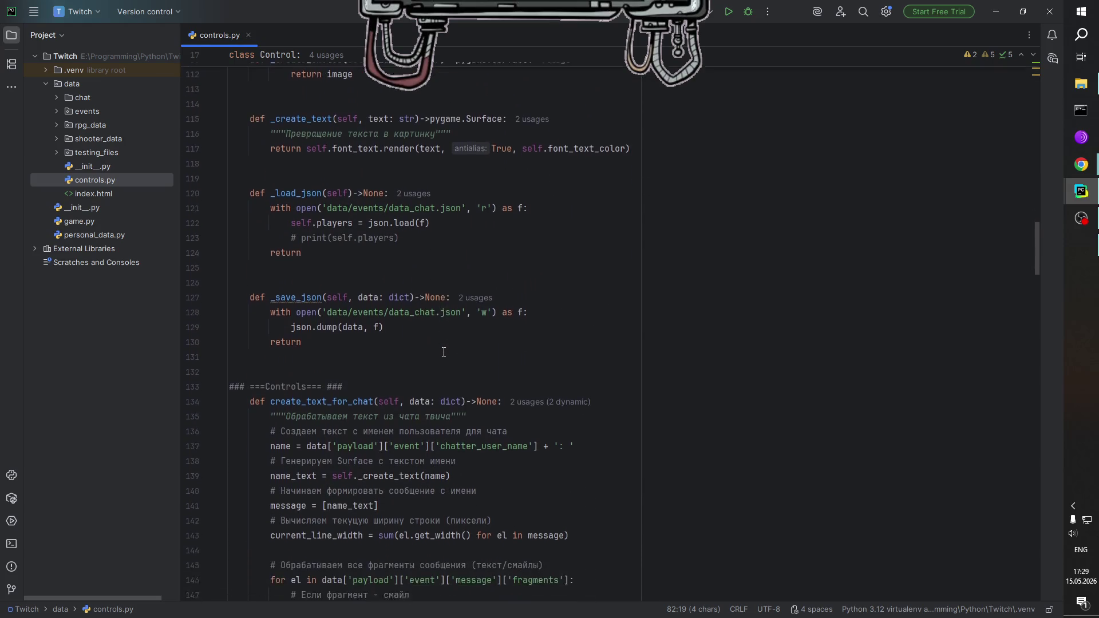
pyautogui.scroll(1, 381, 206)
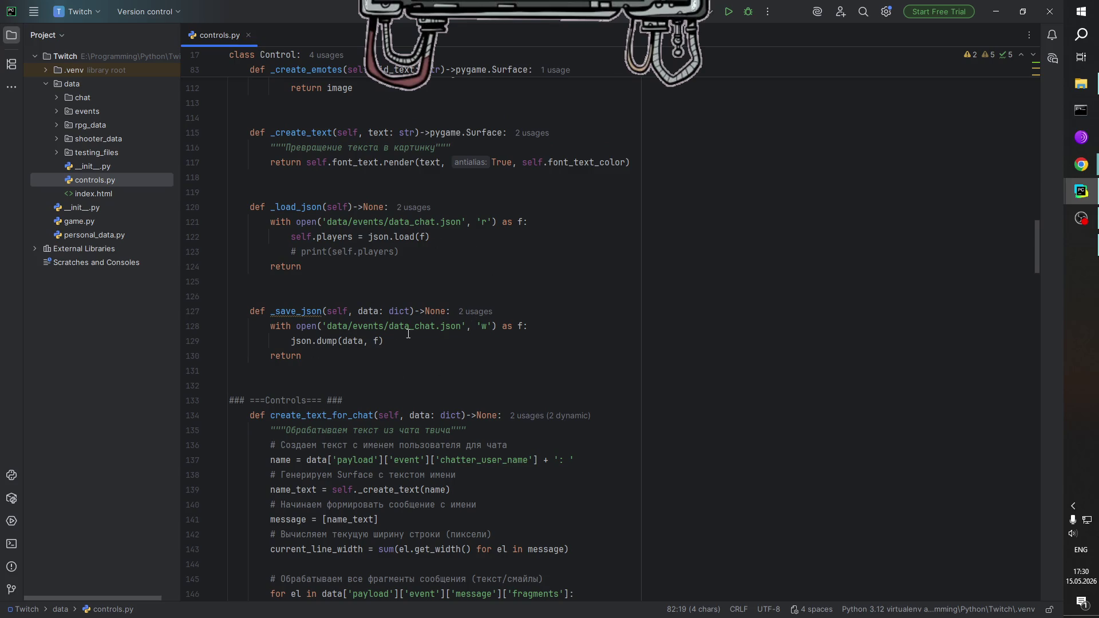
pyautogui.scroll(-5, 408, 334)
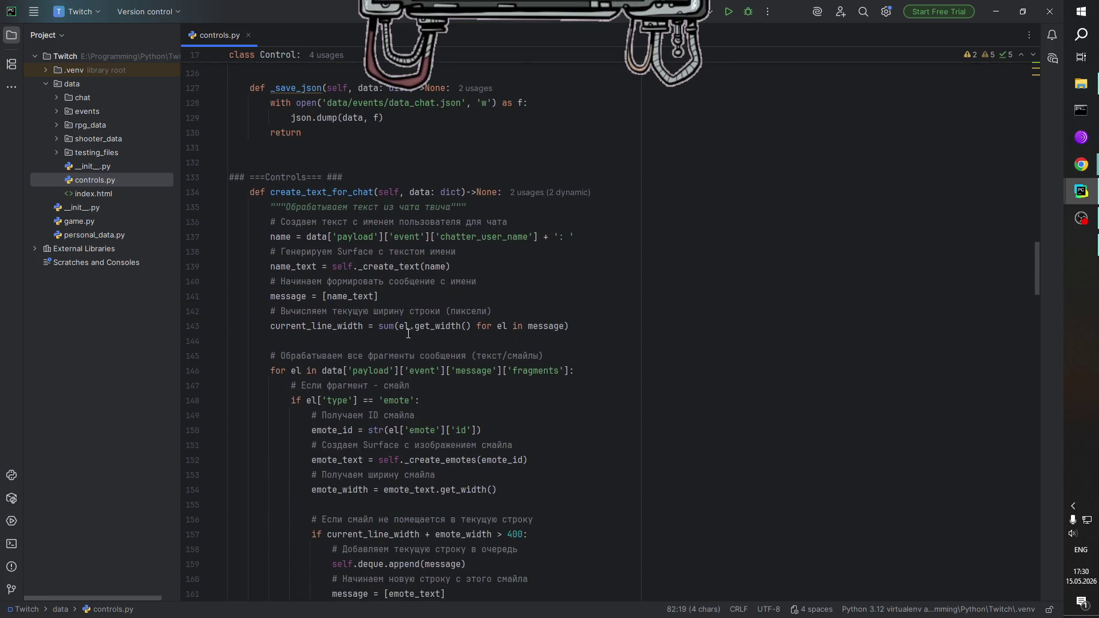
pyautogui.scroll(-2, 408, 334)
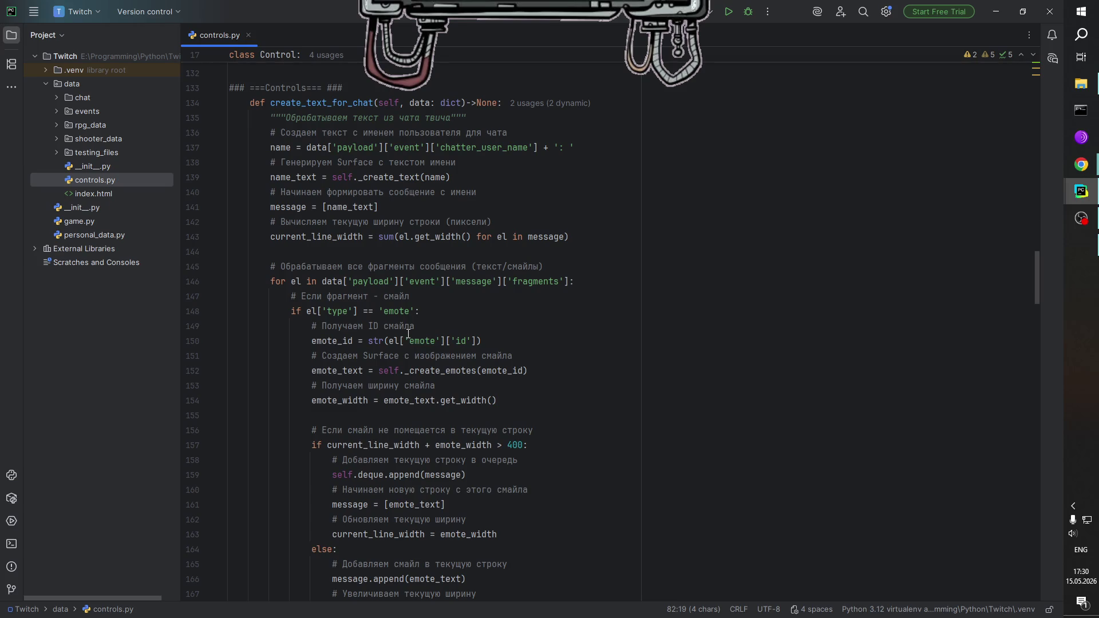
pyautogui.scroll(-3, 424, 323)
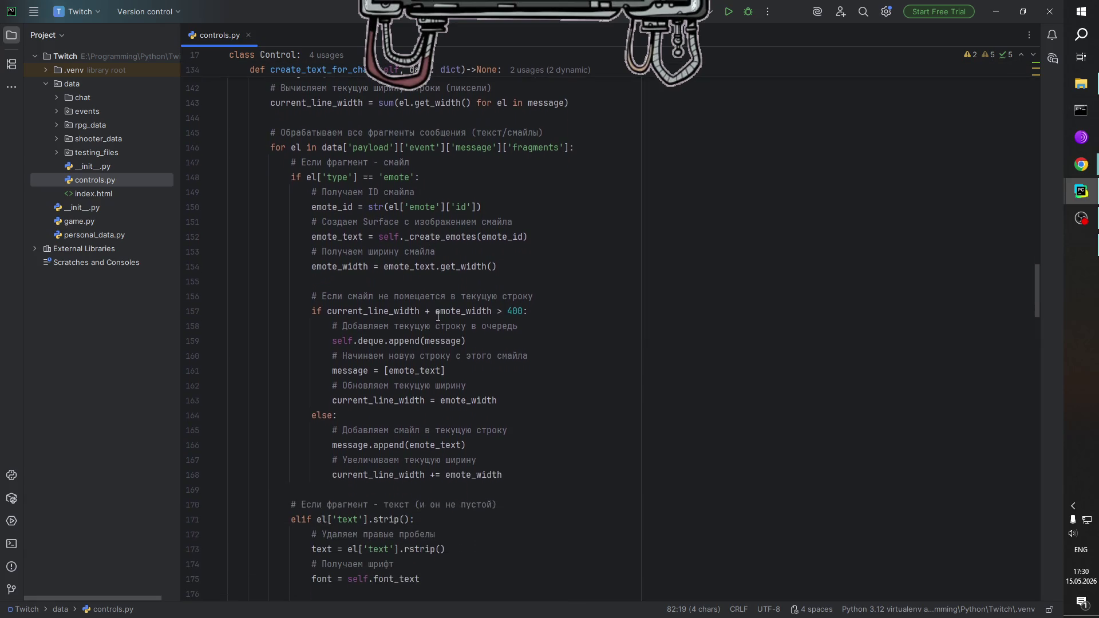
pyautogui.scroll(-1, 523, 384)
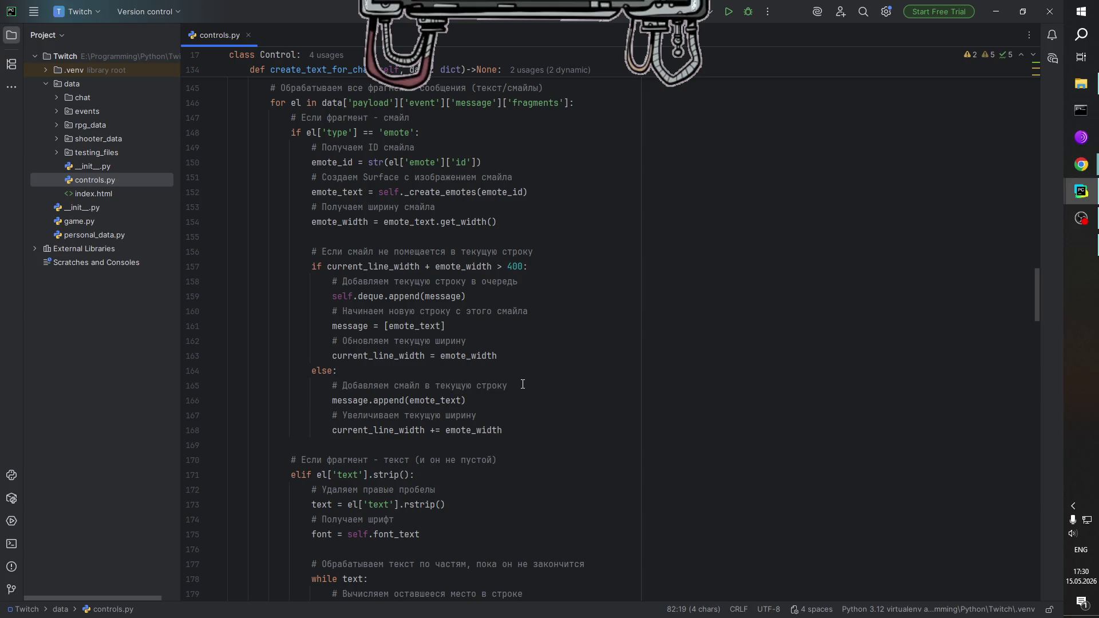
pyautogui.scroll(5, 522, 384)
pyautogui.scroll(-10, 364, 354)
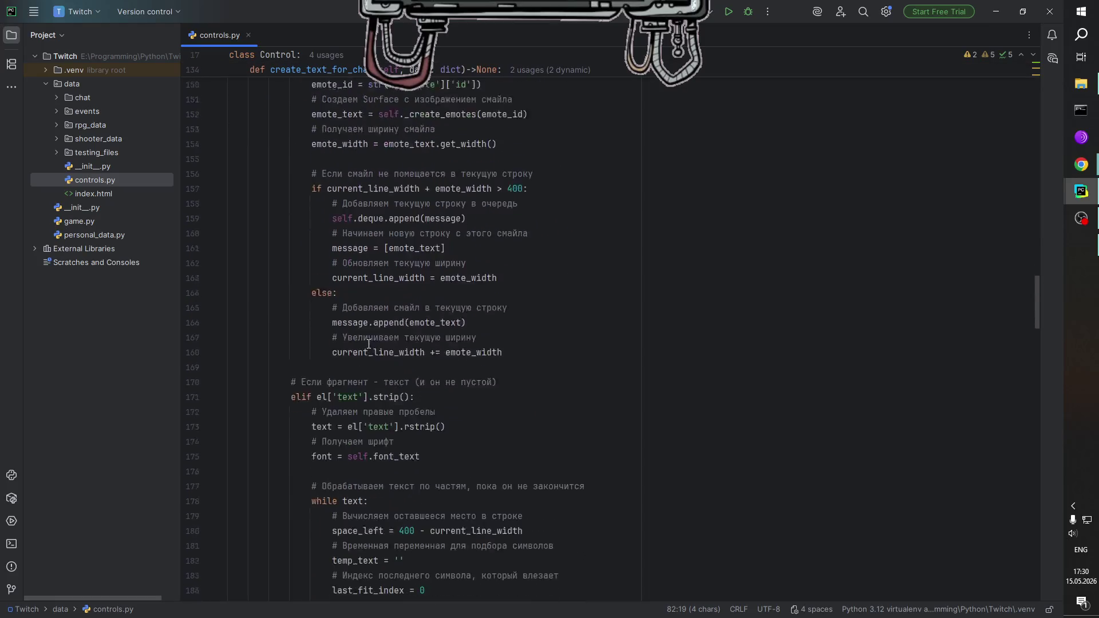
pyautogui.scroll(-10, 376, 368)
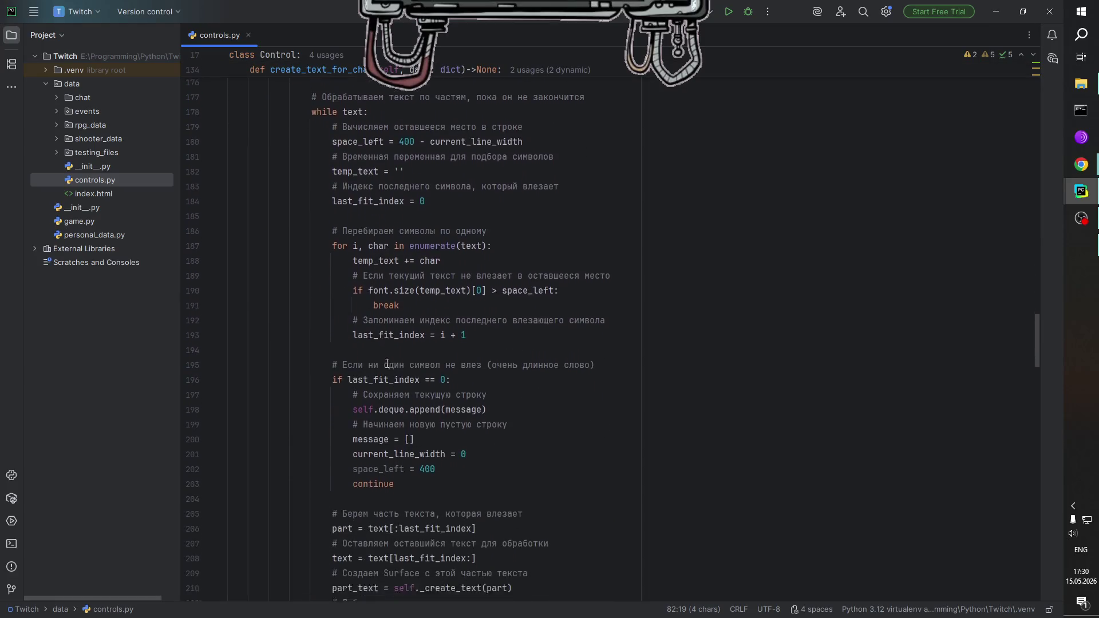
pyautogui.scroll(-5, 407, 371)
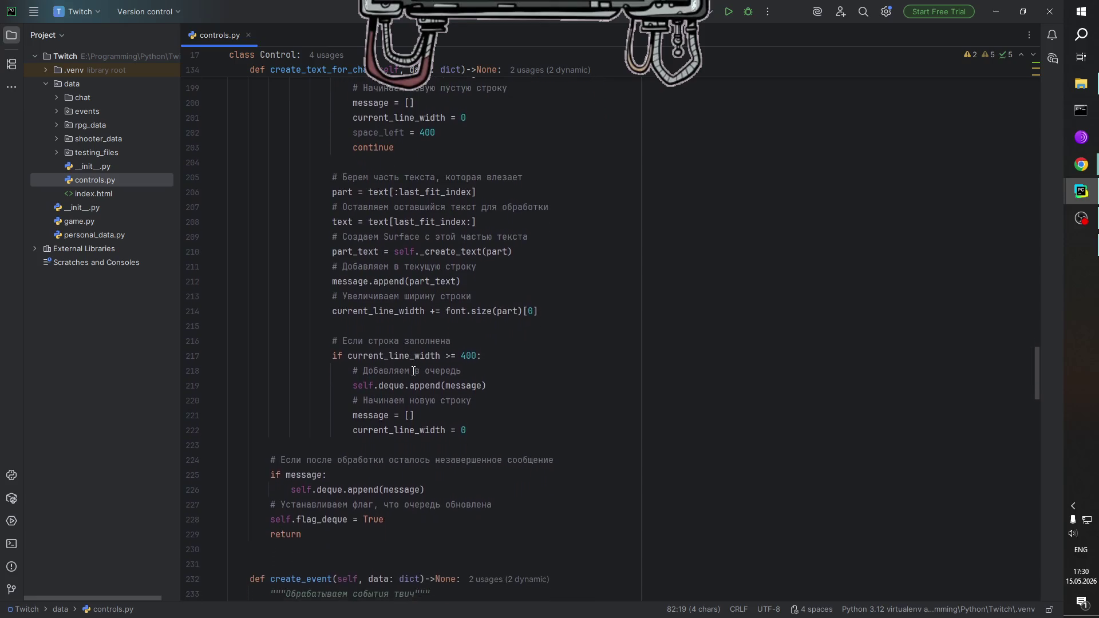
pyautogui.scroll(-1, 413, 371)
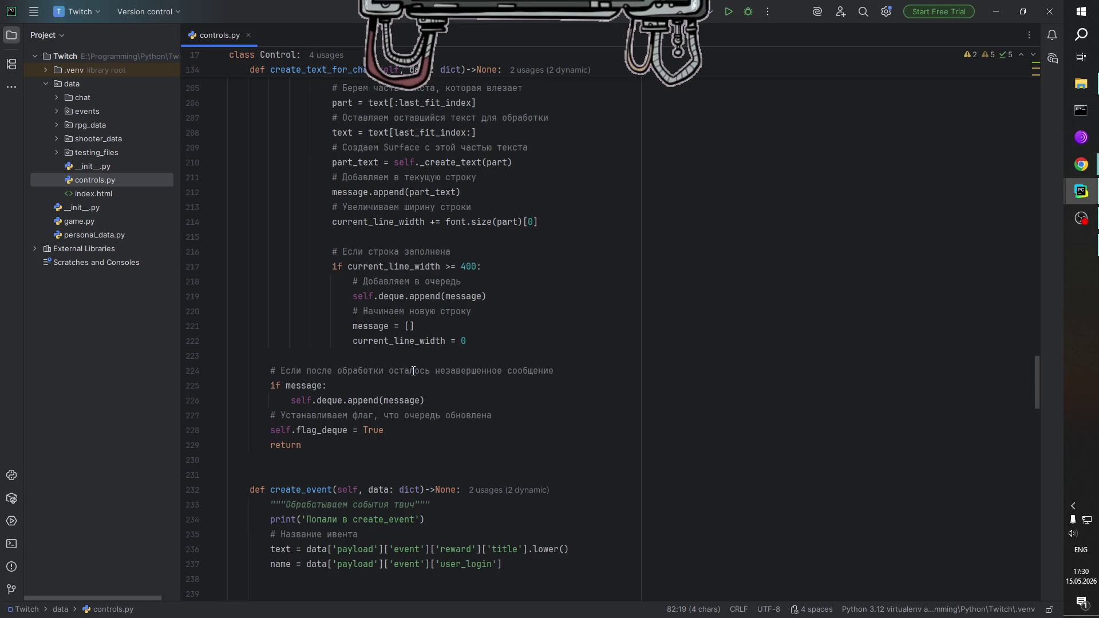
pyautogui.scroll(-4, 412, 373)
pyautogui.scroll(5, 438, 420)
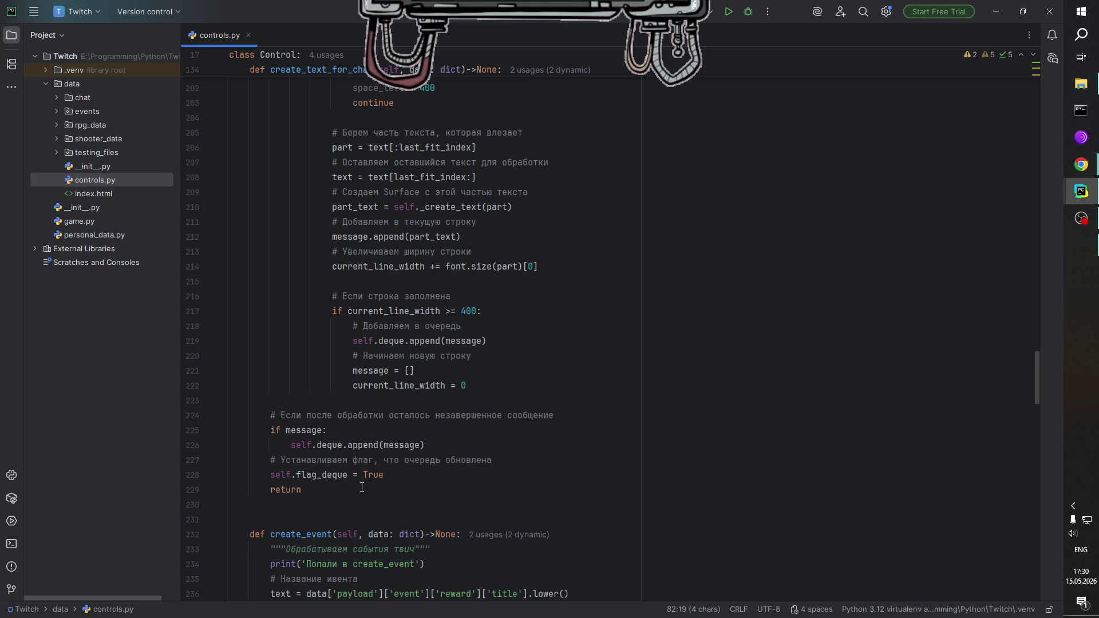
pyautogui.scroll(20, 362, 488)
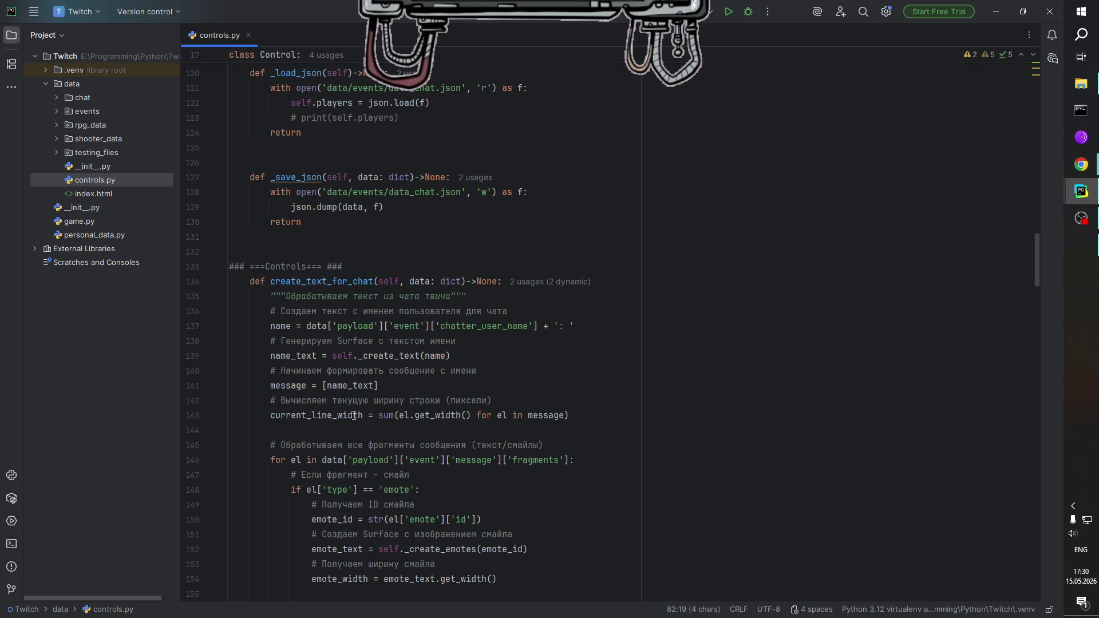
pyautogui.scroll(-13, 354, 416)
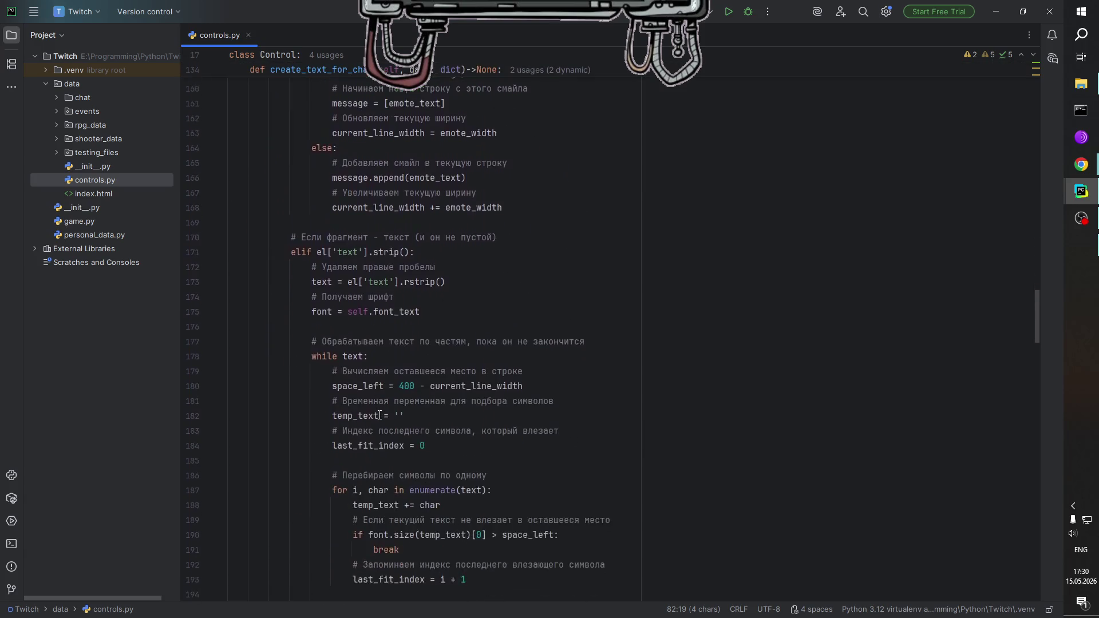
pyautogui.scroll(-5, 380, 415)
pyautogui.scroll(4, 431, 437)
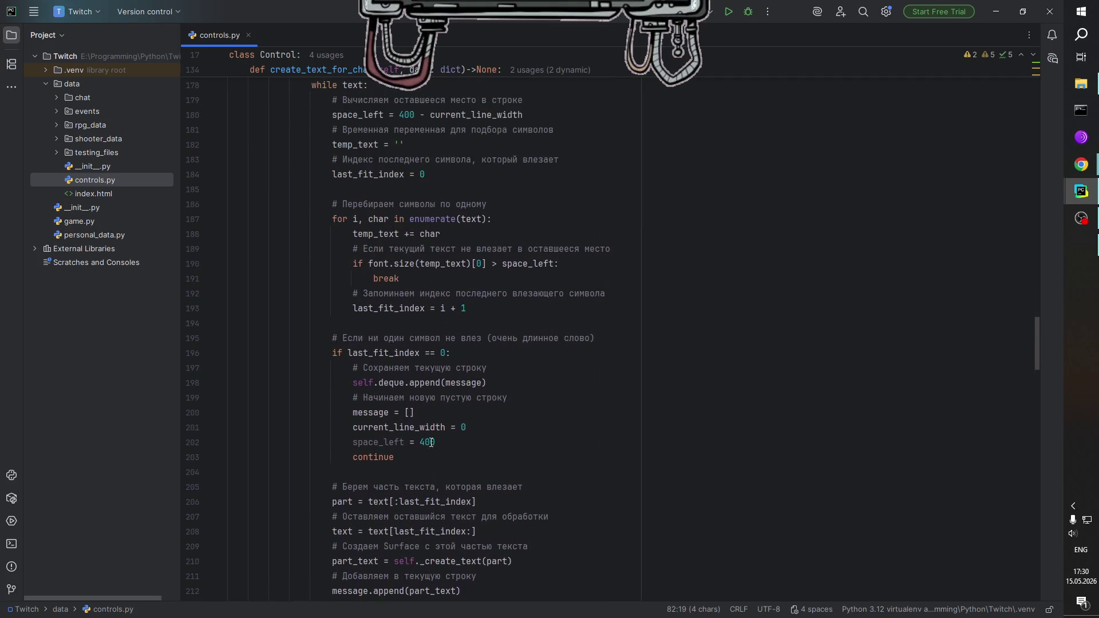
pyautogui.scroll(-4, 431, 436)
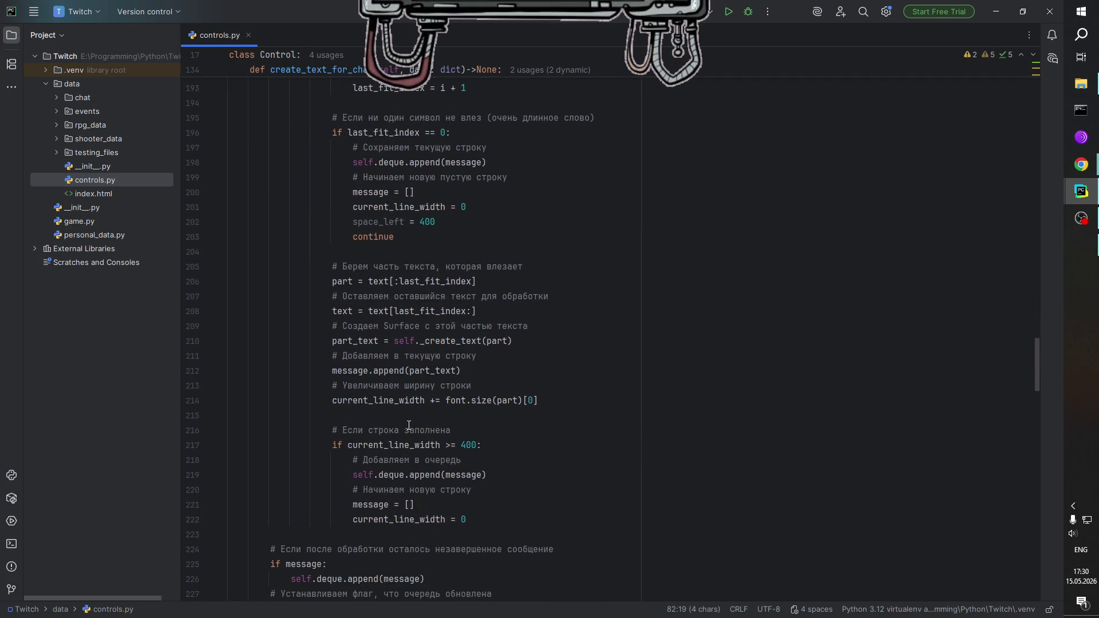
pyautogui.scroll(-2, 428, 421)
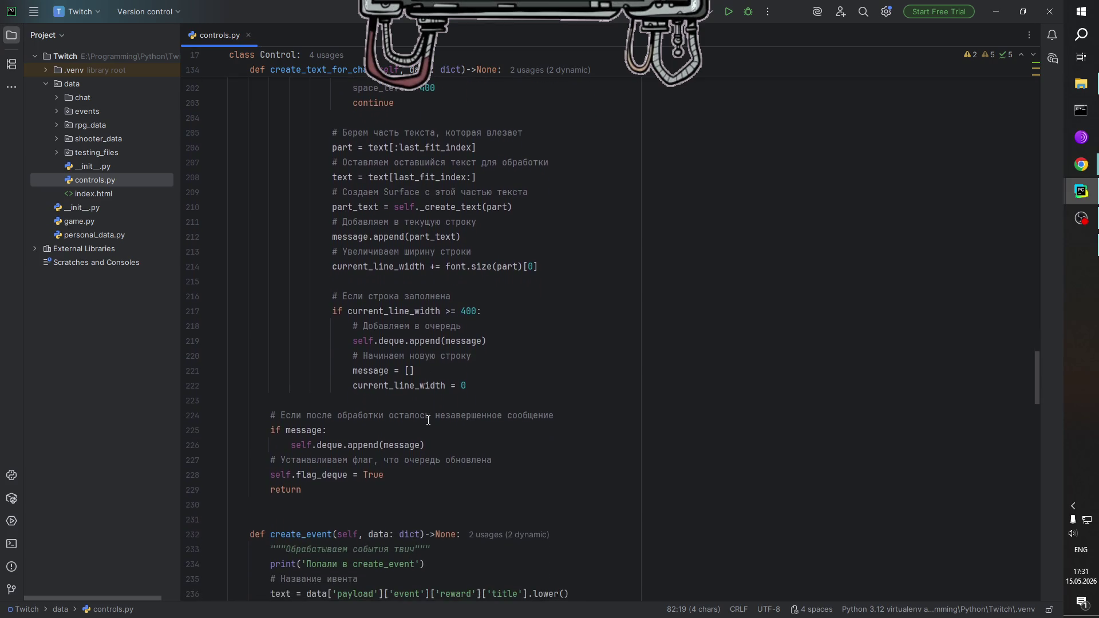
pyautogui.click(324, 490)
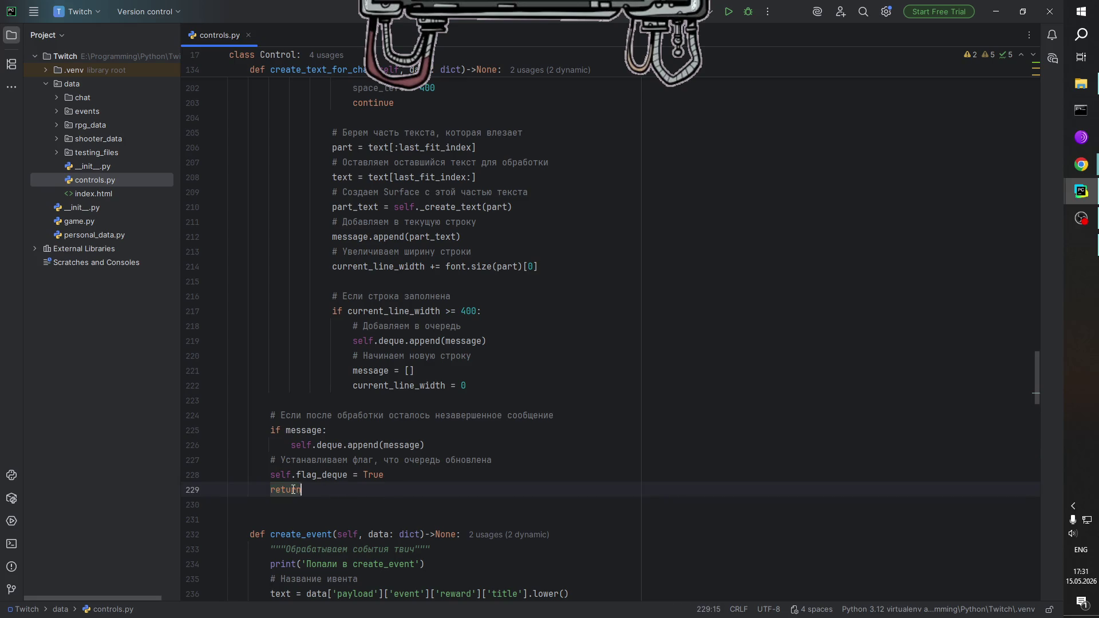
pyautogui.click(467, 477)
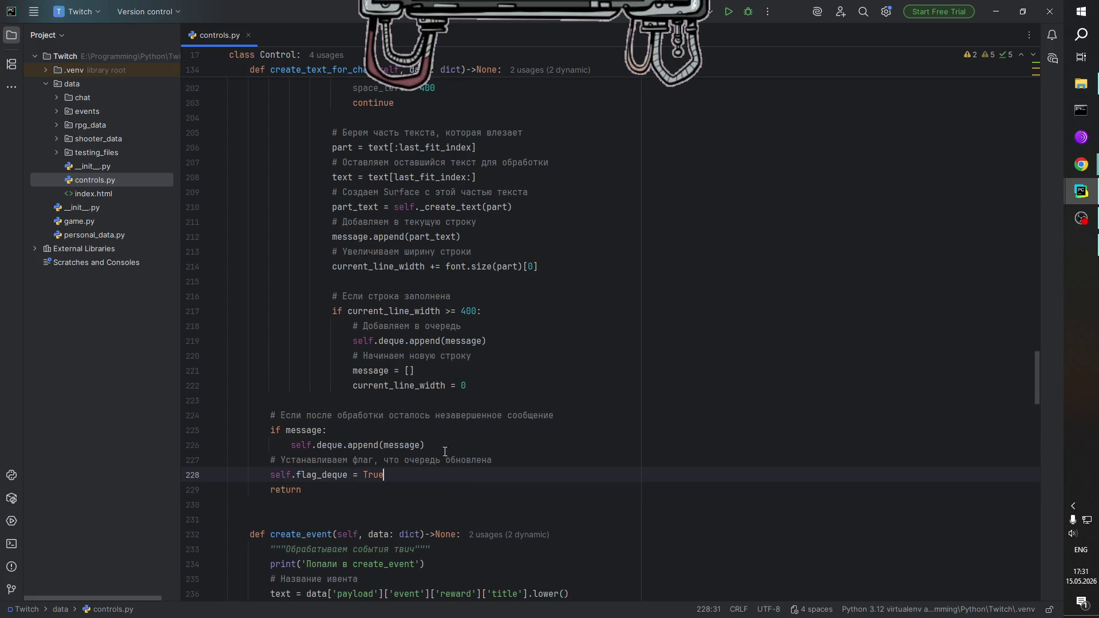
pyautogui.doubleClick(329, 446)
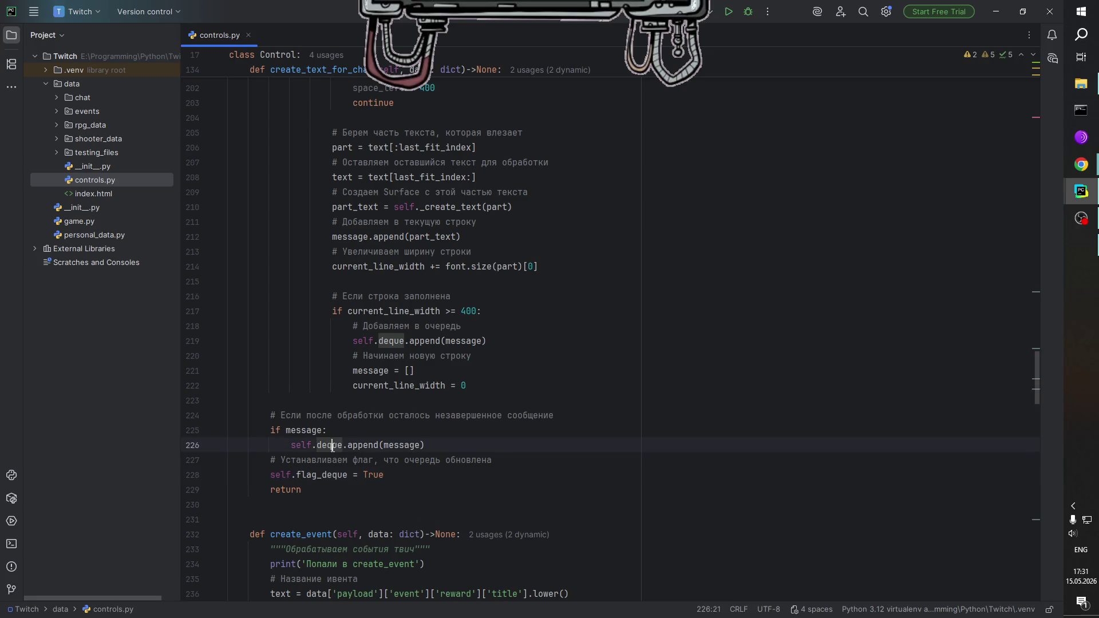
pyautogui.click(363, 415)
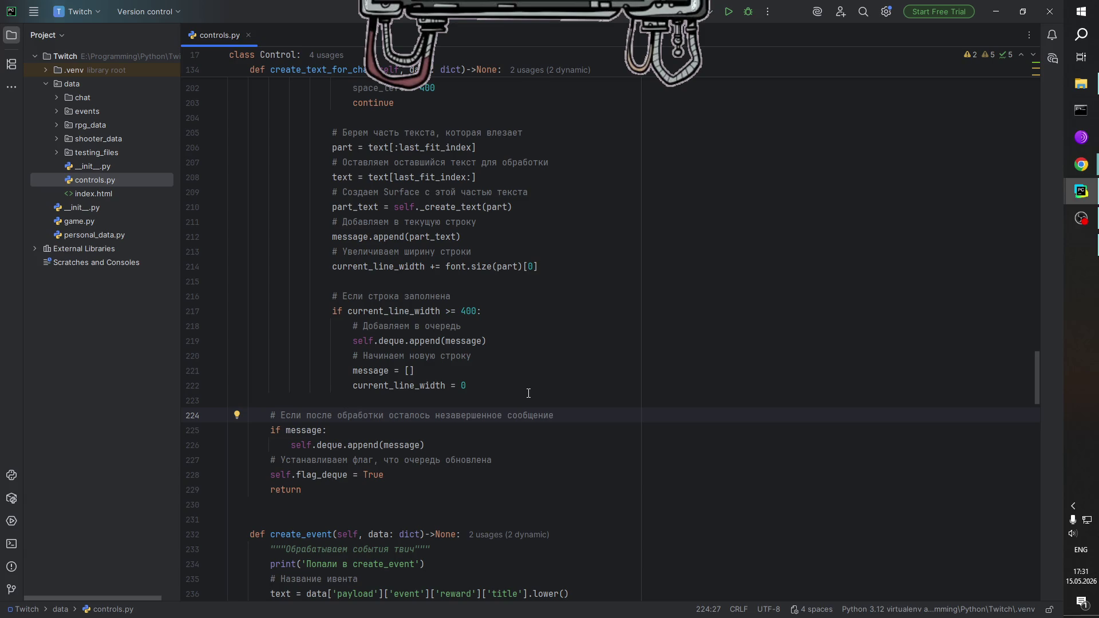
pyautogui.scroll(15, 528, 393)
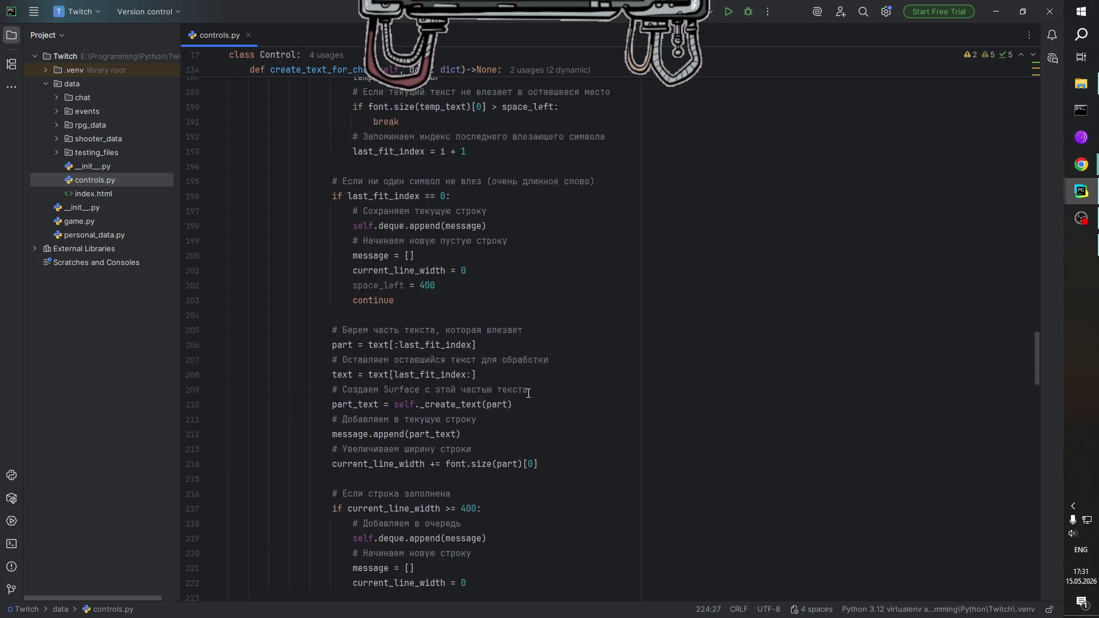
pyautogui.scroll(10, 473, 369)
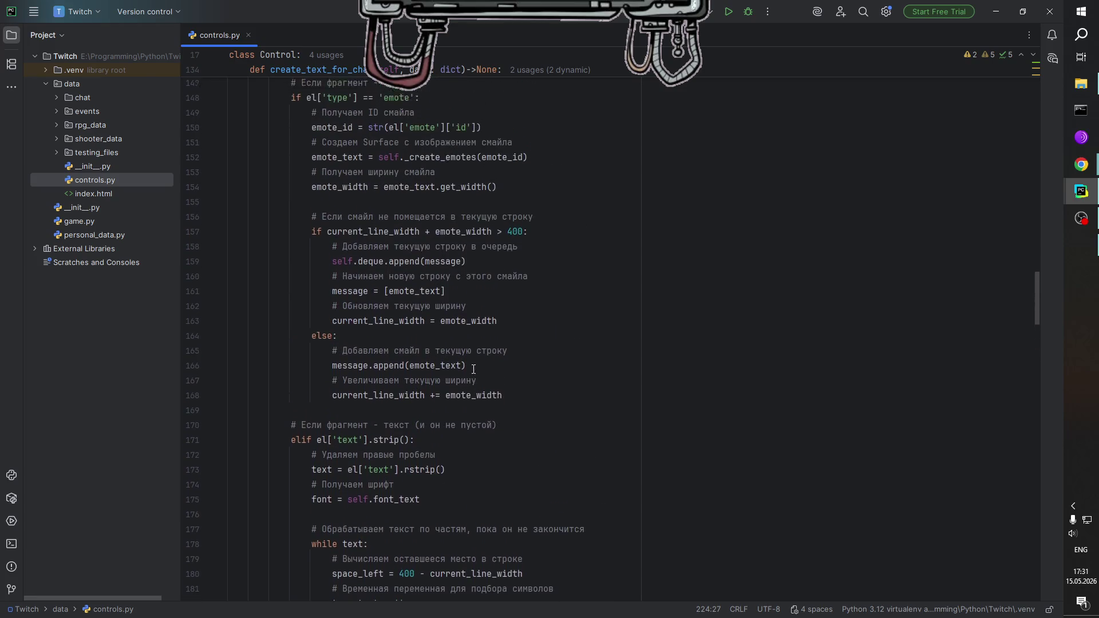
# Highlight where the data parameter and _create_text are used in controls.py.
pyautogui.doubleClick(420, 326)
pyautogui.scroll(-1, 491, 384)
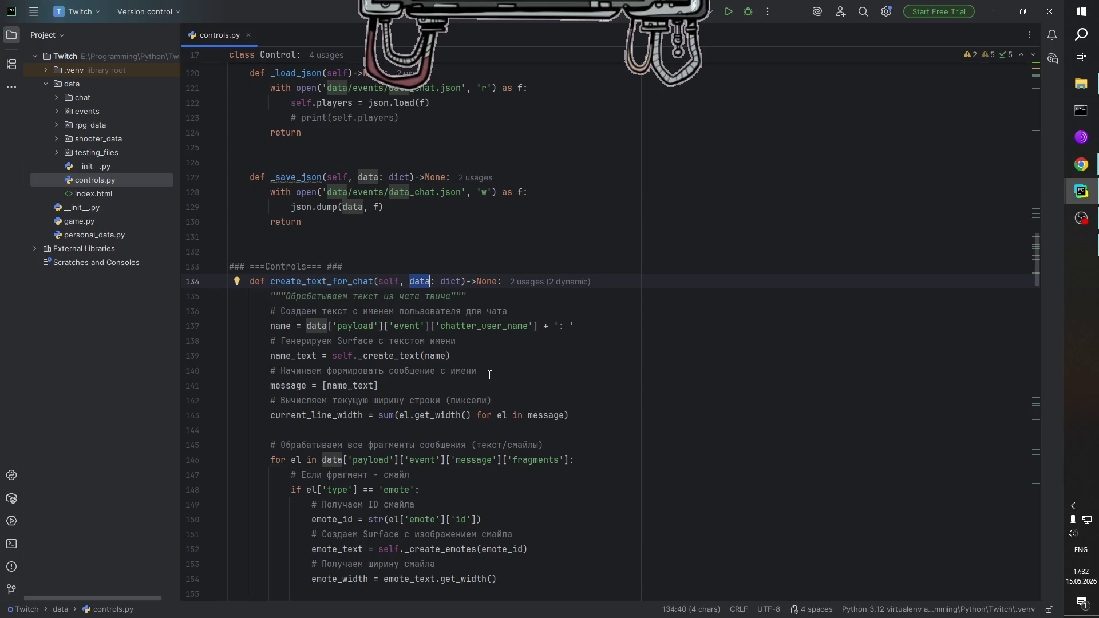
pyautogui.doubleClick(387, 358)
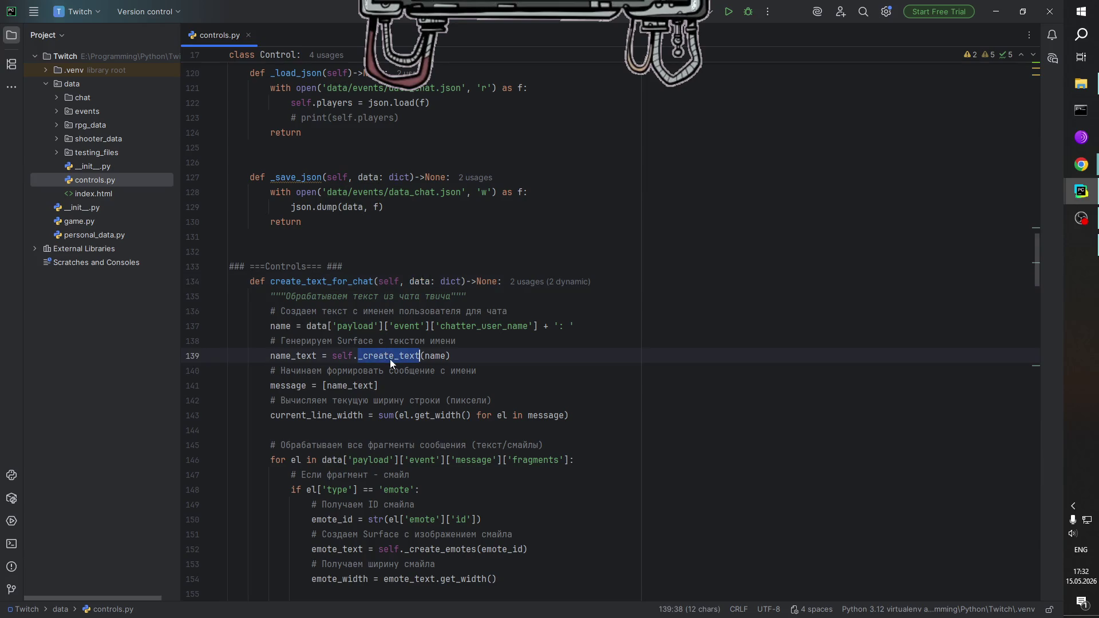
pyautogui.scroll(-8, 401, 363)
pyautogui.scroll(-14, 401, 363)
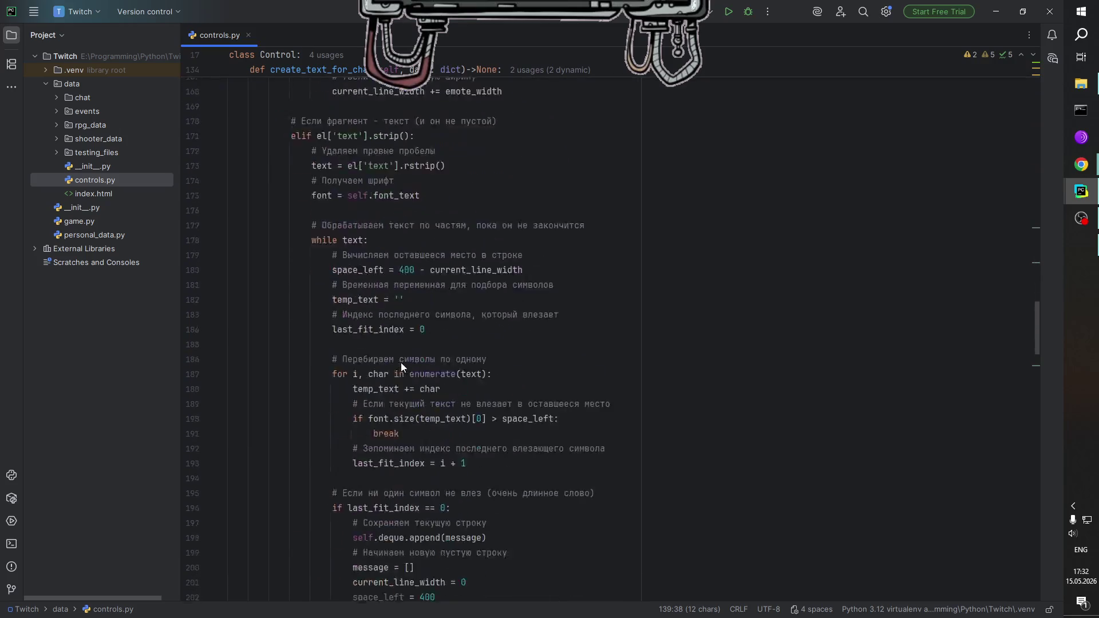
pyautogui.scroll(-5, 401, 362)
pyautogui.scroll(20, 401, 363)
pyautogui.scroll(3, 402, 364)
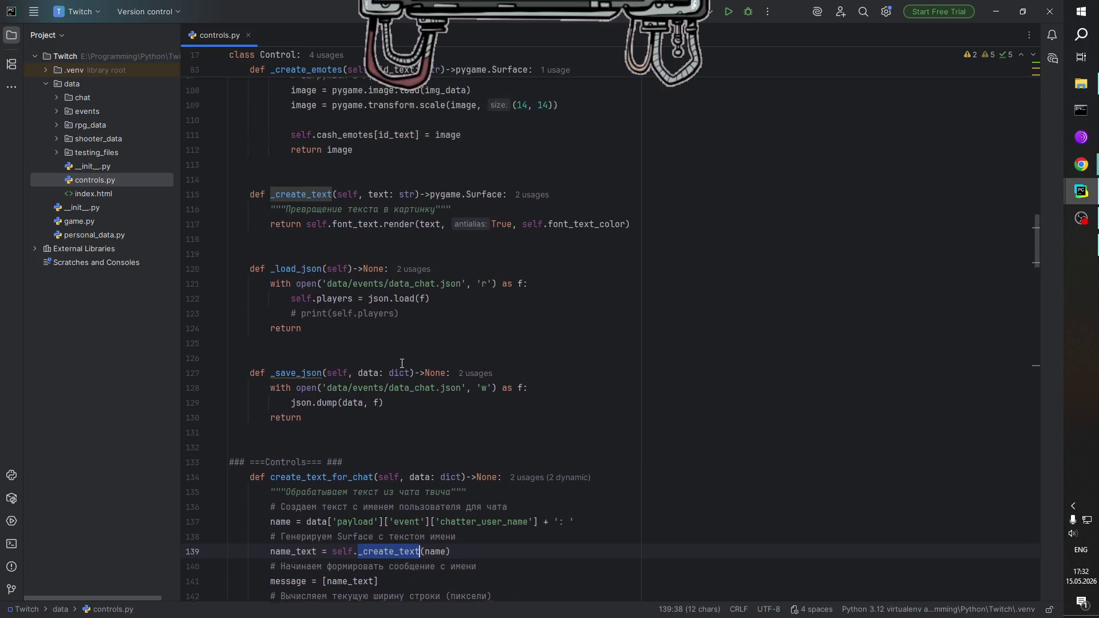
pyautogui.scroll(1, 353, 263)
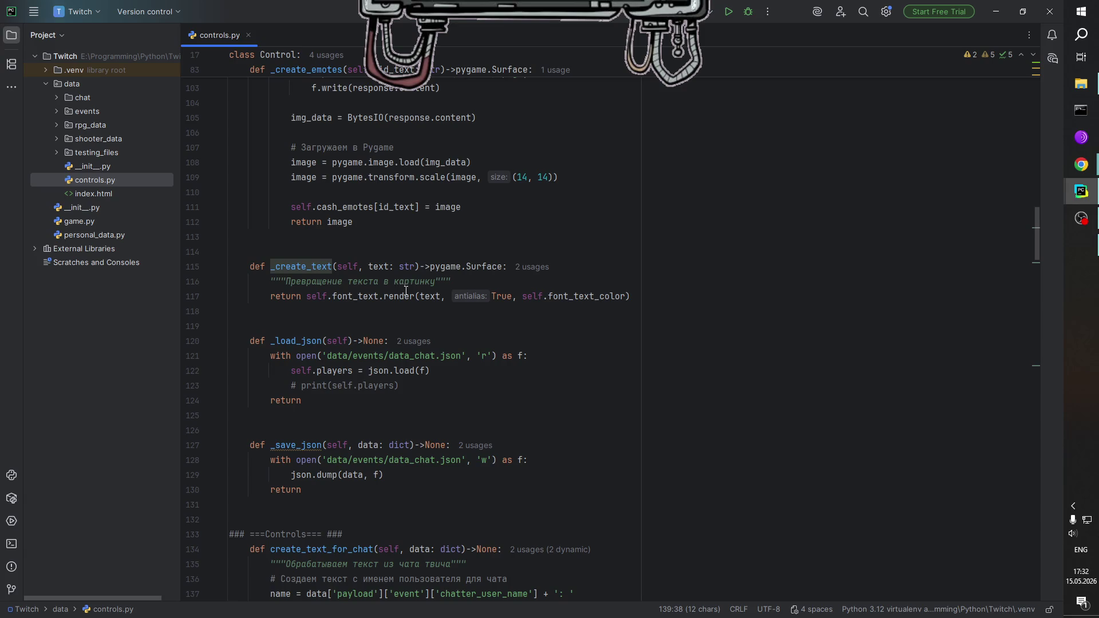
# Inspect font_text, the render call, name_text and name inside _create_text.
pyautogui.doubleClick(356, 296)
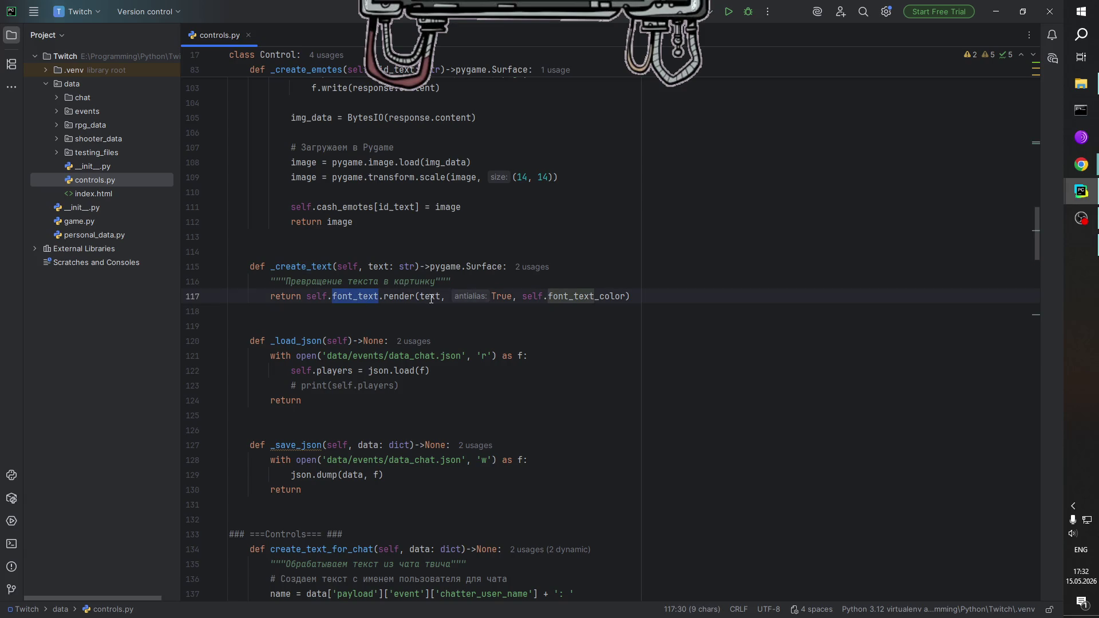
pyautogui.doubleClick(410, 295)
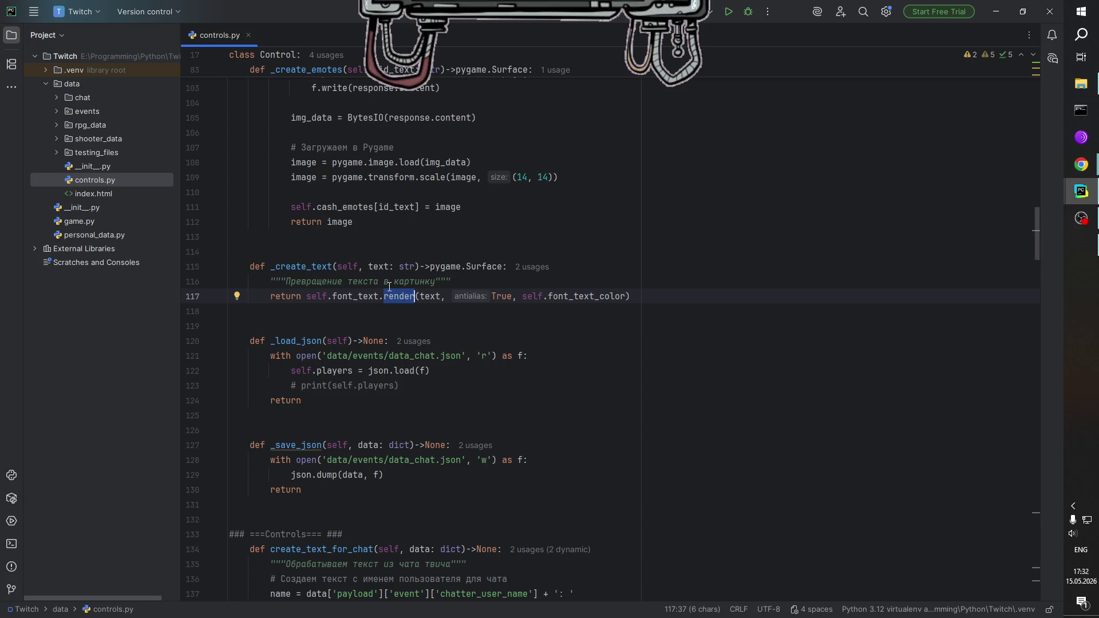
pyautogui.doubleClick(371, 284)
pyautogui.scroll(-7, 398, 357)
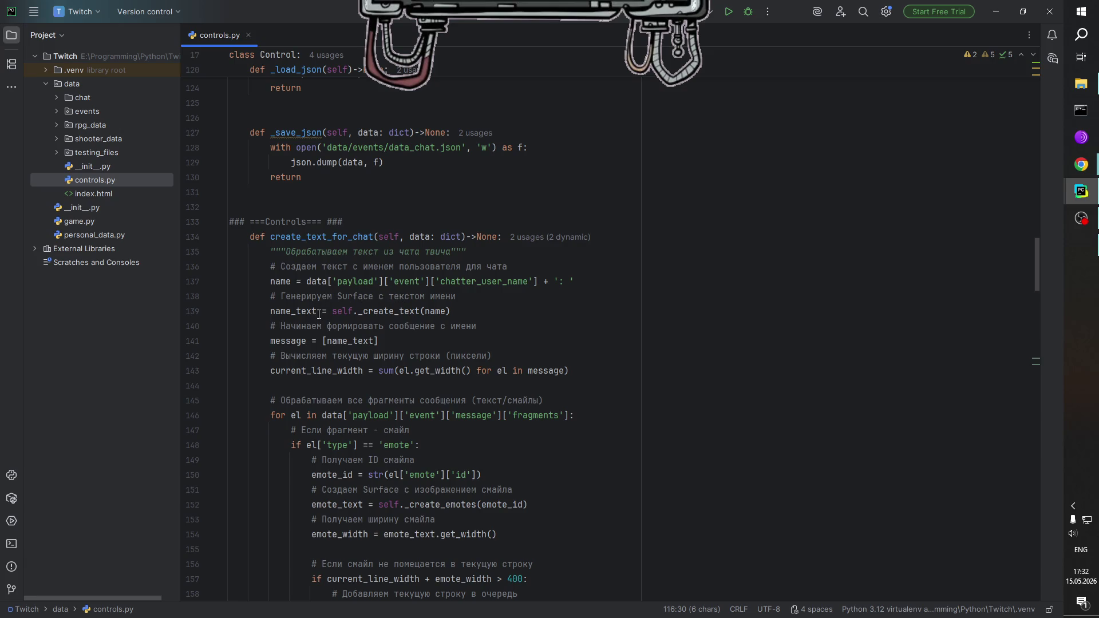
pyautogui.doubleClick(315, 312)
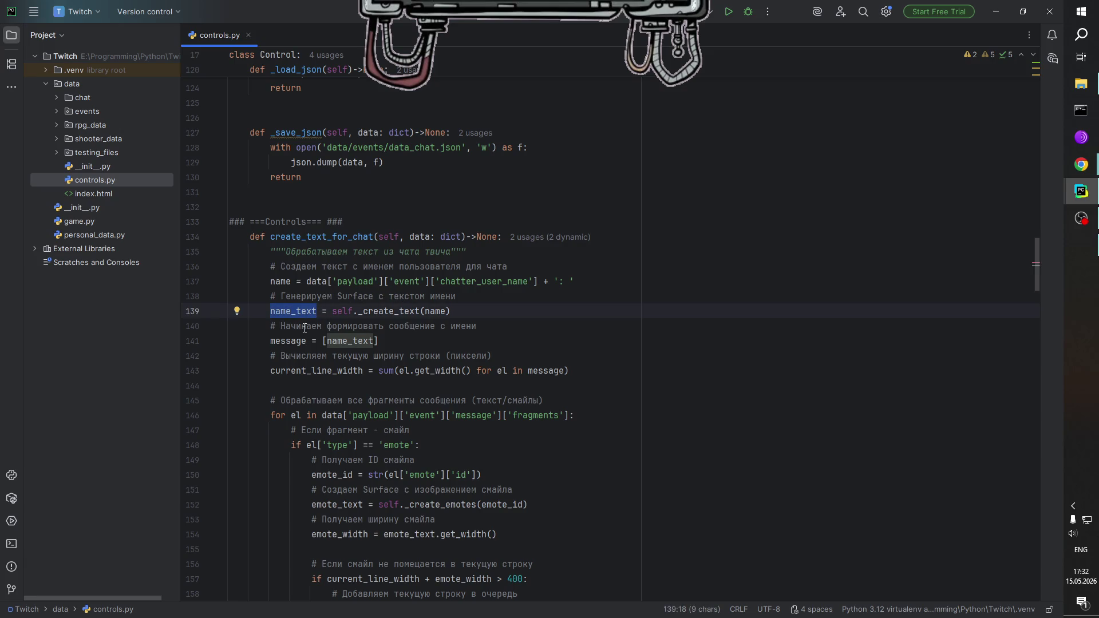
pyautogui.click(395, 312)
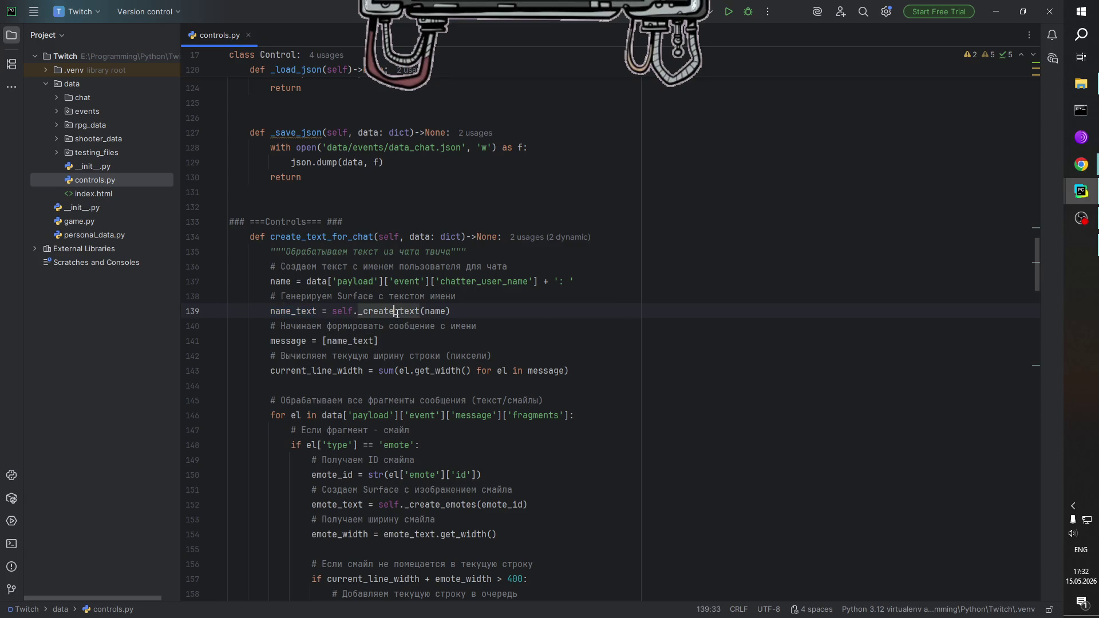
pyautogui.doubleClick(289, 284)
pyautogui.click(470, 310)
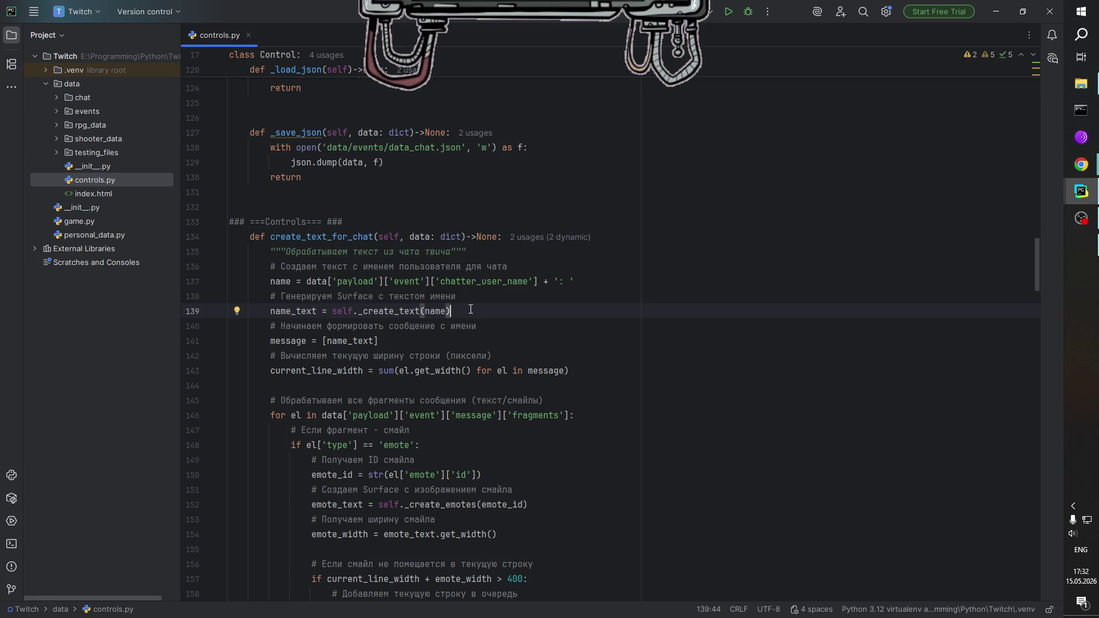
# Review the __init__ fields and close controls.py in the Twitch project.
pyautogui.scroll(9, 463, 307)
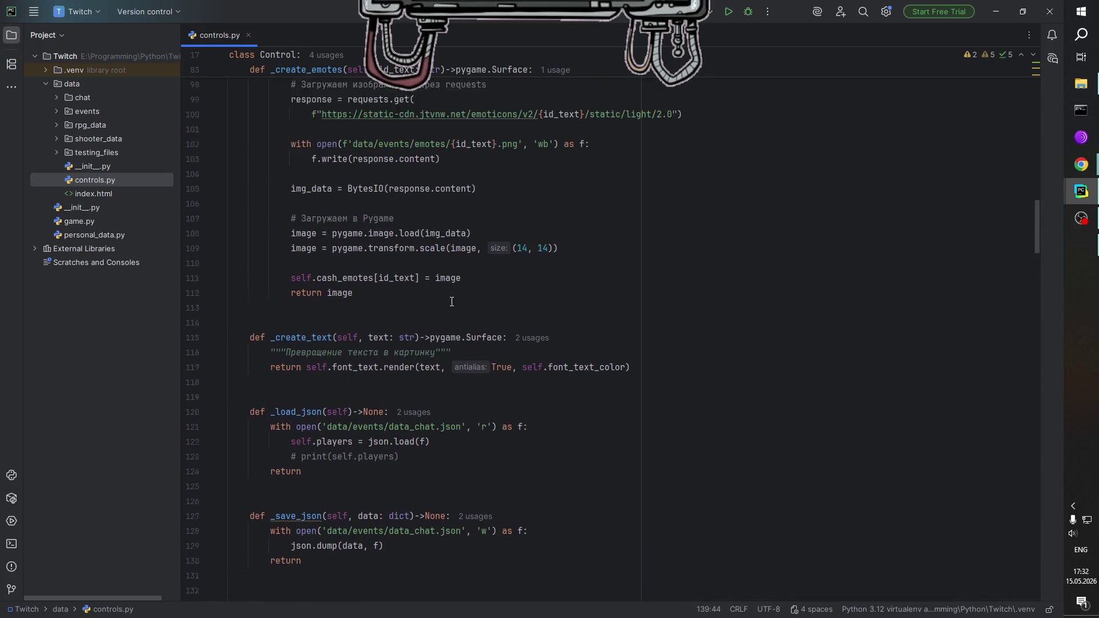
pyautogui.scroll(13, 452, 301)
pyautogui.scroll(7, 451, 302)
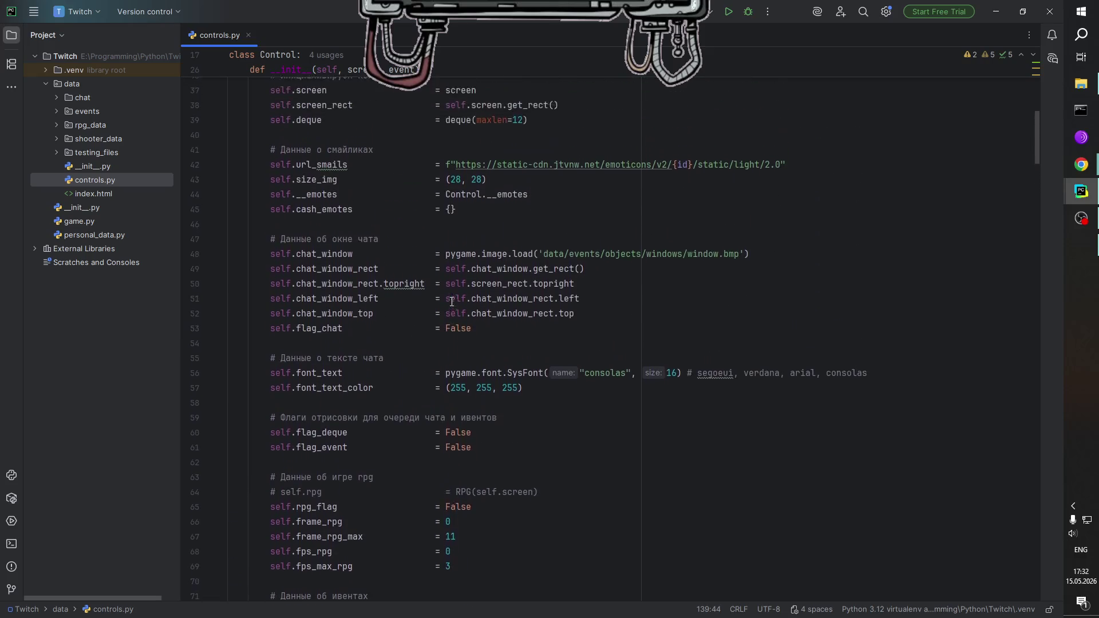
pyautogui.scroll(-20, 452, 302)
pyautogui.scroll(-20, 447, 325)
pyautogui.scroll(-5, 447, 396)
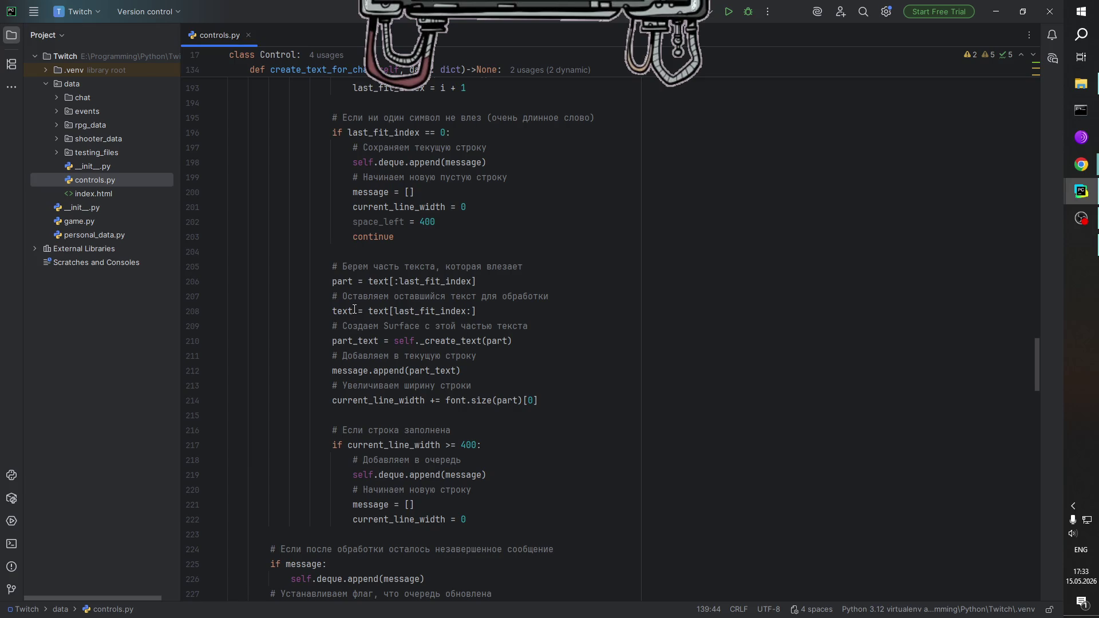
pyautogui.click(250, 34)
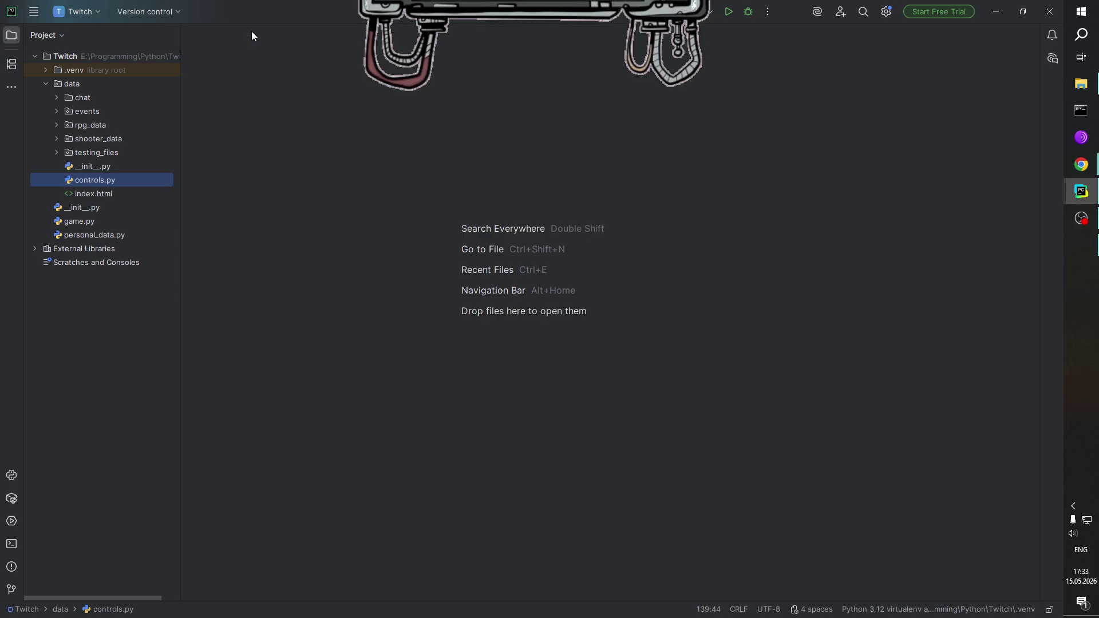
# Bring the Twitch2 window forward and show its controls.py from the top, at the imports.
pyautogui.click(1008, 14)
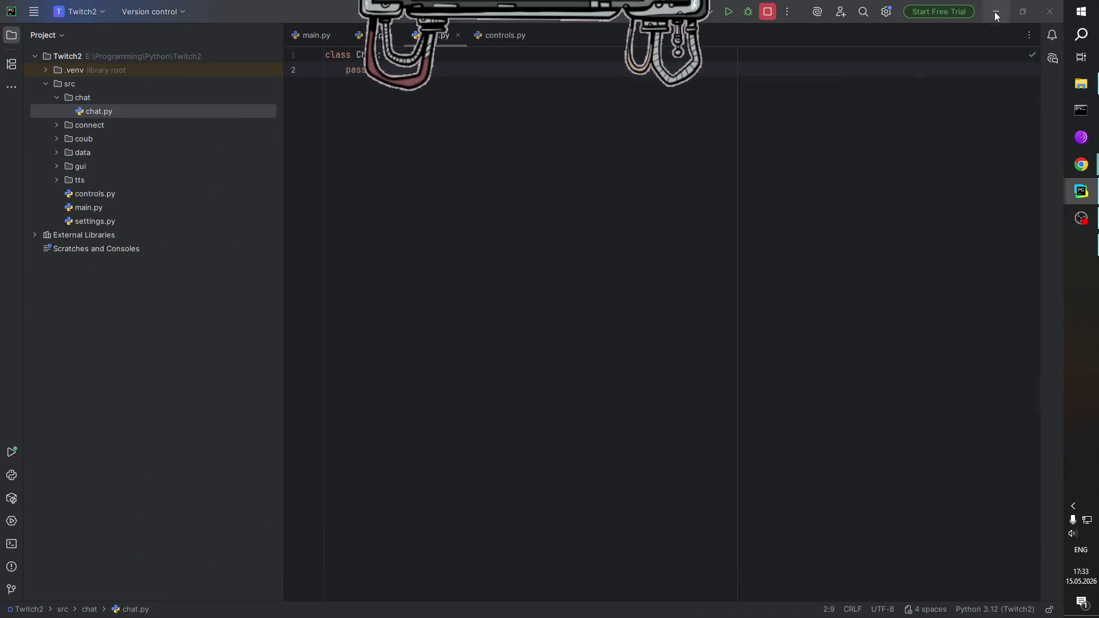
pyautogui.click(504, 36)
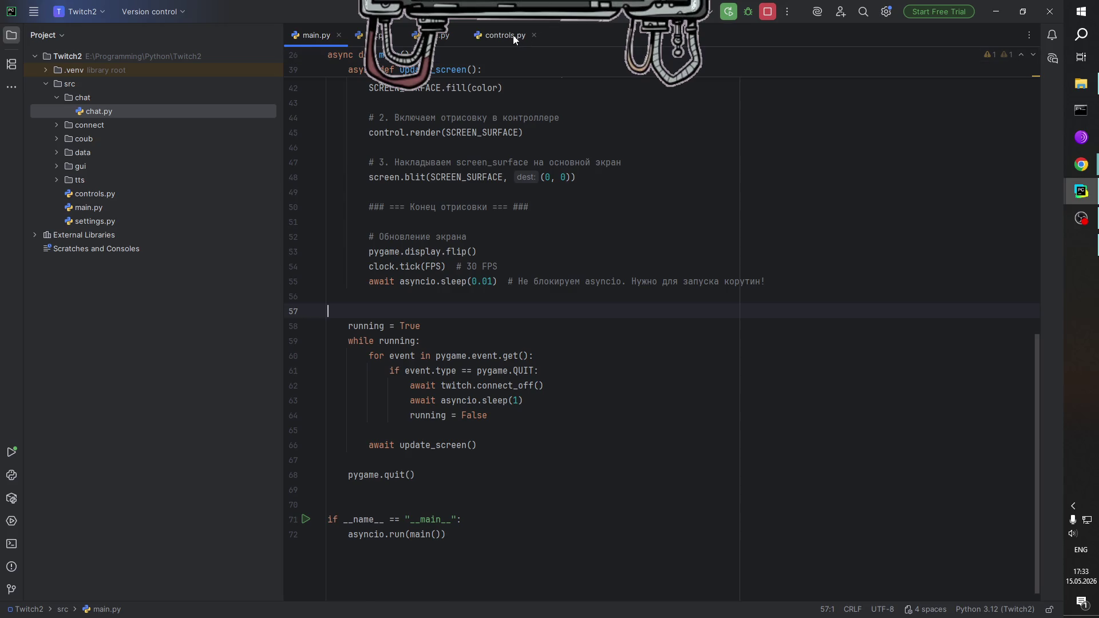
pyautogui.scroll(10, 574, 255)
pyautogui.scroll(10, 574, 256)
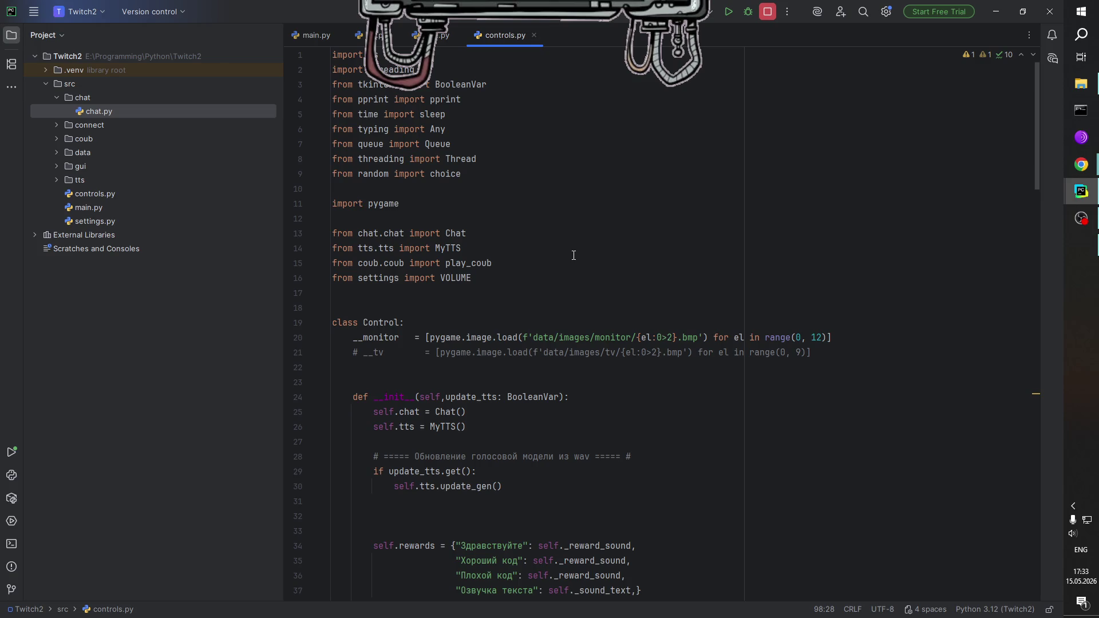
# Add a __chat_panel class attribute holding a copy of __monitor's image-loading list comprehension.
pyautogui.click(813, 352)
pyautogui.press('Return')
pyautogui.write('__')
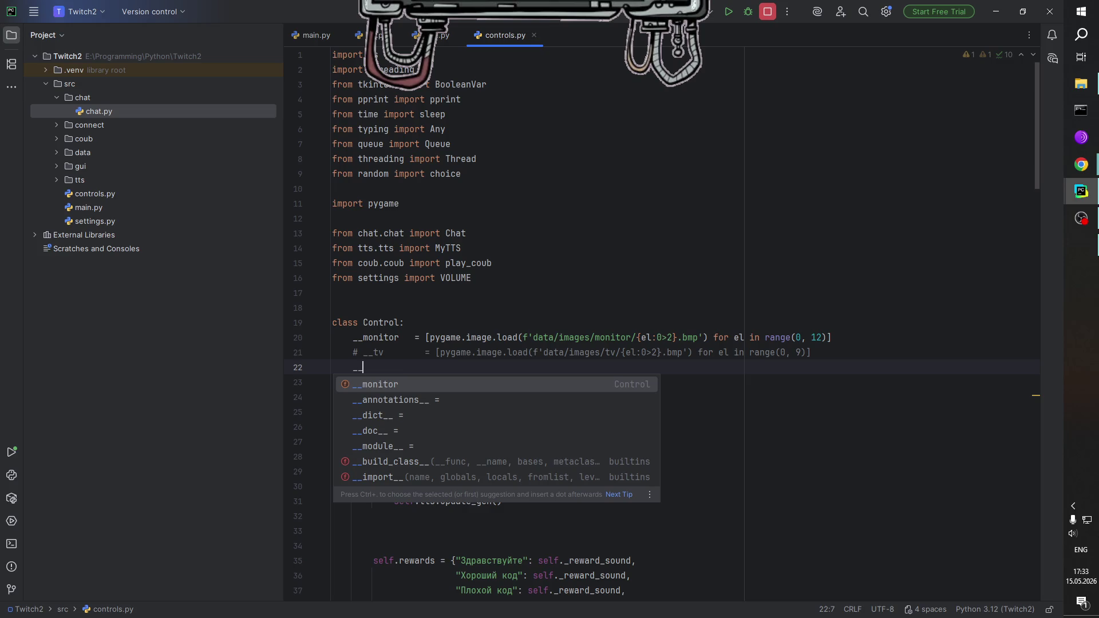
pyautogui.write('ch')
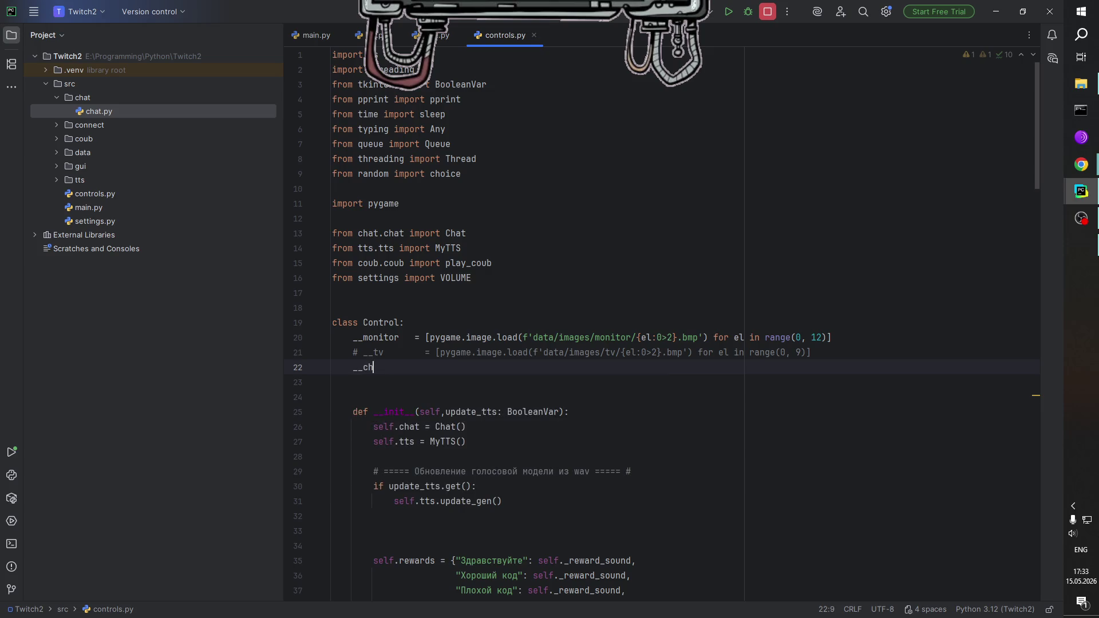
pyautogui.write('at_panel =')
pyautogui.moveTo(833, 338); pyautogui.dragTo(426, 337)
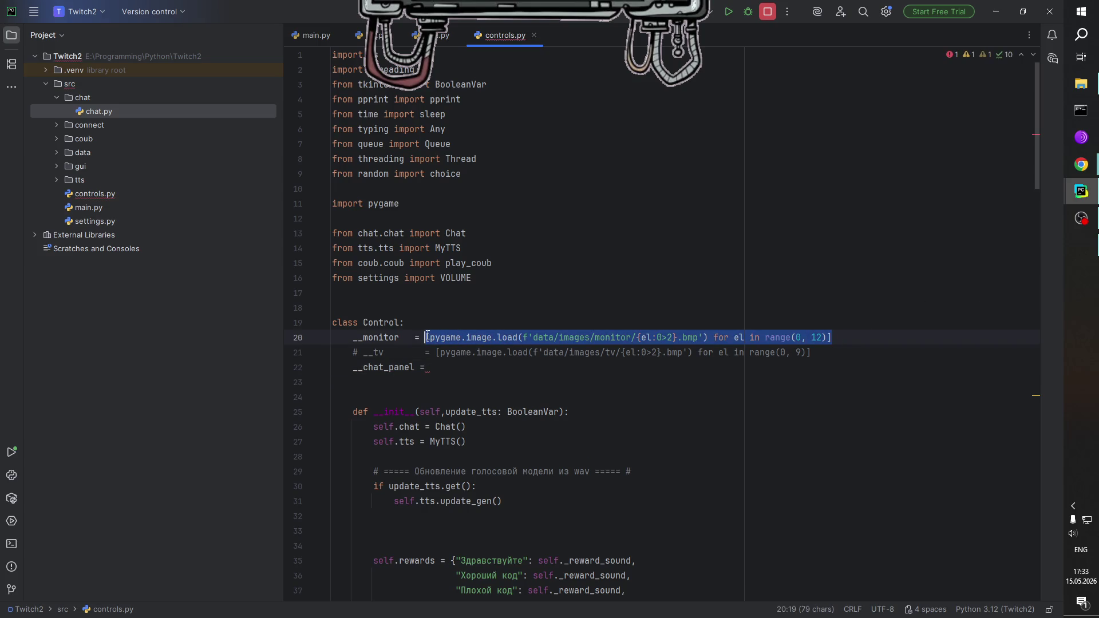
pyautogui.hotkey('ctrl', 'c')
pyautogui.click(462, 366)
pyautogui.hotkey('ctrl', 'v')
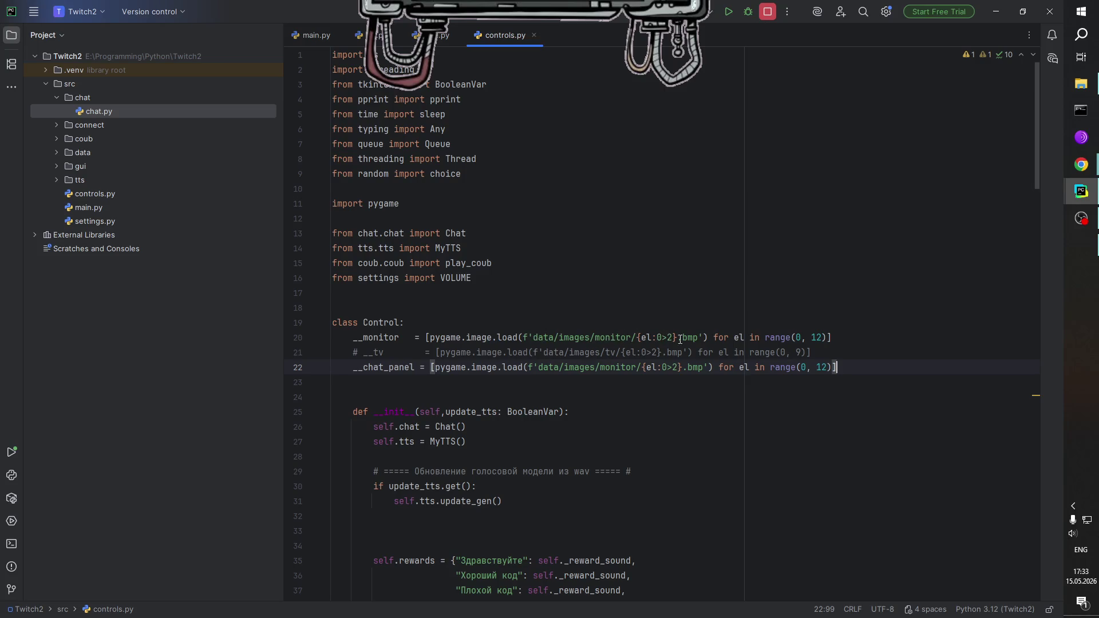
# Replace range(0, 12) on line 20 with range(len(os.listdir("data/images/monitor/"))).
pyautogui.moveTo(797, 338); pyautogui.dragTo(823, 338)
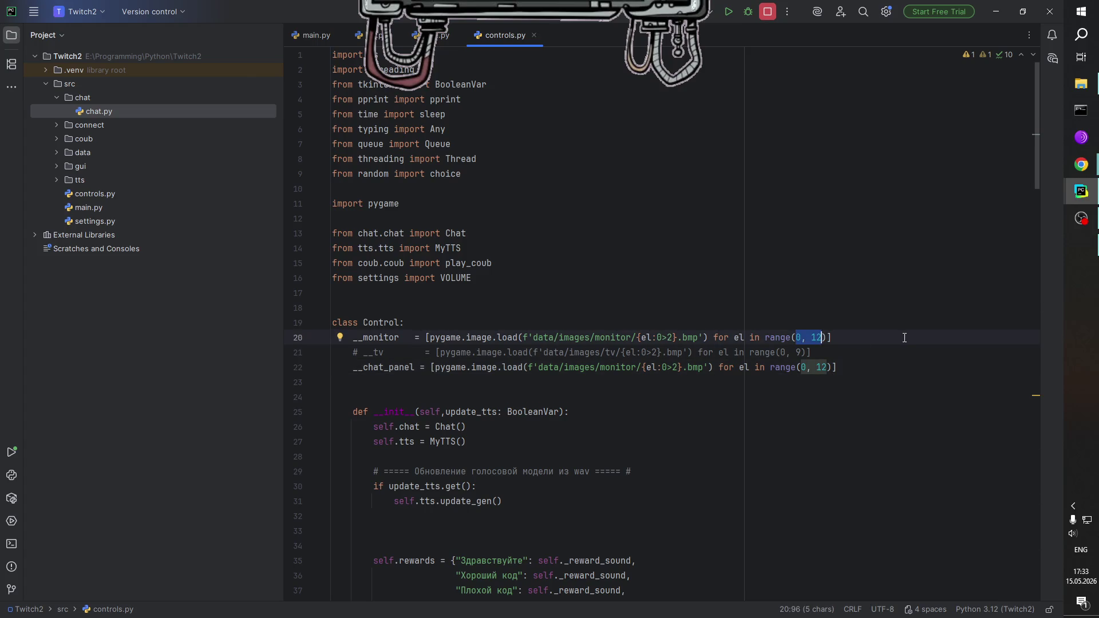
pyautogui.write('len')
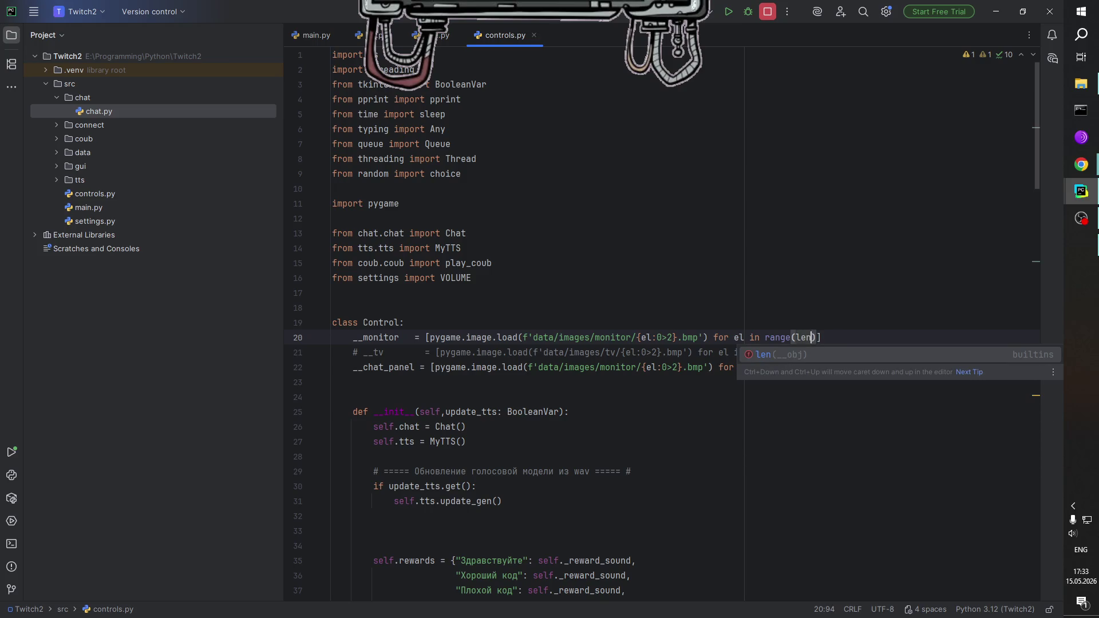
pyautogui.write('(')
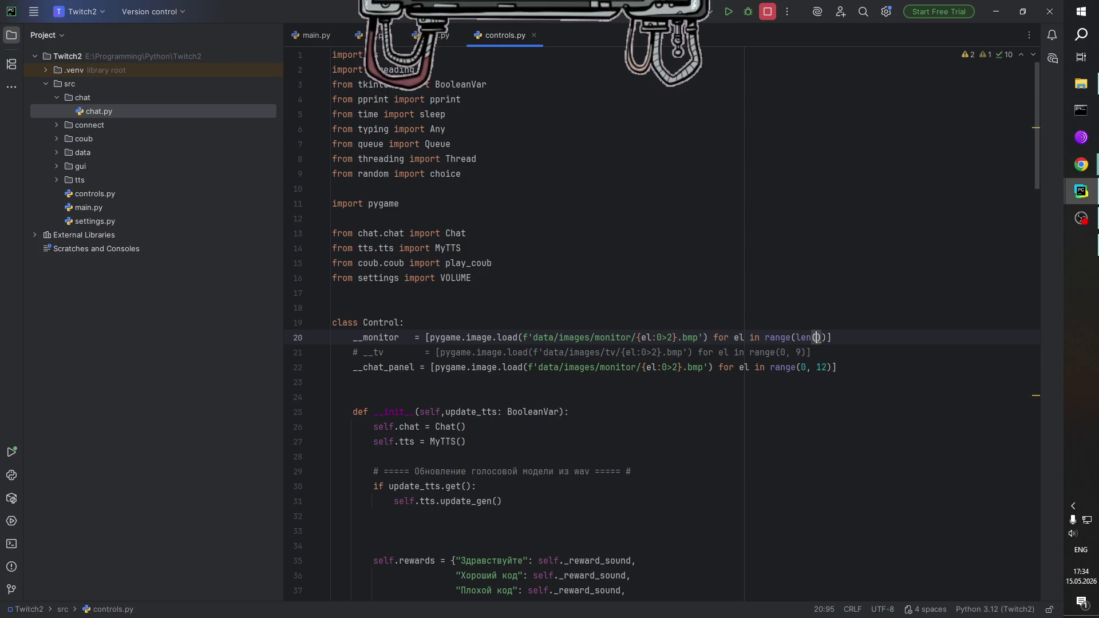
pyautogui.write('os.li')
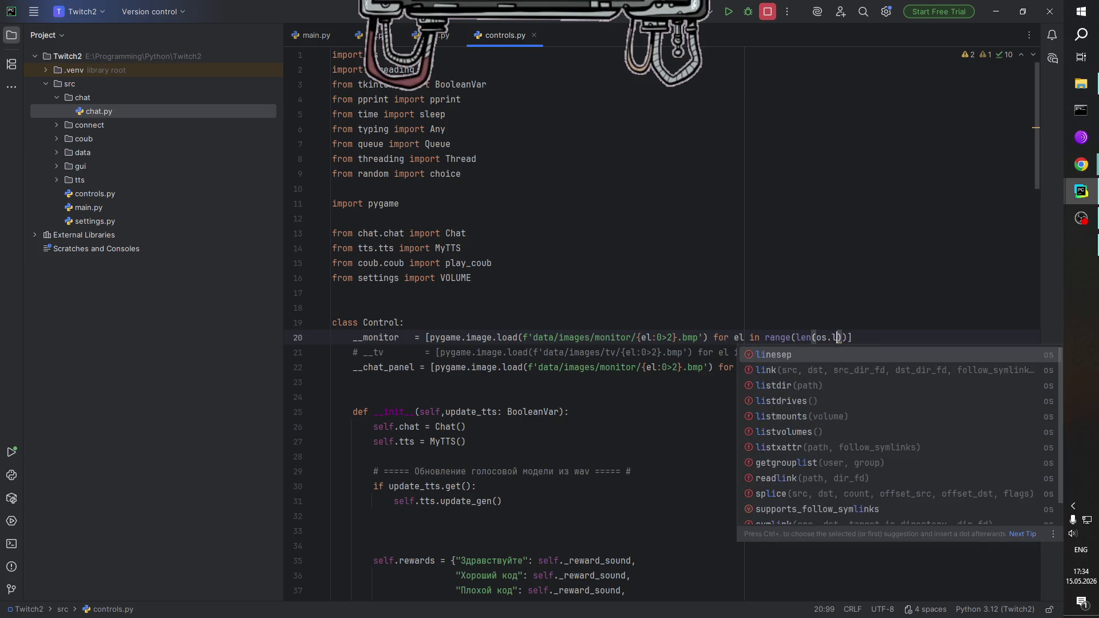
pyautogui.write('st')
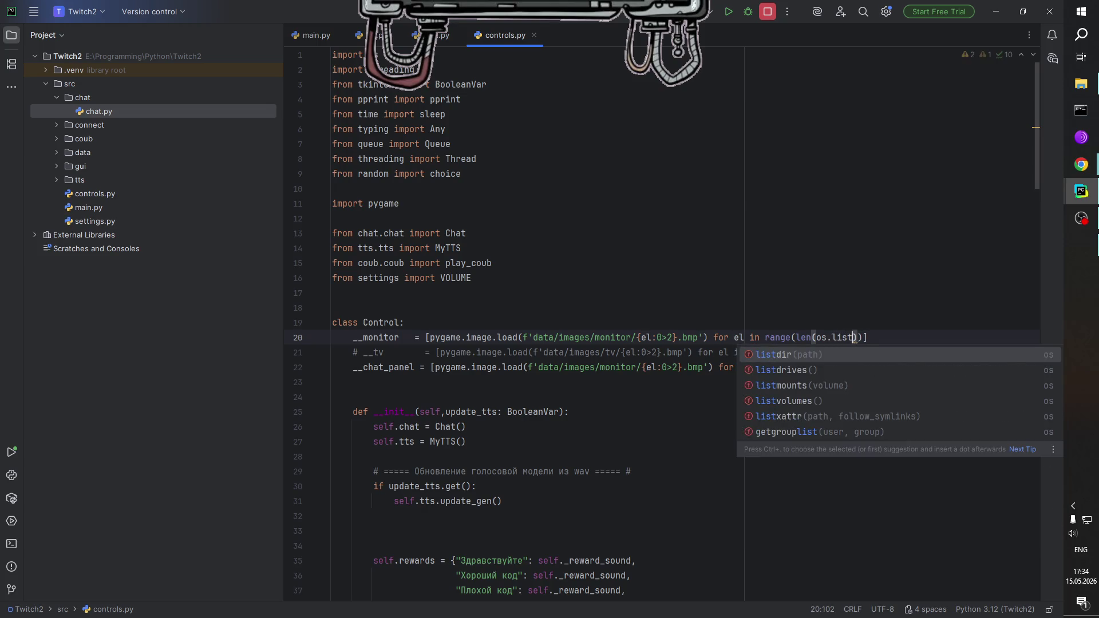
pyautogui.press('Return')
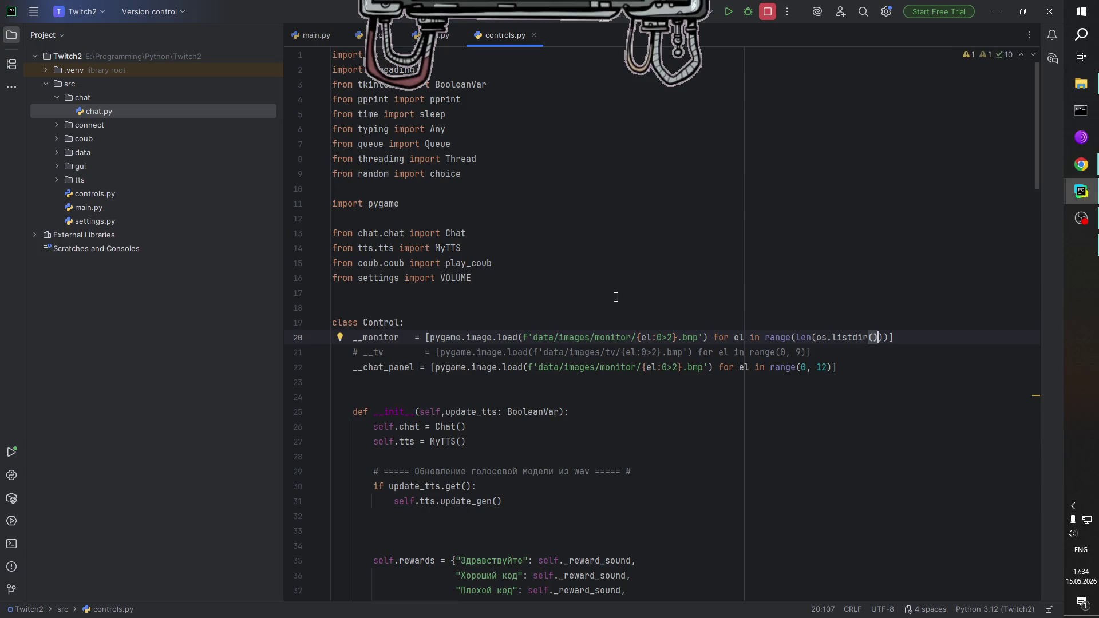
pyautogui.moveTo(534, 339); pyautogui.dragTo(636, 339)
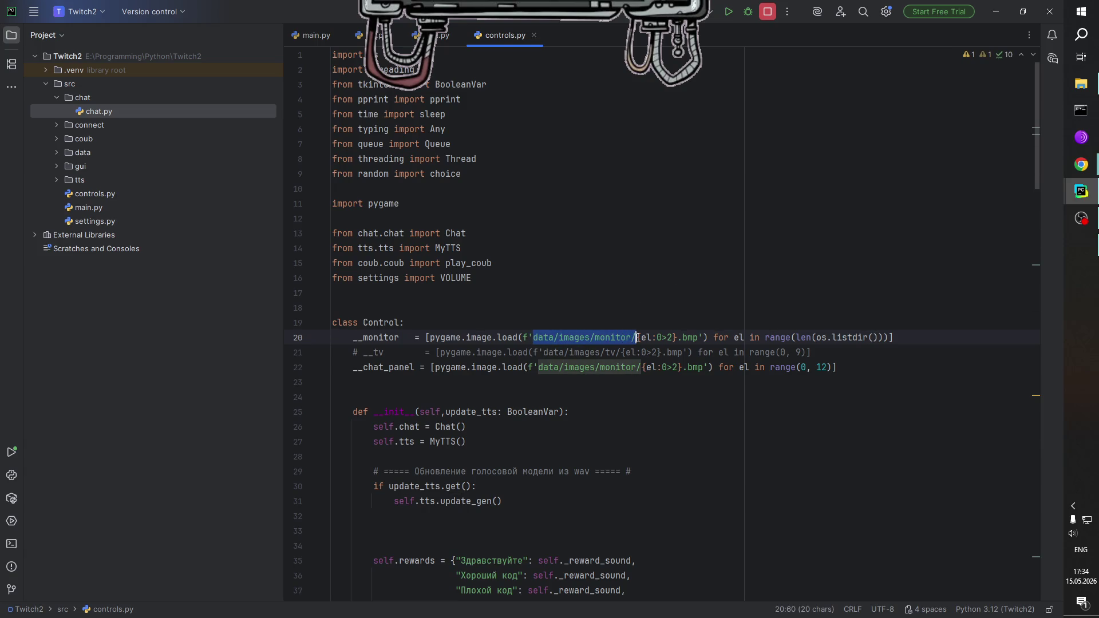
pyautogui.hotkey('ctrl', 'c')
pyautogui.click(873, 338)
pyautogui.hotkey('ctrl', 'v')
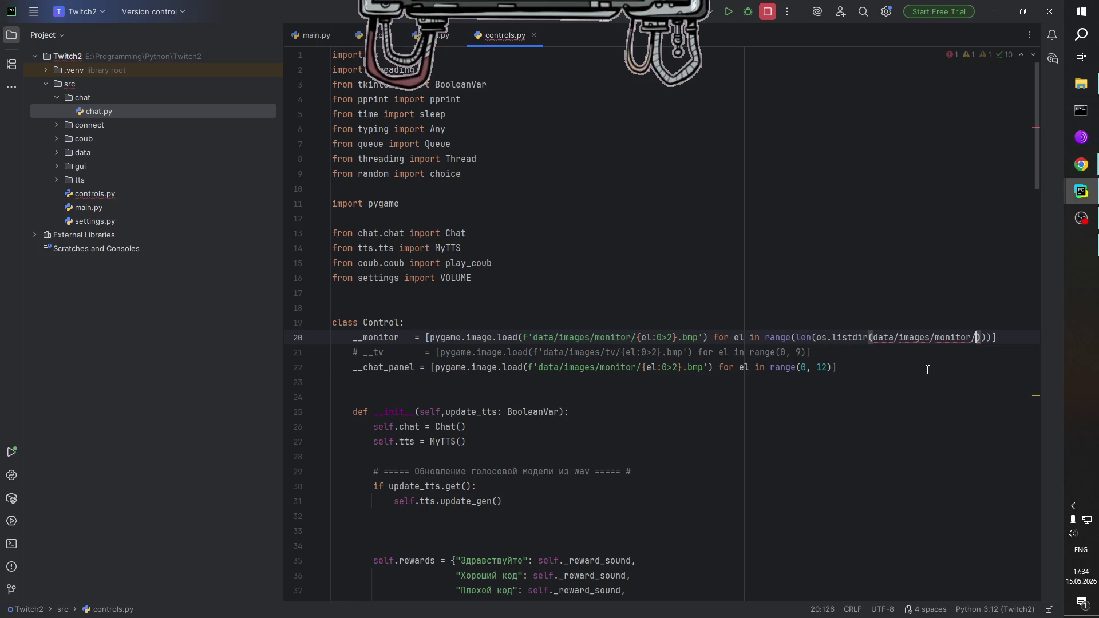
pyautogui.hotkey('ctrl', 'shift', 'Left')
pyautogui.hotkey('ctrl', 'shift', 'Left')
pyautogui.hotkey('ctrl', 'shift', 'Left')
pyautogui.write('"')
pyautogui.click(1012, 338)
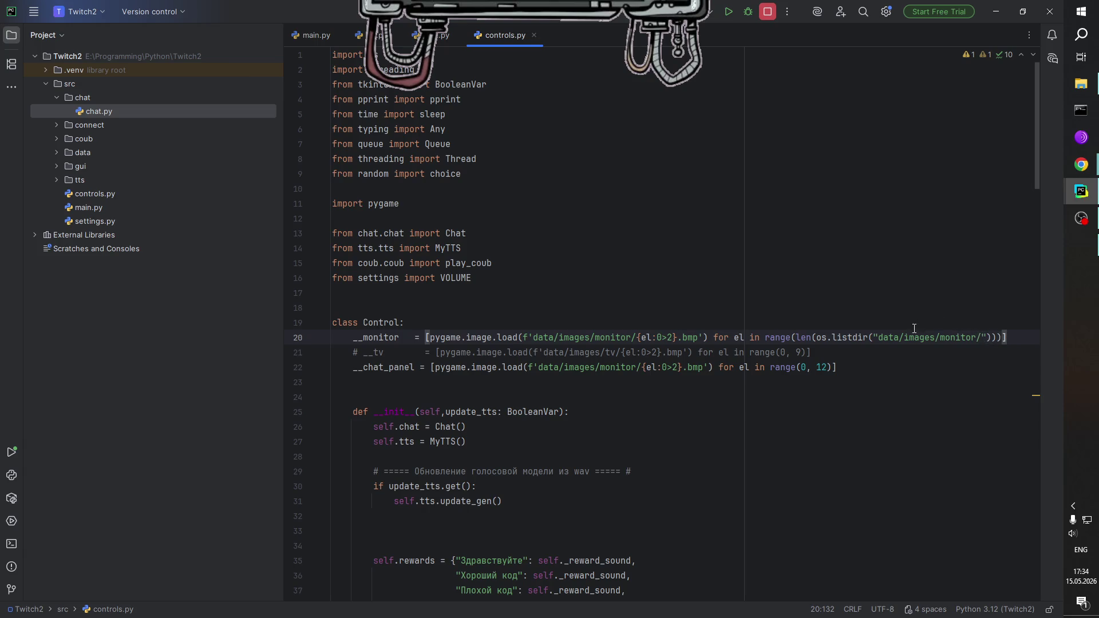
# Copy that file-count range onto line 22, replacing __chat_panel's range(0, 12).
pyautogui.moveTo(767, 338); pyautogui.dragTo(996, 338)
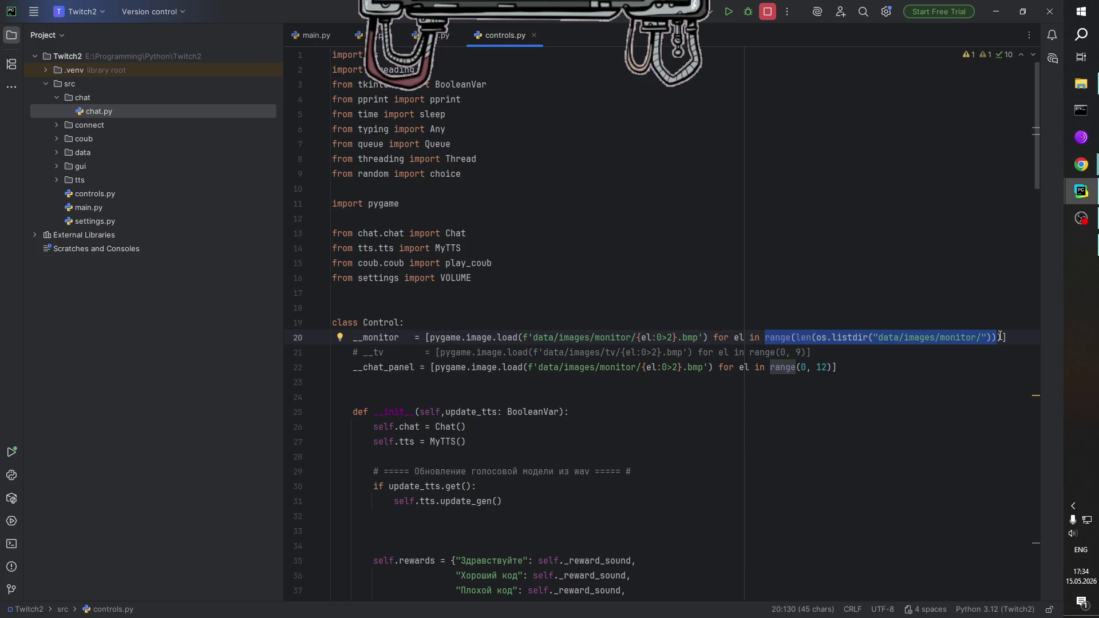
pyautogui.hotkey('ctrl', 'v')
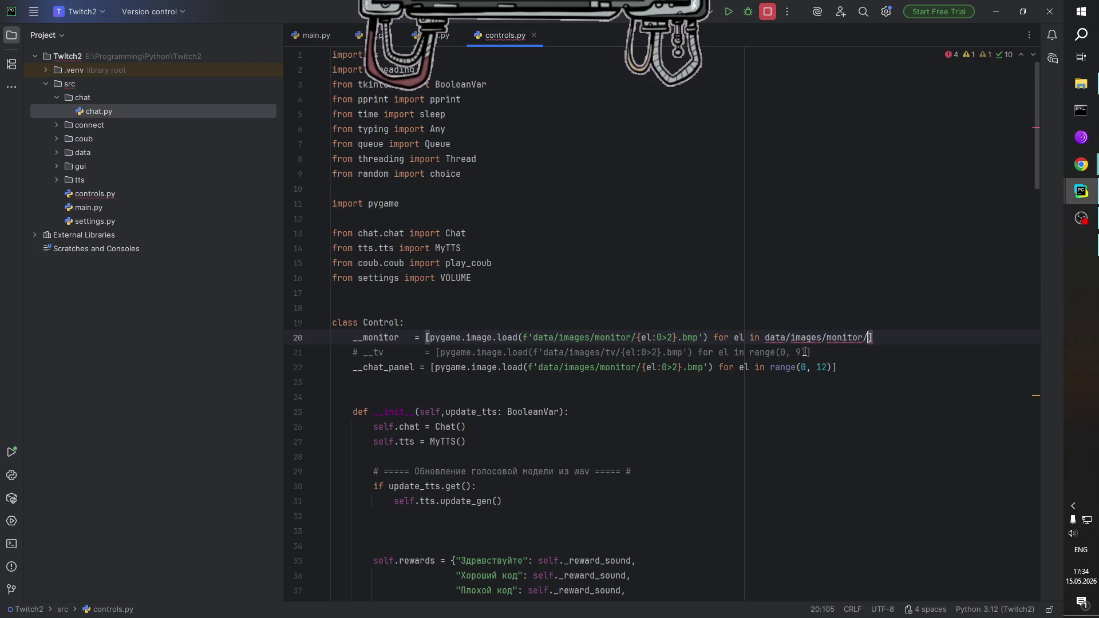
pyautogui.hotkey('ctrl', 'z')
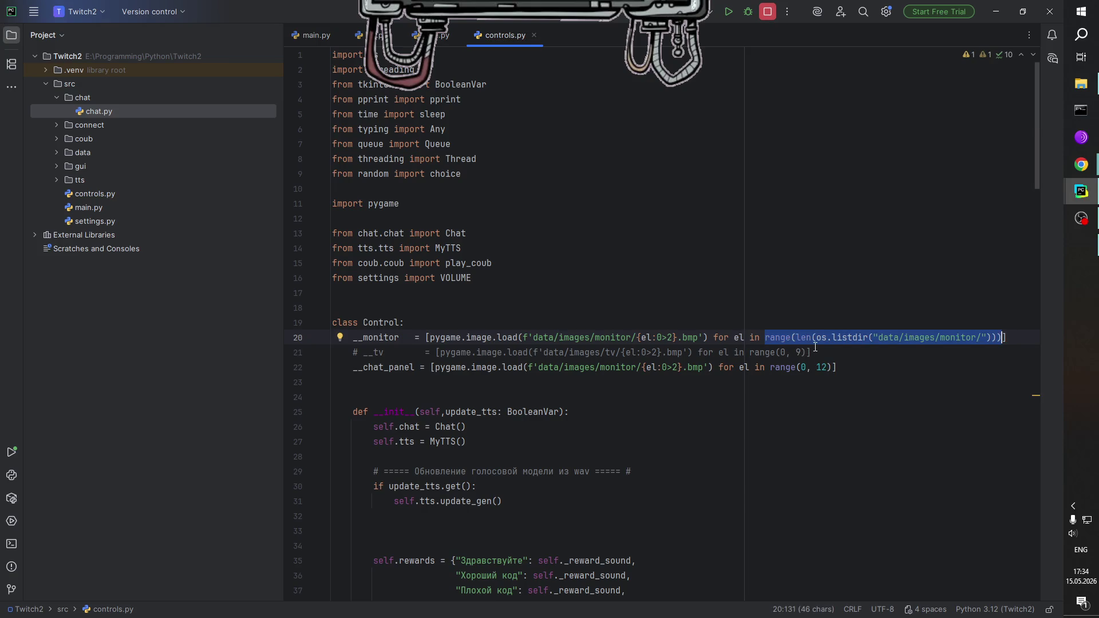
pyautogui.hotkey('ctrl', 'c')
pyautogui.moveTo(770, 367); pyautogui.dragTo(834, 369)
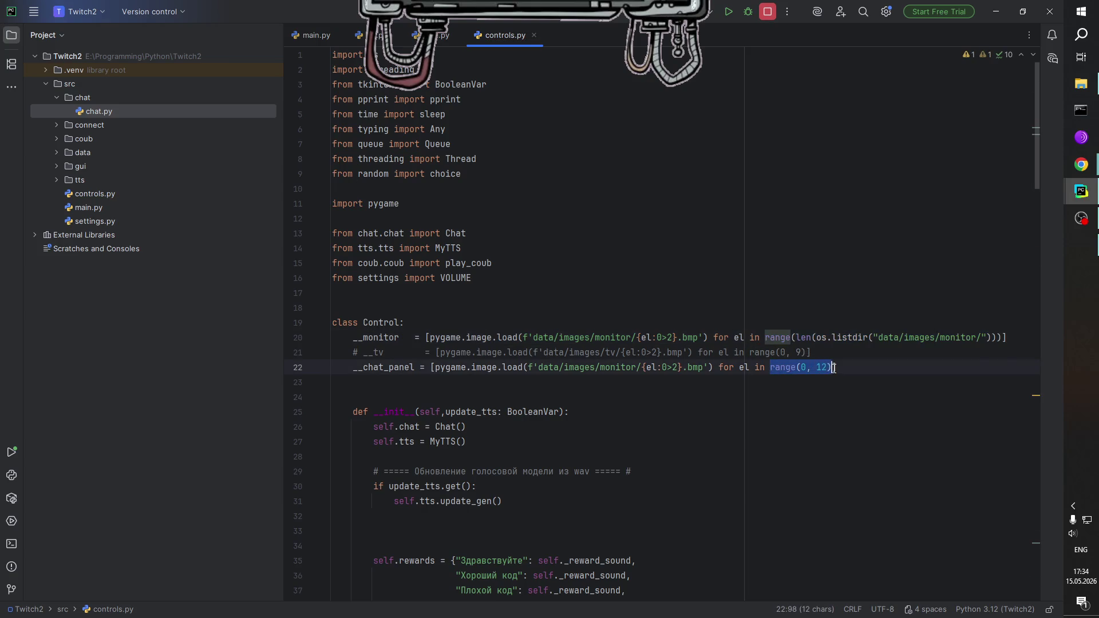
pyautogui.hotkey('ctrl', 'v')
pyautogui.doubleClick(630, 369)
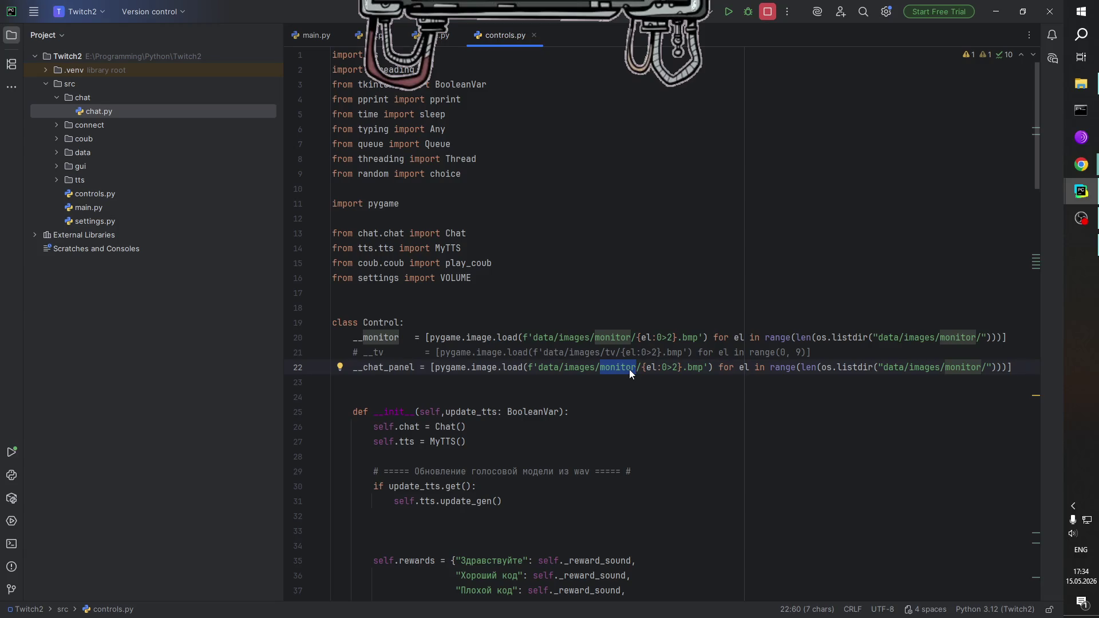
# Change both 'monitor' folder names in line 22's paths to chat_panel.
pyautogui.write('chat_panel')
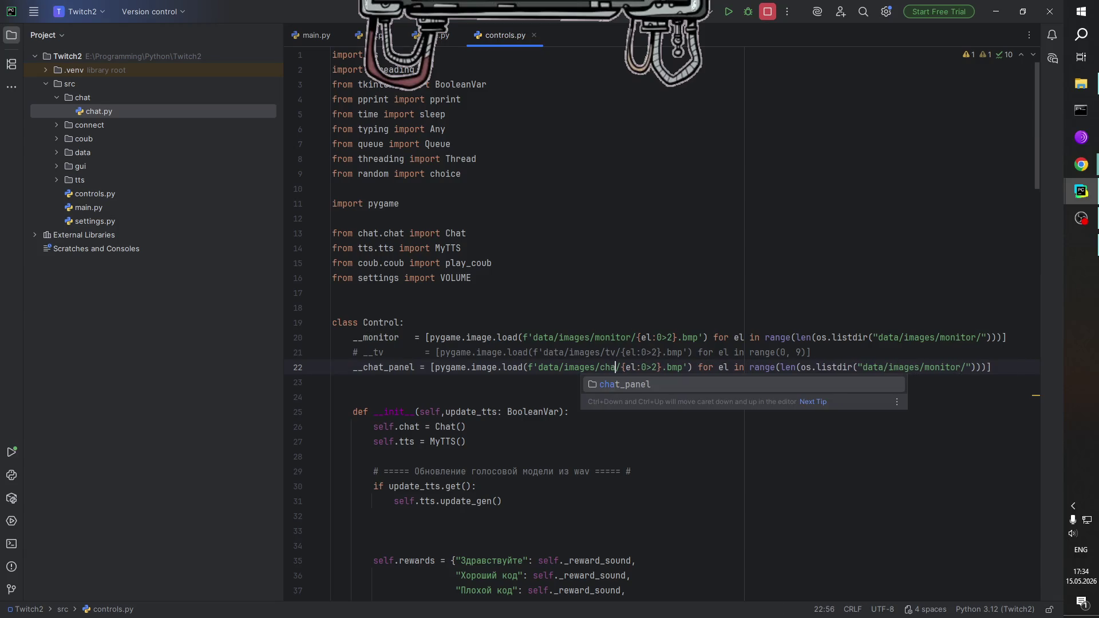
pyautogui.doubleClick(636, 369)
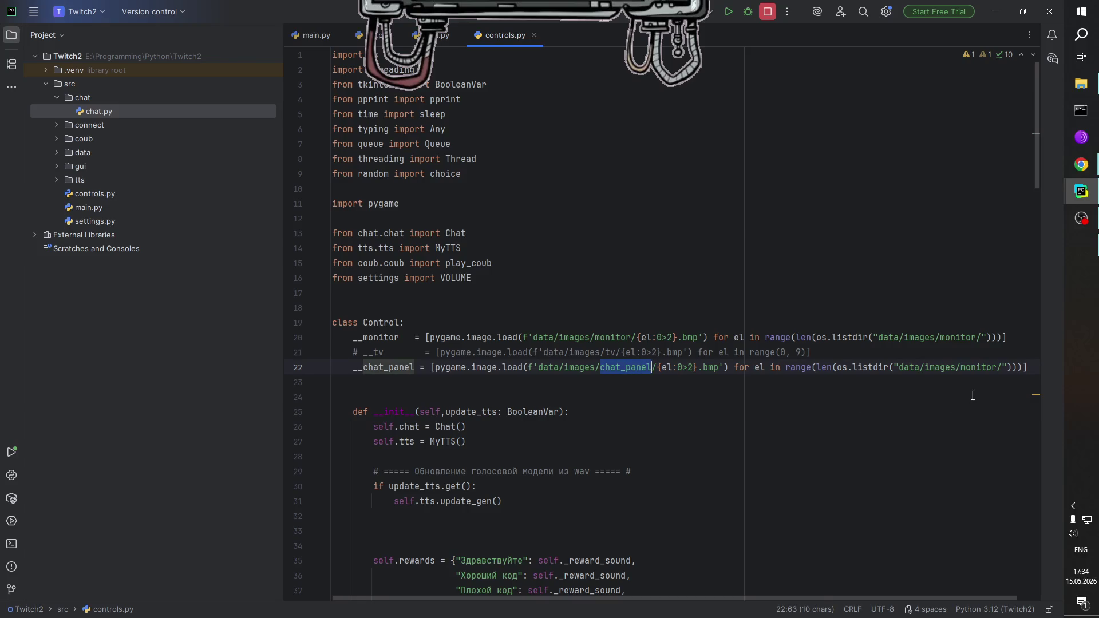
pyautogui.hotkey('ctrl', 'c')
pyautogui.doubleClick(980, 370)
pyautogui.hotkey('ctrl', 'v')
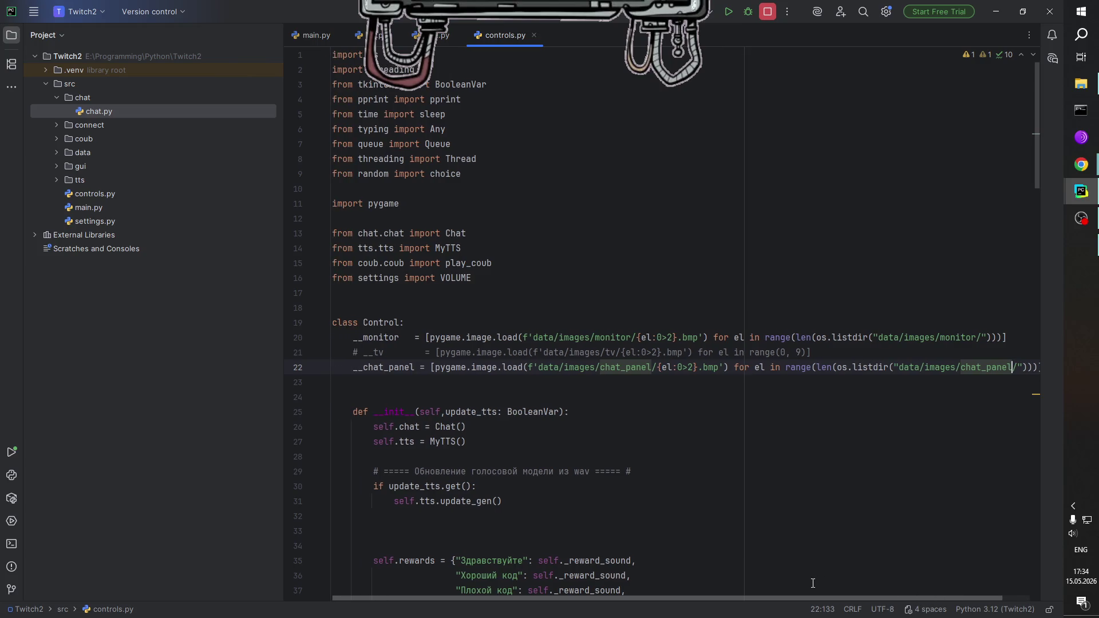
pyautogui.click(726, 370)
pyautogui.moveTo(741, 371)
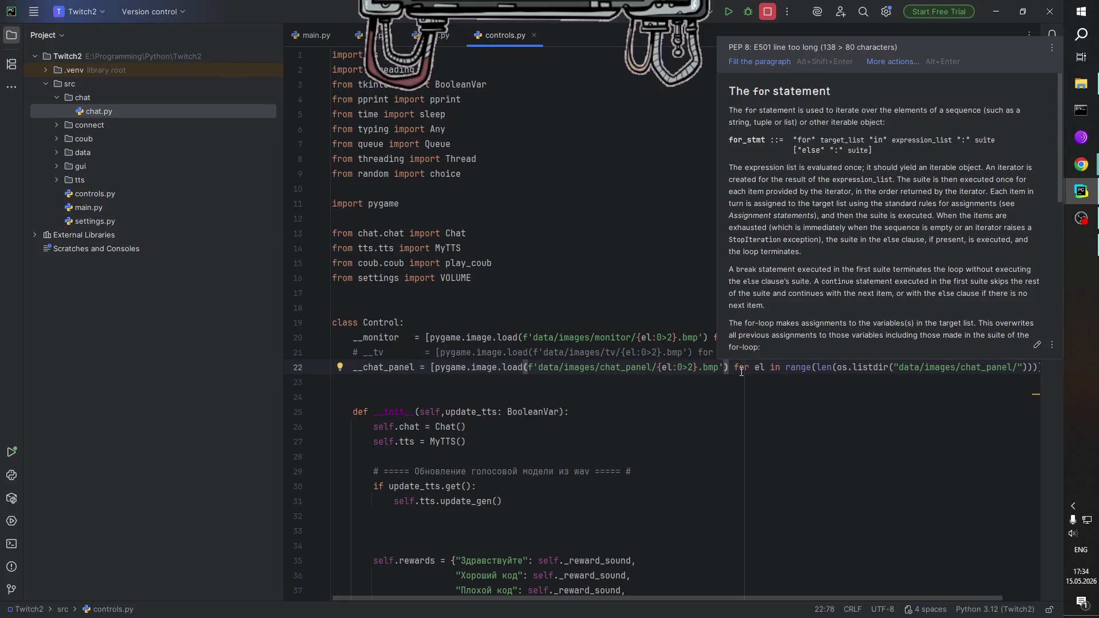
pyautogui.click(477, 446)
pyautogui.scroll(-5, 583, 441)
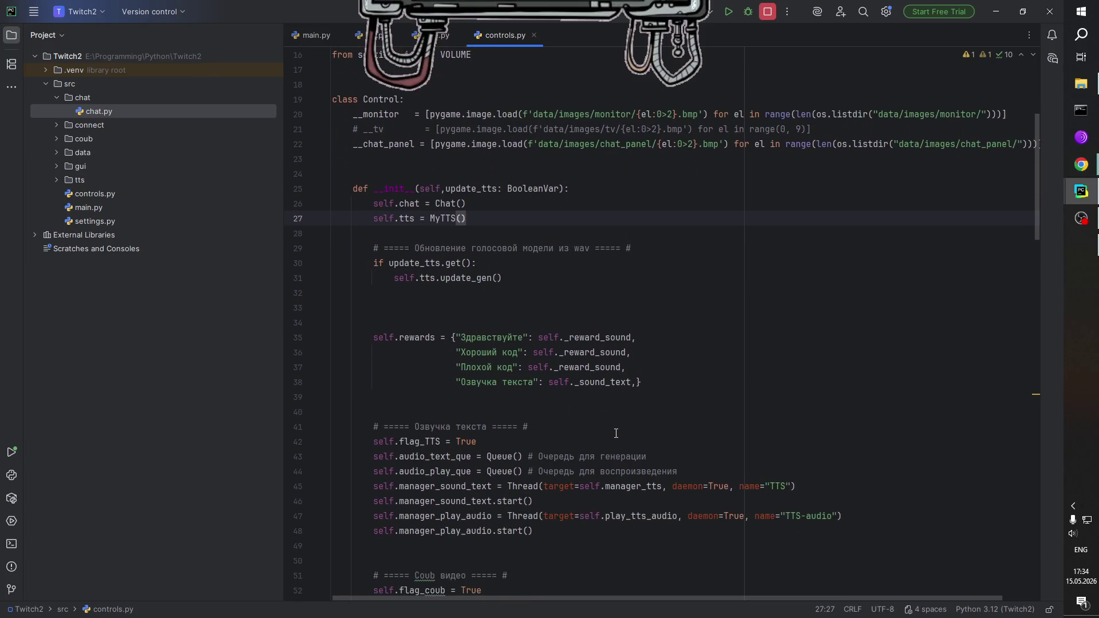
# Paste a copy of the Coub section header comment below the Coub setup block.
pyautogui.scroll(-2, 612, 430)
pyautogui.scroll(-6, 485, 369)
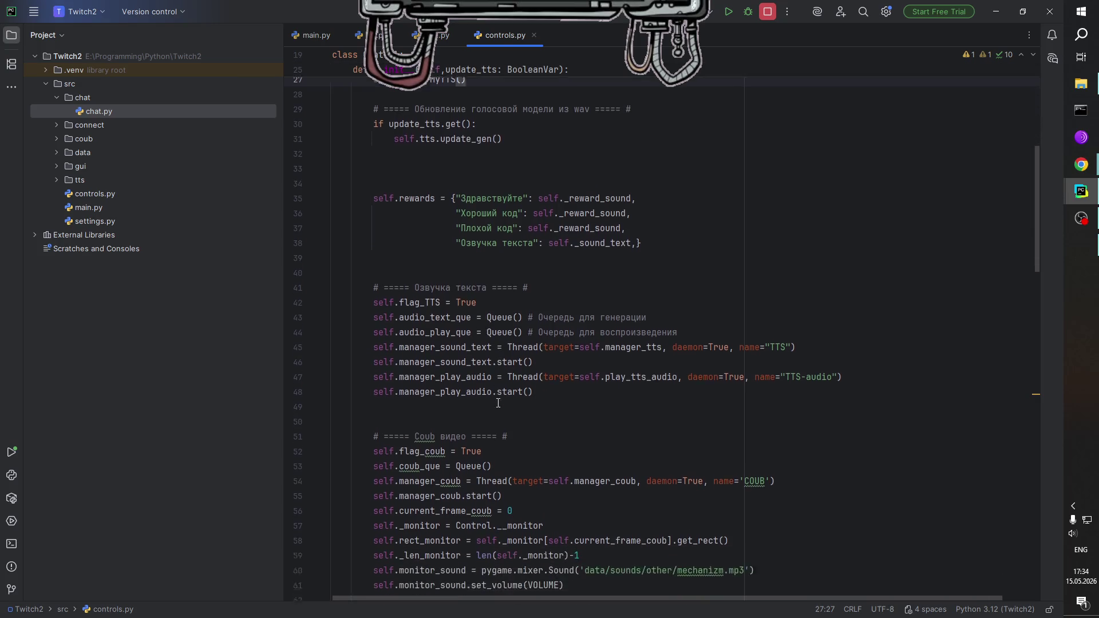
pyautogui.click(612, 373)
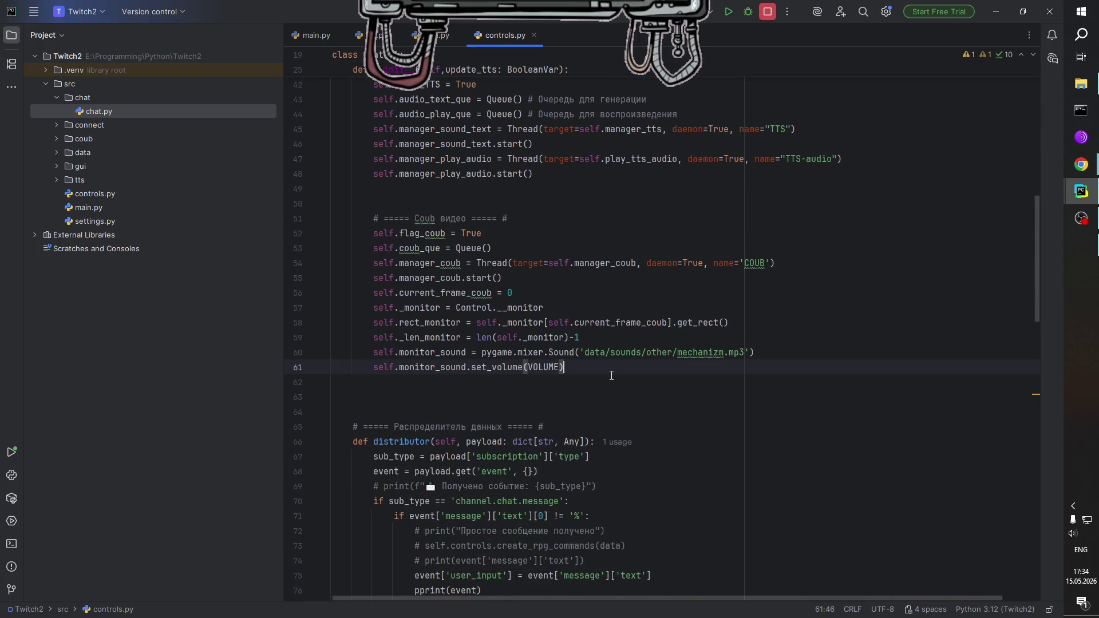
pyautogui.press('Return')
pyautogui.press('Return')
pyautogui.press('Return')
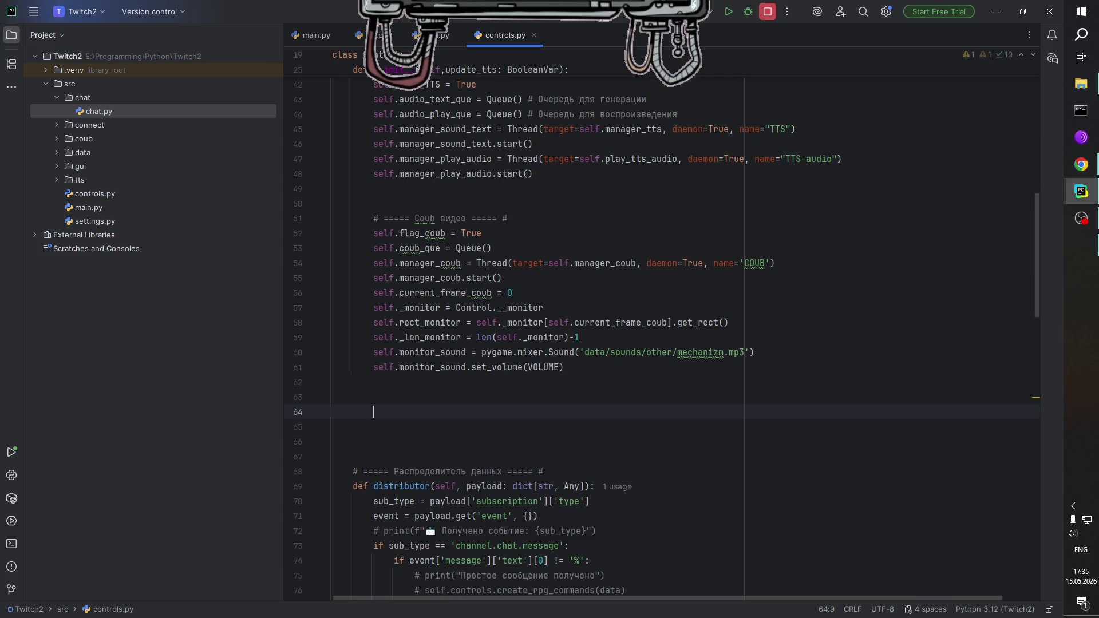
pyautogui.moveTo(508, 218); pyautogui.dragTo(373, 221)
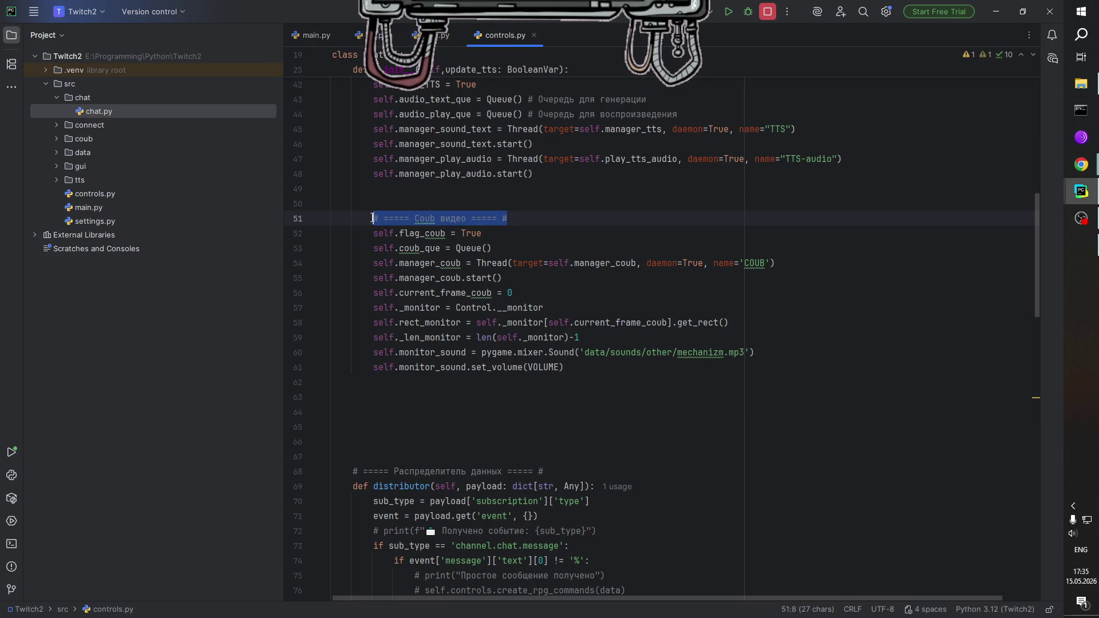
pyautogui.hotkey('ctrl', 'c')
pyautogui.click(386, 412)
pyautogui.hotkey('ctrl', 'v')
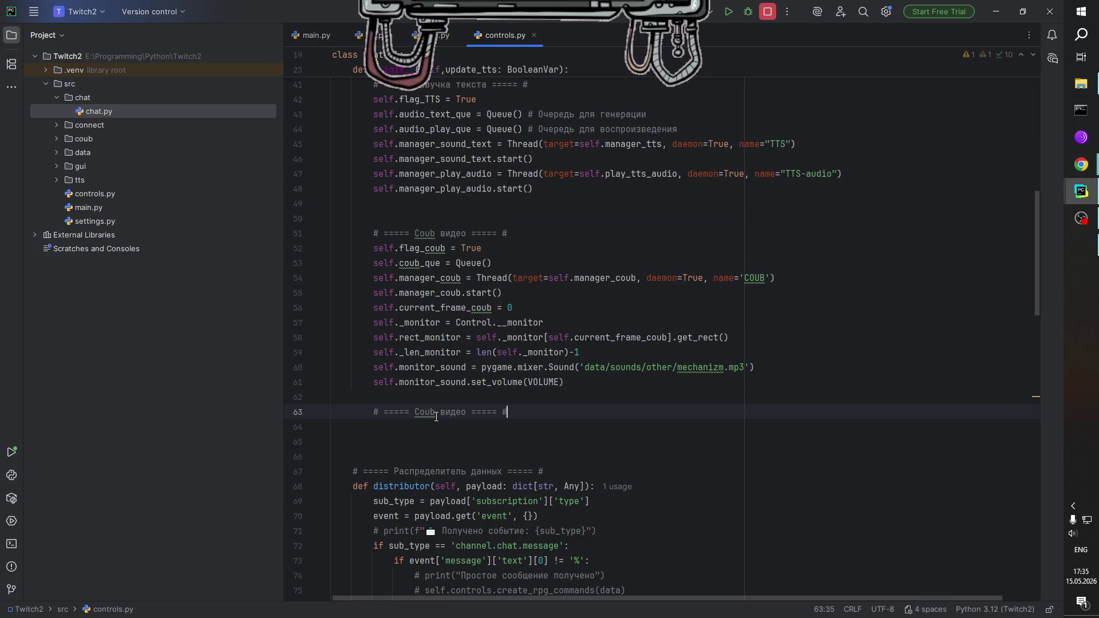
pyautogui.press('Up')
pyautogui.press('Return')
# Rename the copied header to '# ===== Chat ===== #'.
pyautogui.click(525, 428)
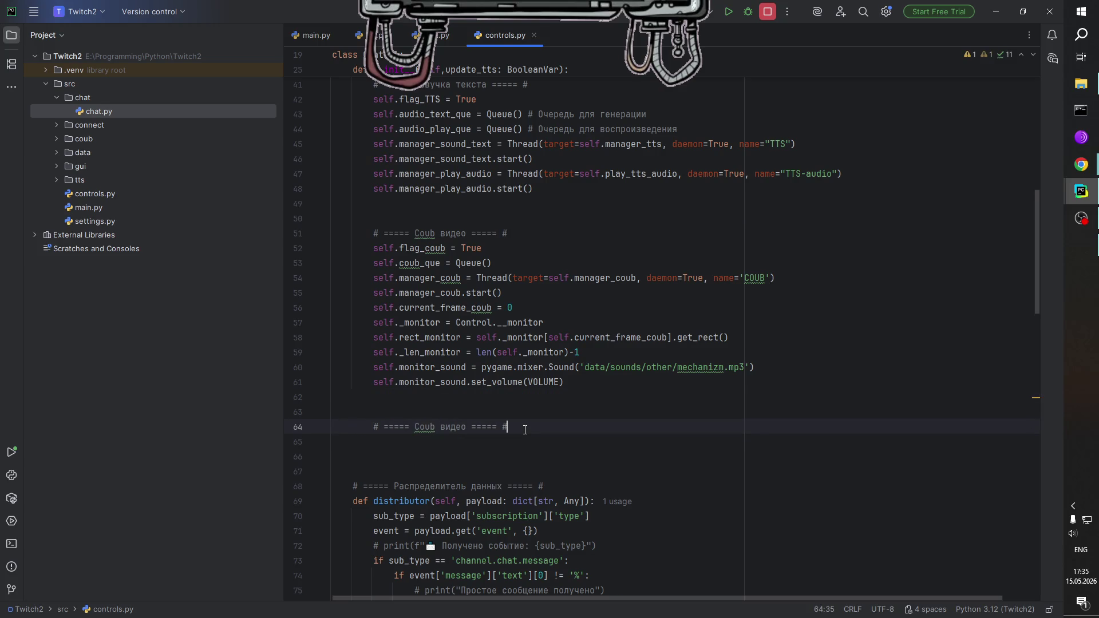
pyautogui.click(450, 428)
pyautogui.moveTo(467, 428); pyautogui.dragTo(416, 429)
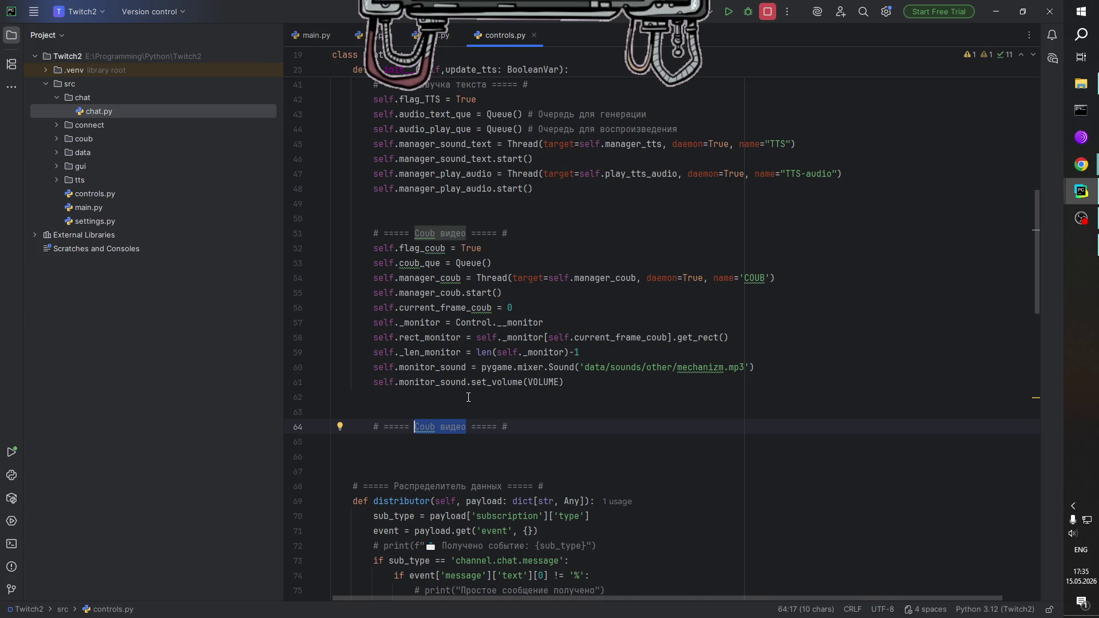
pyautogui.press('BackSpace')
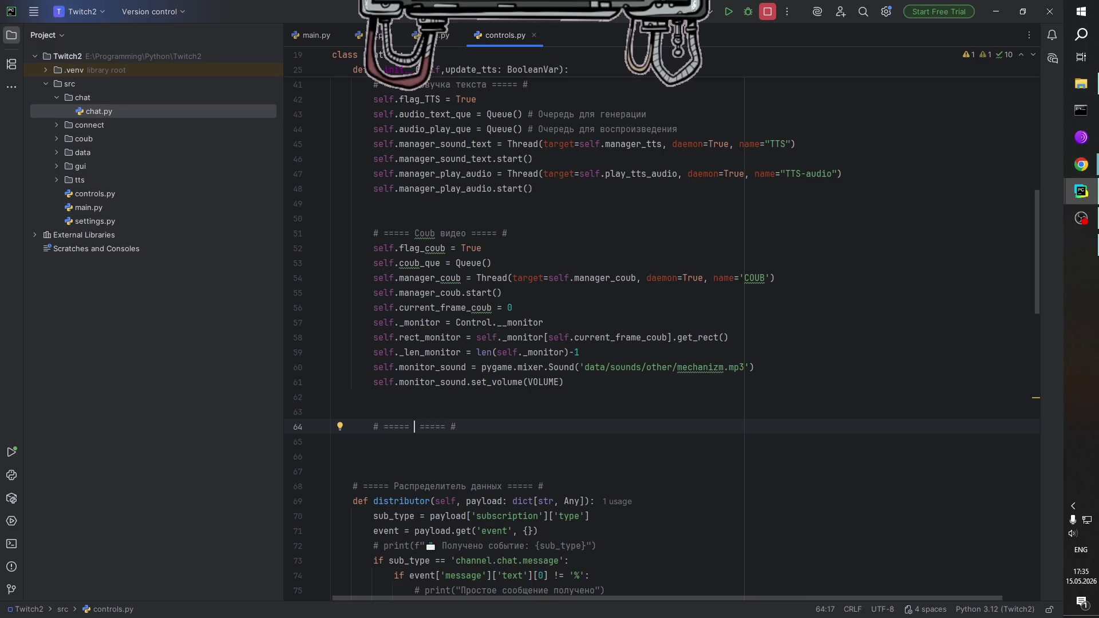
pyautogui.write('Chat')
pyautogui.scroll(-1, 501, 400)
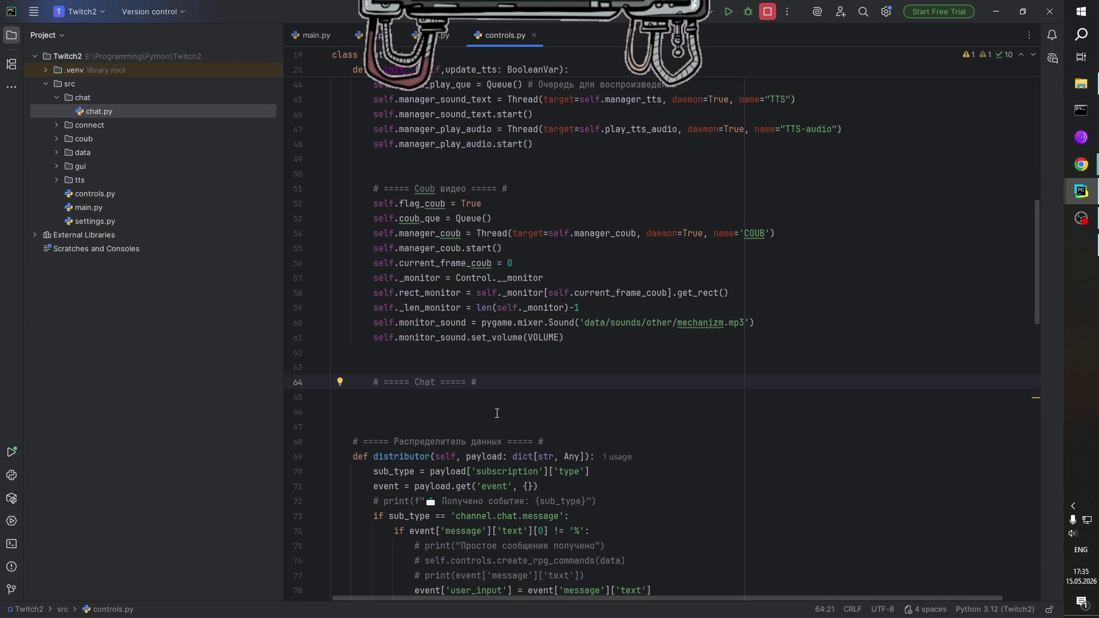
pyautogui.click(513, 383)
# Add self.chat_panel = Control.__chat_panel under the Chat comment.
pyautogui.press('Return')
pyautogui.write('self.cha')
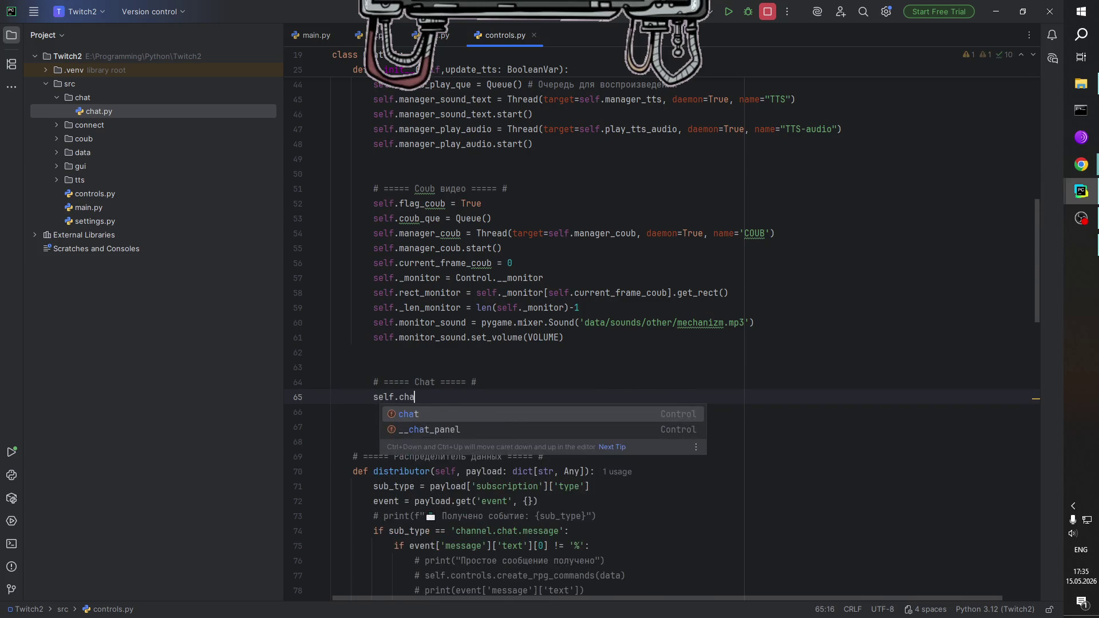
pyautogui.write('t_')
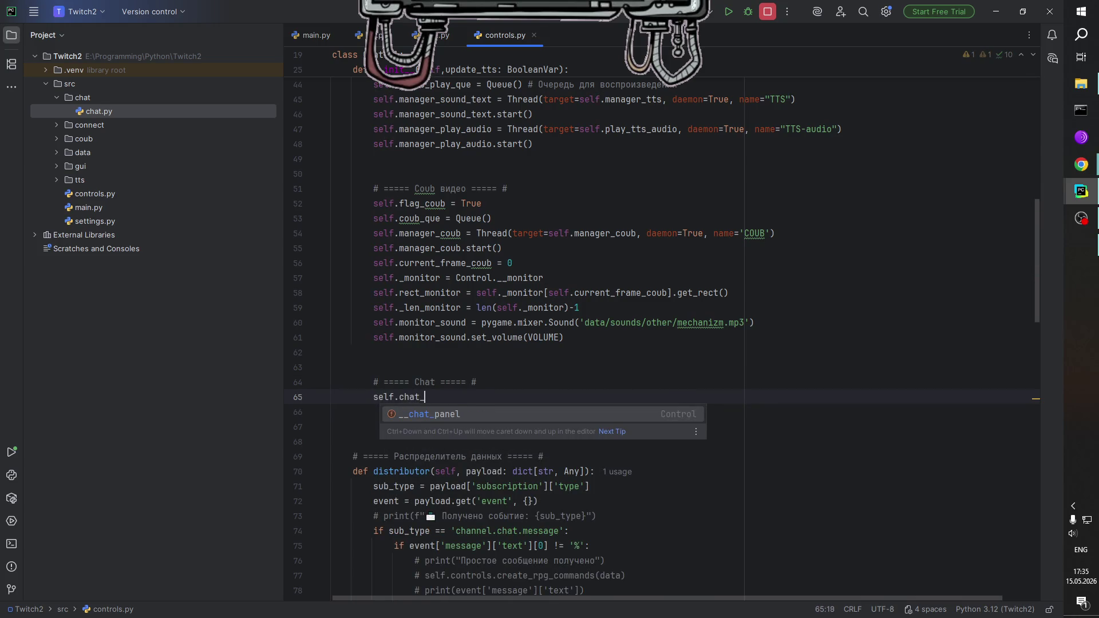
pyautogui.write('panel = C')
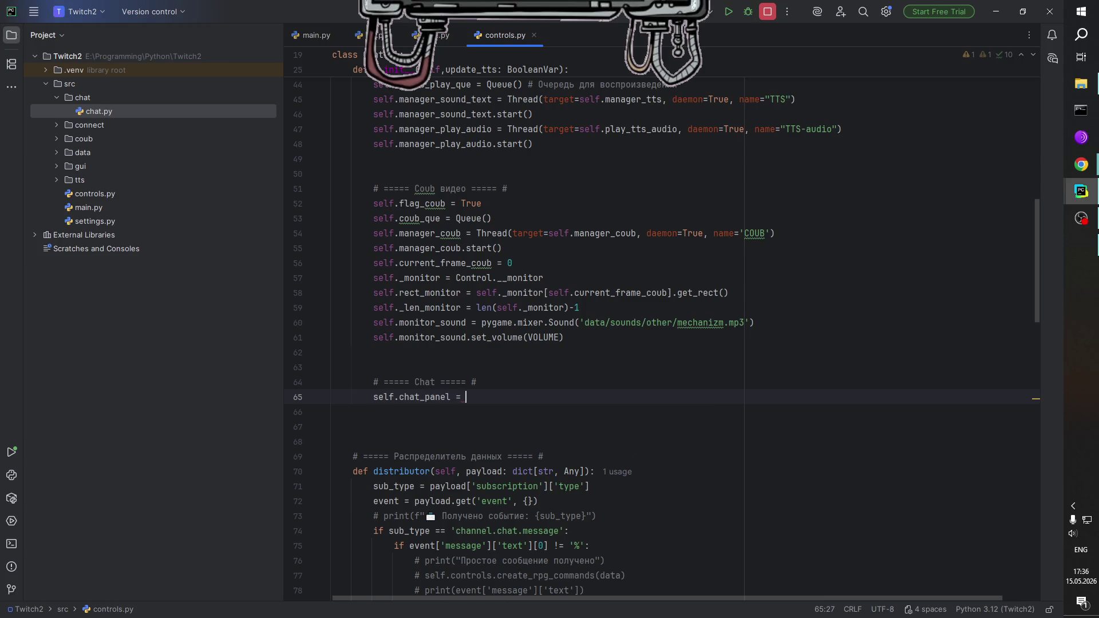
pyautogui.press('Return')
pyautogui.write('.')
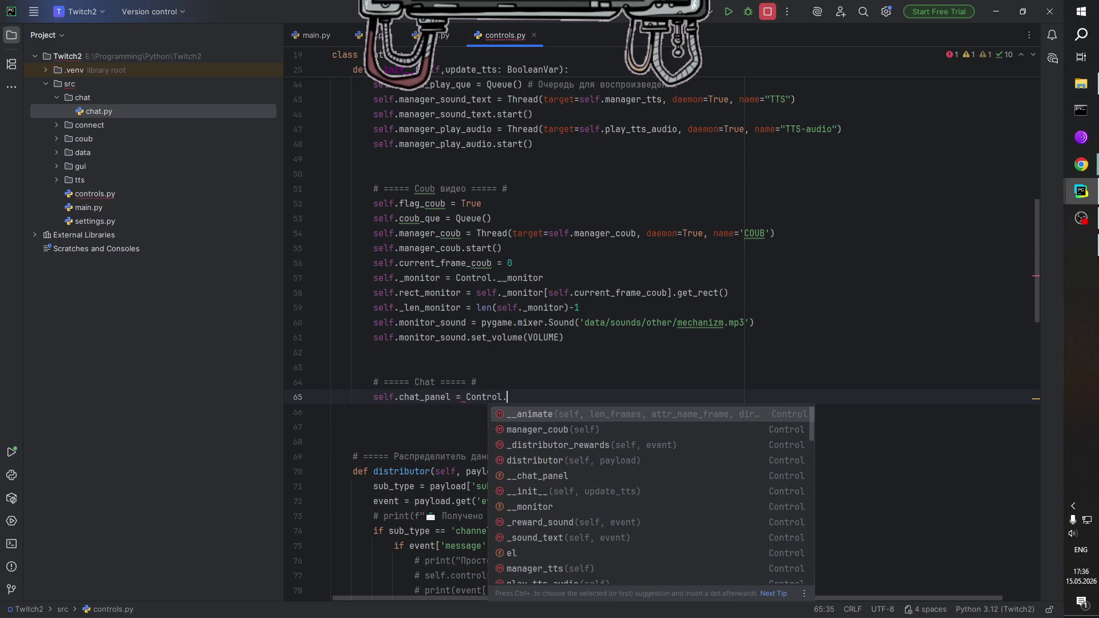
pyautogui.write('__c')
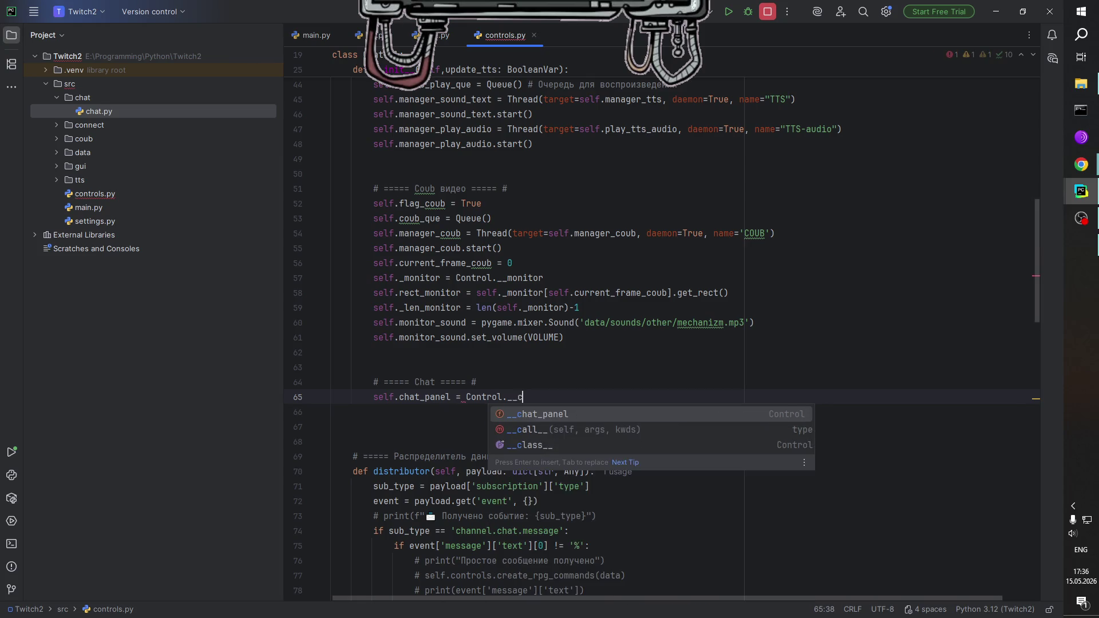
pyautogui.press('Return')
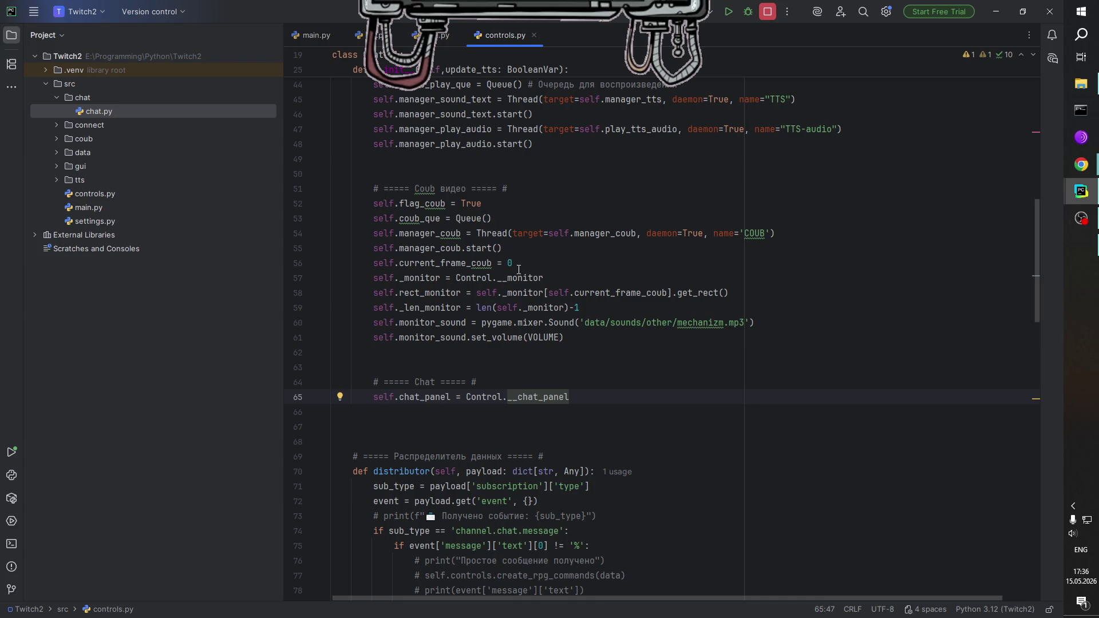
# Duplicate the current_frame_coub line below and rename it current_frame_chat, set to 0.
pyautogui.moveTo(517, 264); pyautogui.dragTo(373, 263)
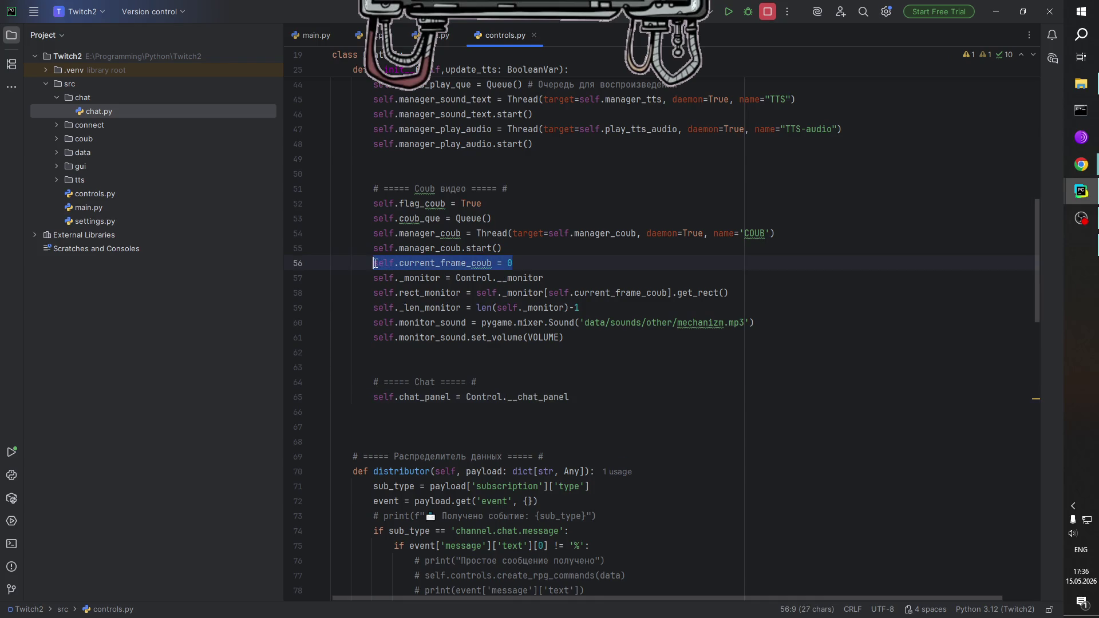
pyautogui.hotkey('ctrl', 'c')
pyautogui.click(578, 396)
pyautogui.press('Return')
pyautogui.hotkey('ctrl', 'v')
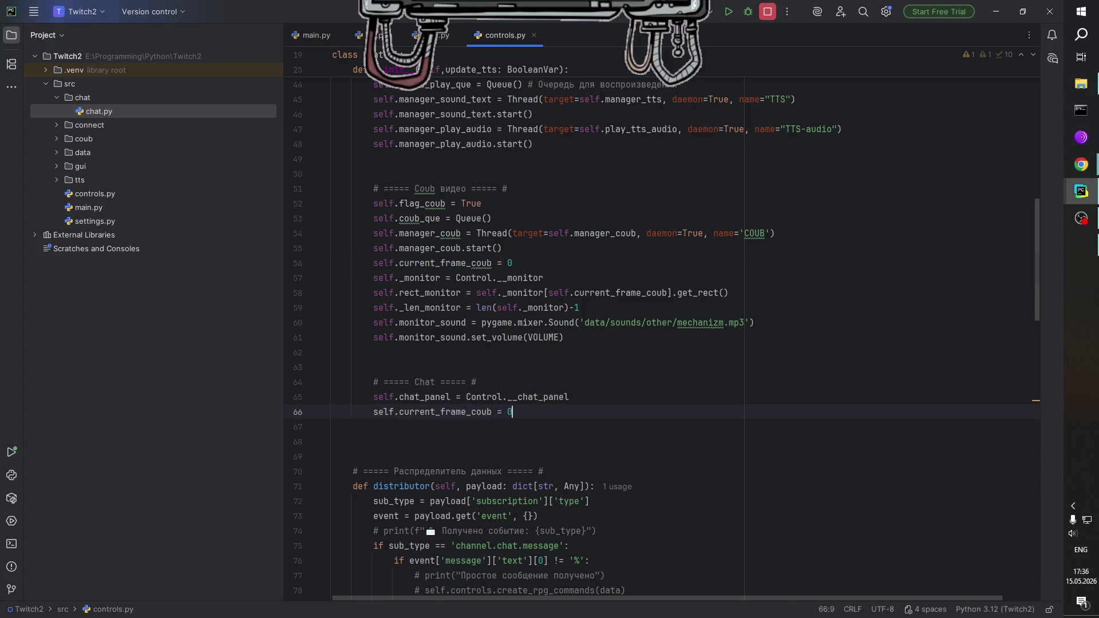
pyautogui.click(492, 412)
pyautogui.press('BackSpace')
pyautogui.press('BackSpace')
pyautogui.press('BackSpace')
pyautogui.write('hat')
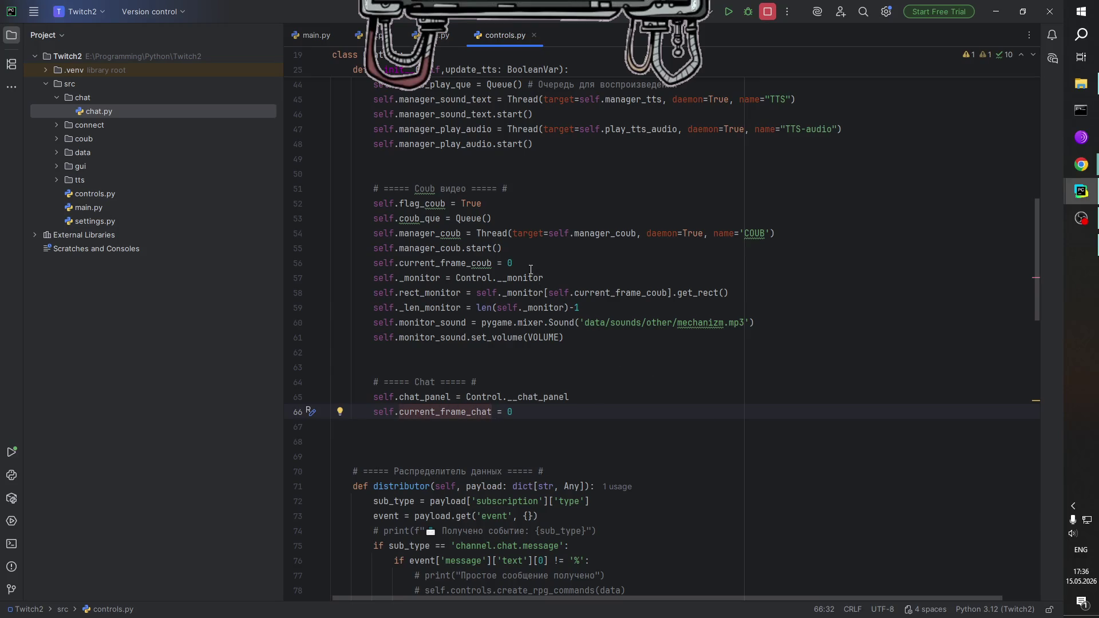
pyautogui.click(550, 247)
pyautogui.click(552, 262)
pyautogui.click(529, 412)
# Start a self.rect_chat = assignment and rename chat_panel to _chat_panel.
pyautogui.write('se')
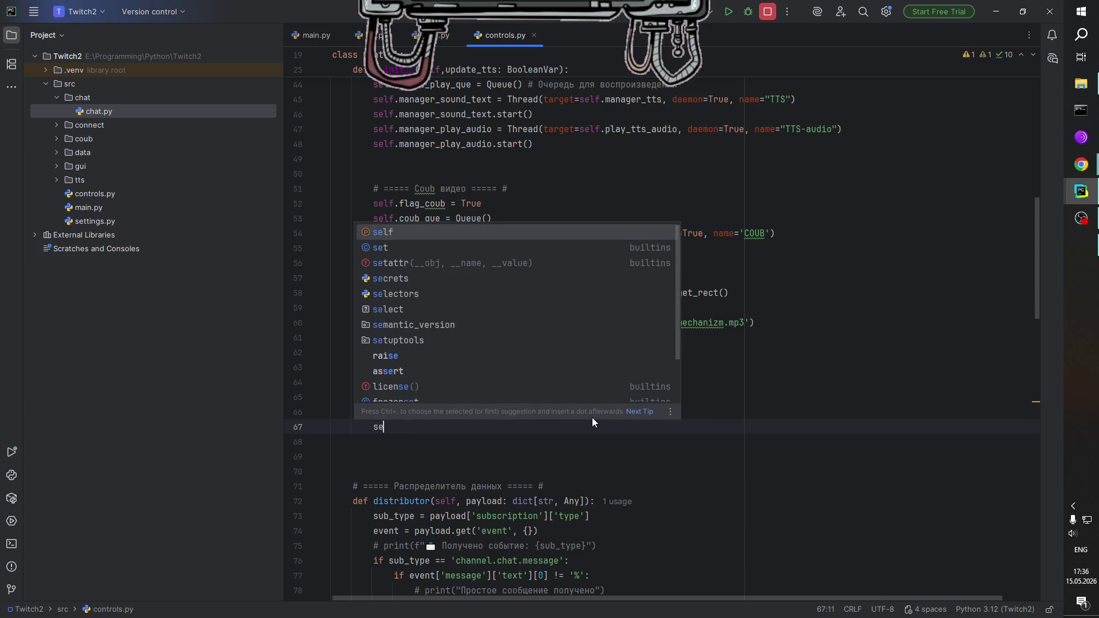
pyautogui.write('lf.rect_chat')
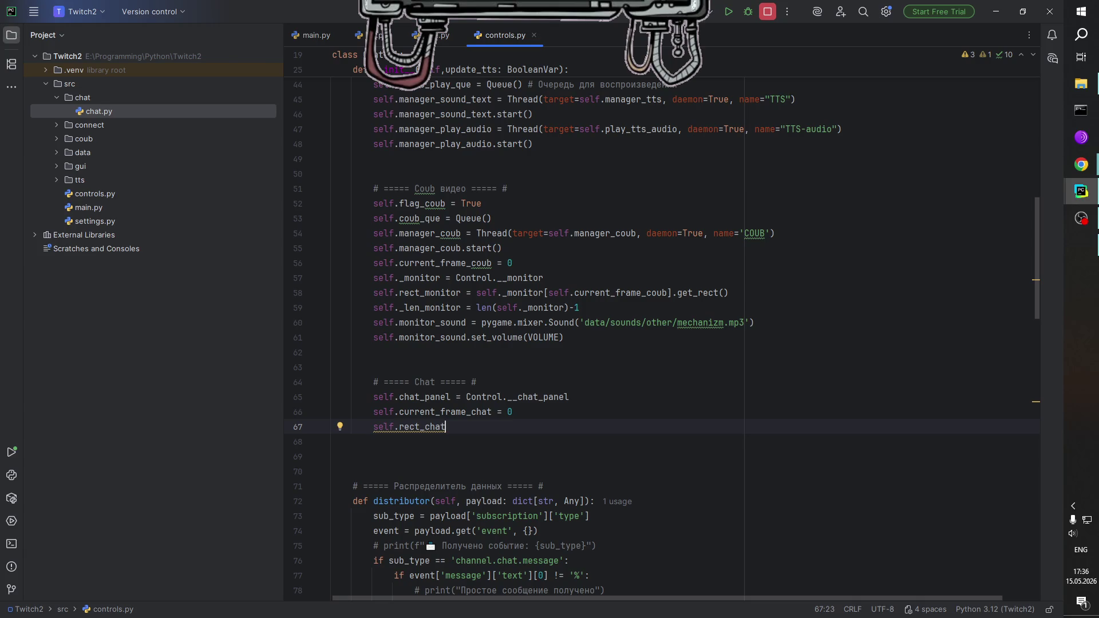
pyautogui.write(' = ')
pyautogui.write('le')
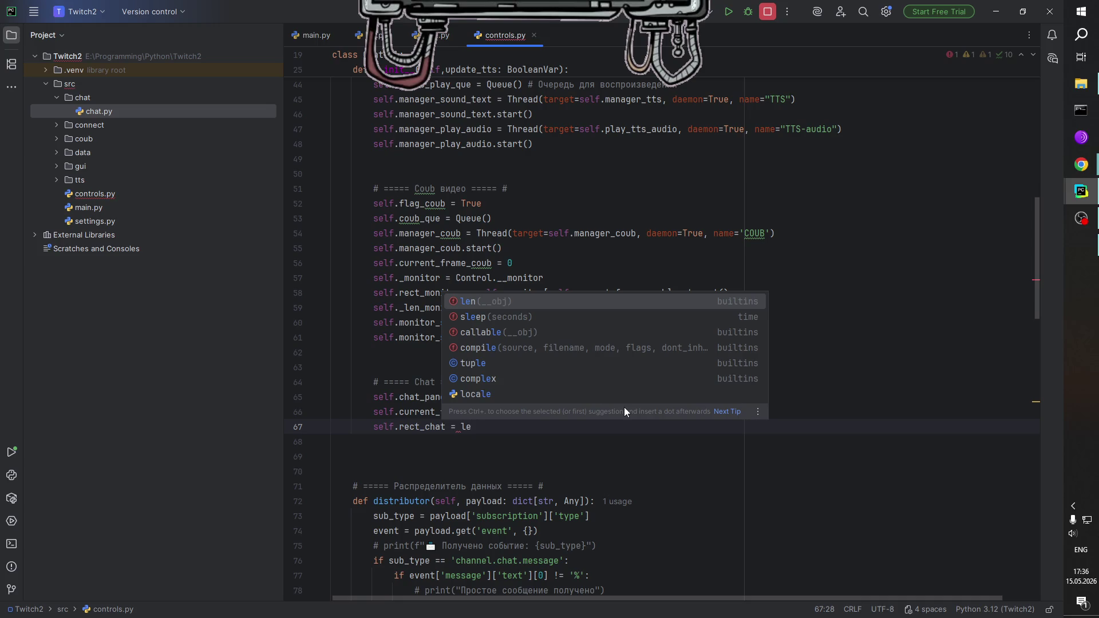
pyautogui.press('BackSpace')
pyautogui.press('BackSpace')
pyautogui.click(401, 396)
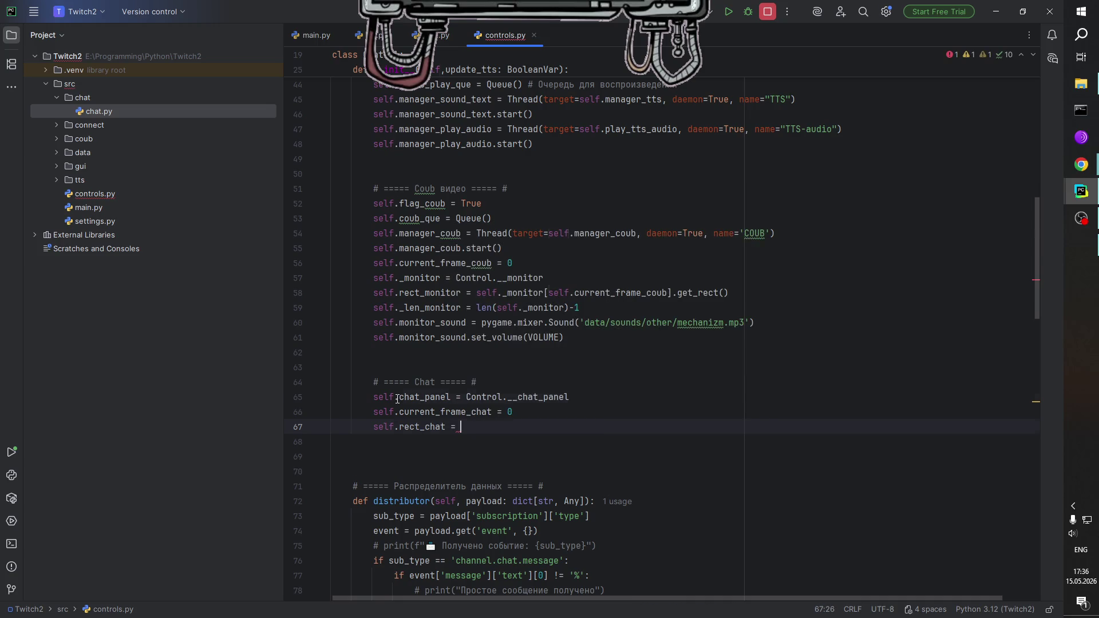
pyautogui.write('_')
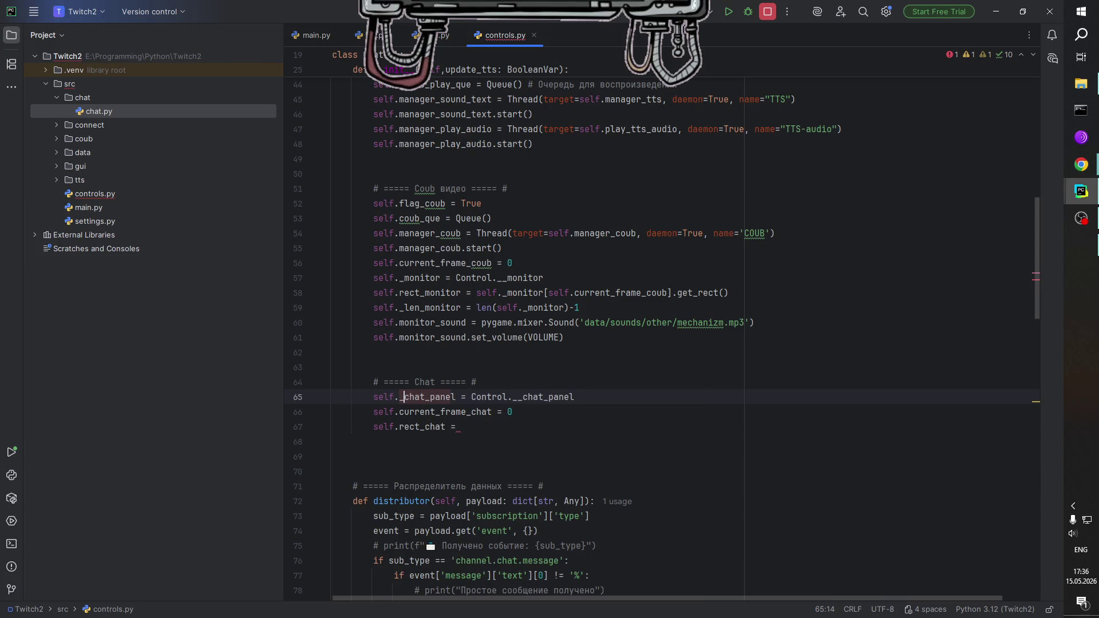
pyautogui.press('Escape')
pyautogui.press('Up')
pyautogui.press('End')
pyautogui.click(470, 428)
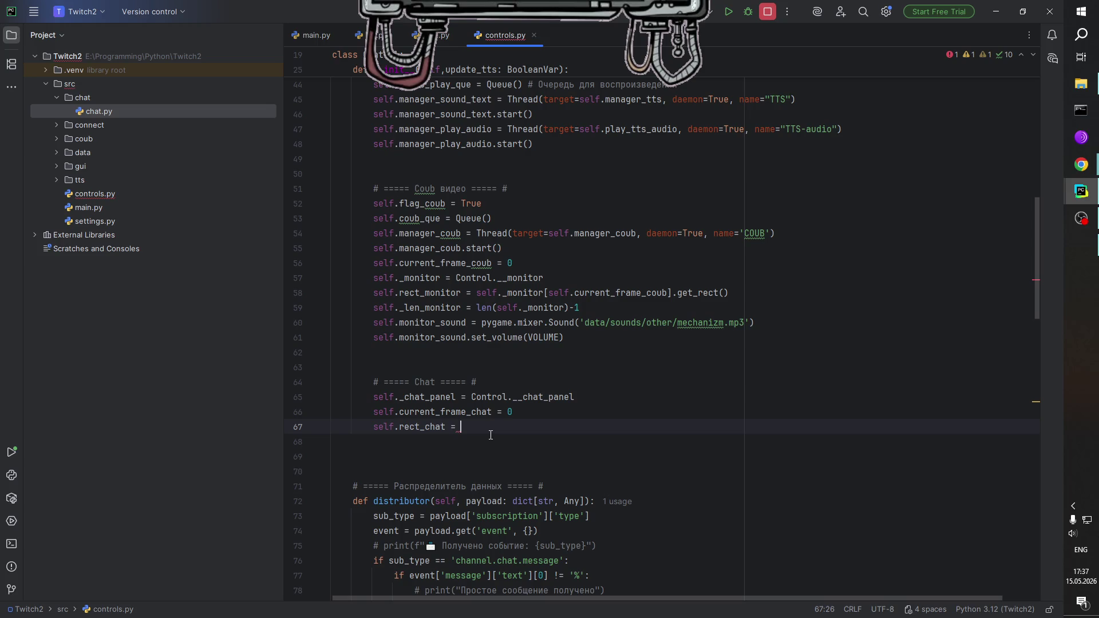
# Set self.rect_chat to self._chat_panel[self.current_frame_chat].get_rect().
pyautogui.write('self._ch')
pyautogui.press('Return')
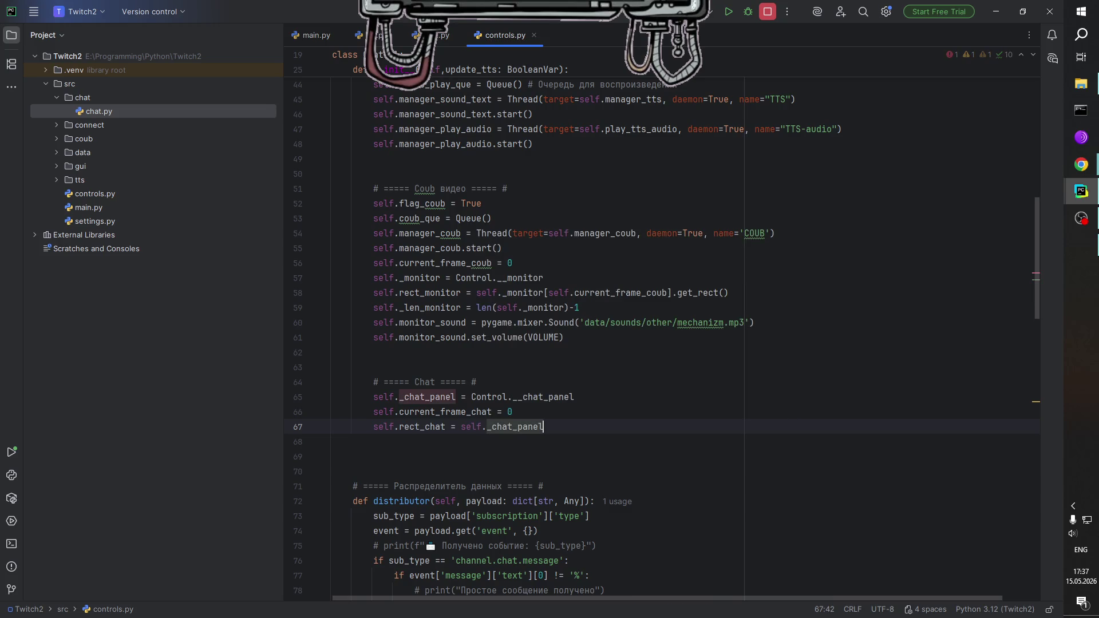
pyautogui.write('[se')
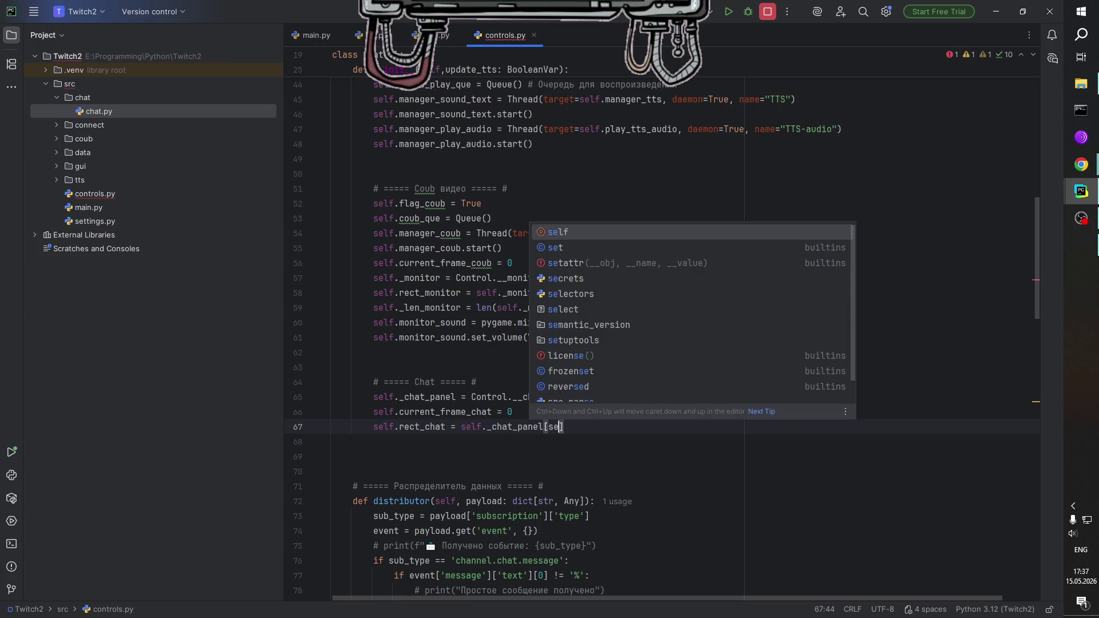
pyautogui.press('Return')
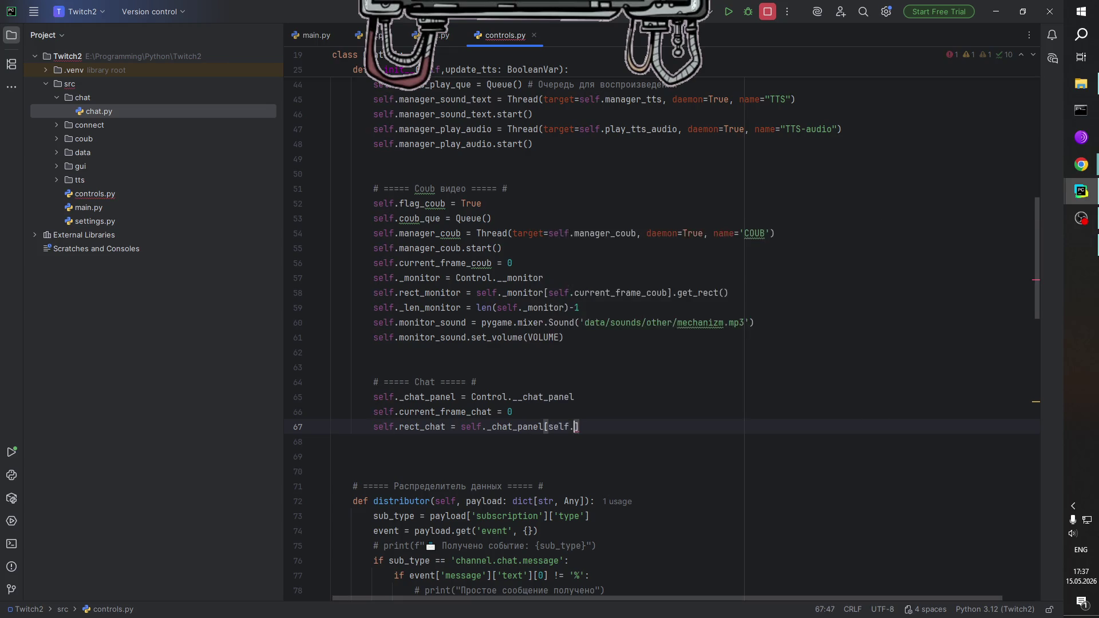
pyautogui.write('.cu')
pyautogui.press('Down')
pyautogui.press('Return')
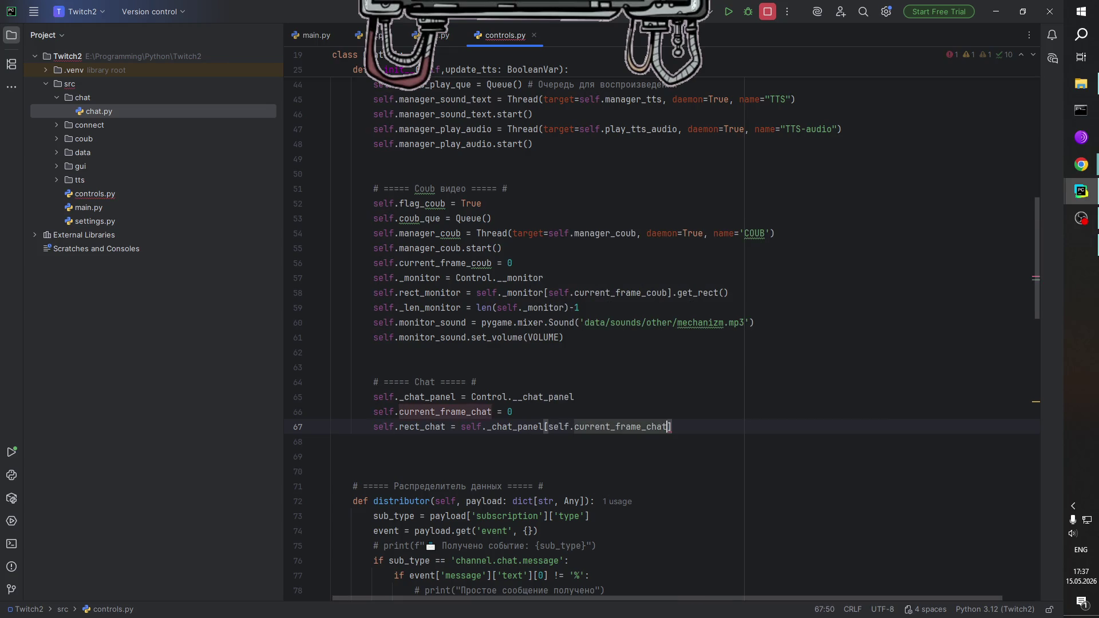
pyautogui.press('Right')
pyautogui.write('.get_rect')
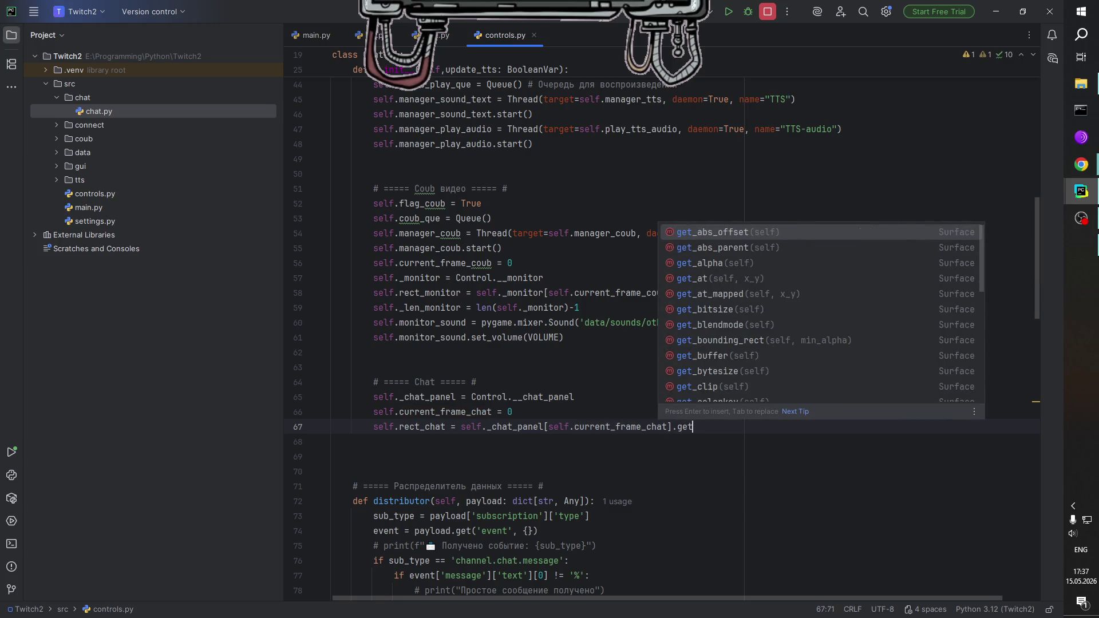
pyautogui.press('Return')
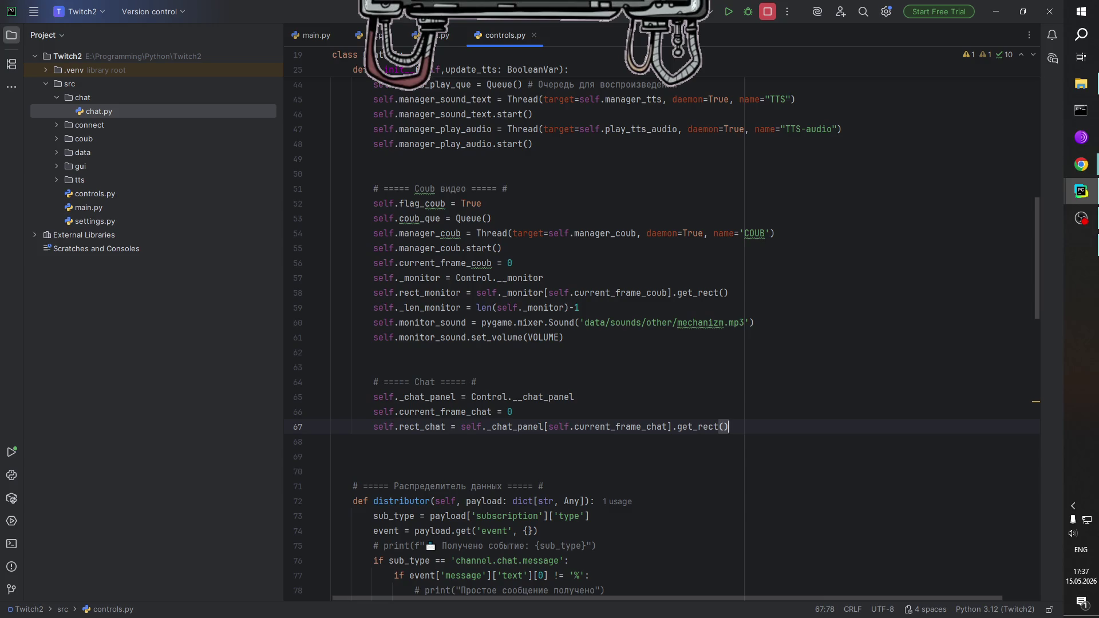
# Add self._len_chat = len(self._chat_panel)-1 on the next line.
pyautogui.press('Return')
pyautogui.write('self')
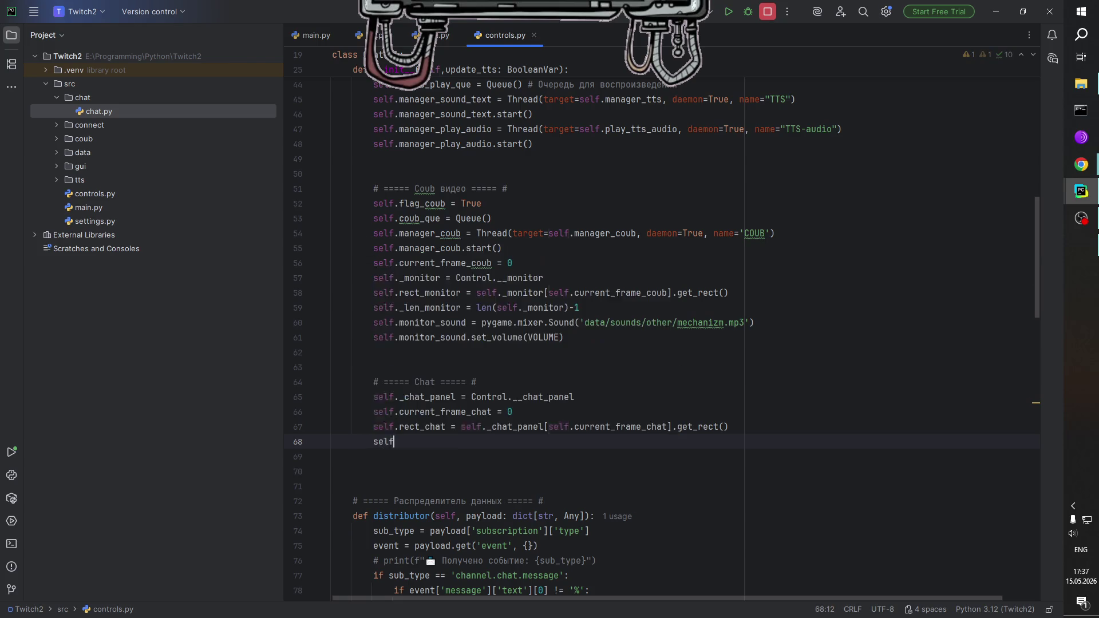
pyautogui.write('.')
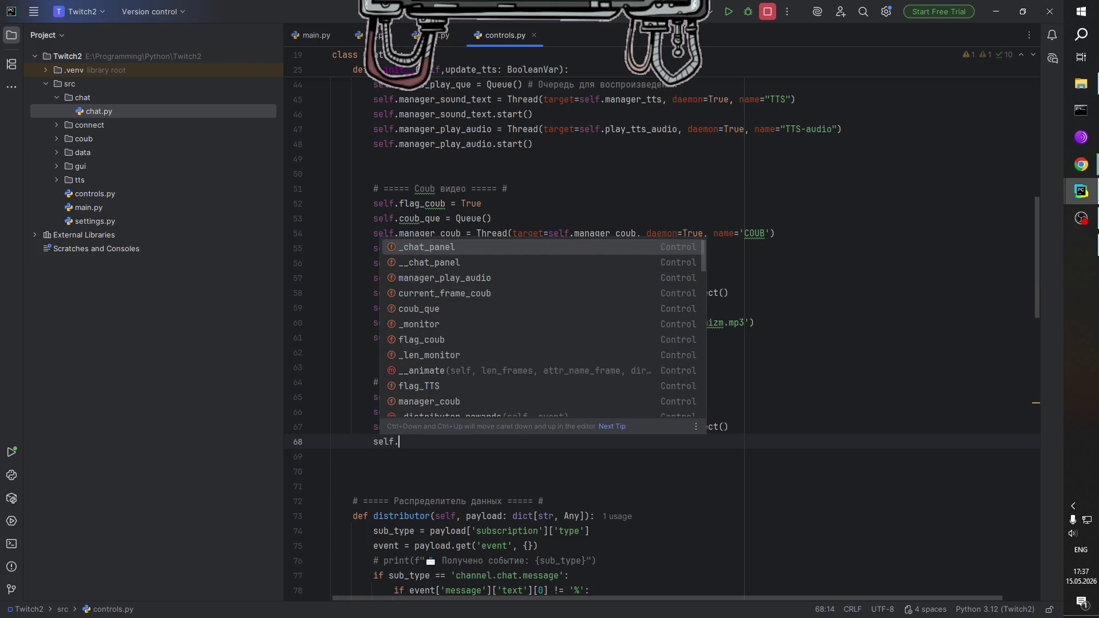
pyautogui.write('len')
pyautogui.press('BackSpace')
pyautogui.press('BackSpace')
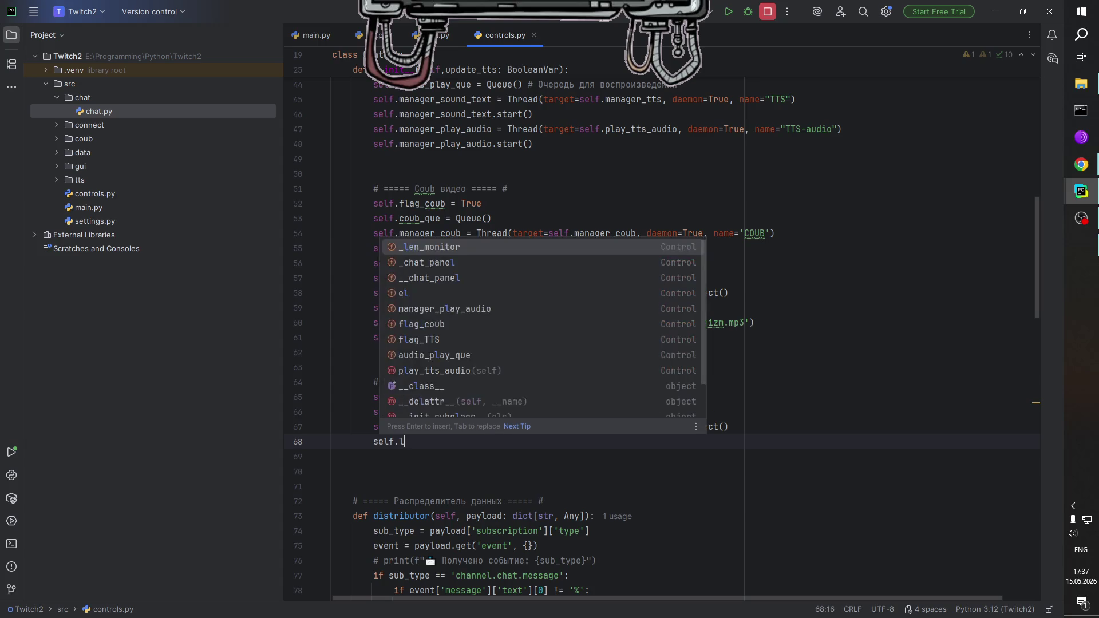
pyautogui.press('BackSpace')
pyautogui.write('_len')
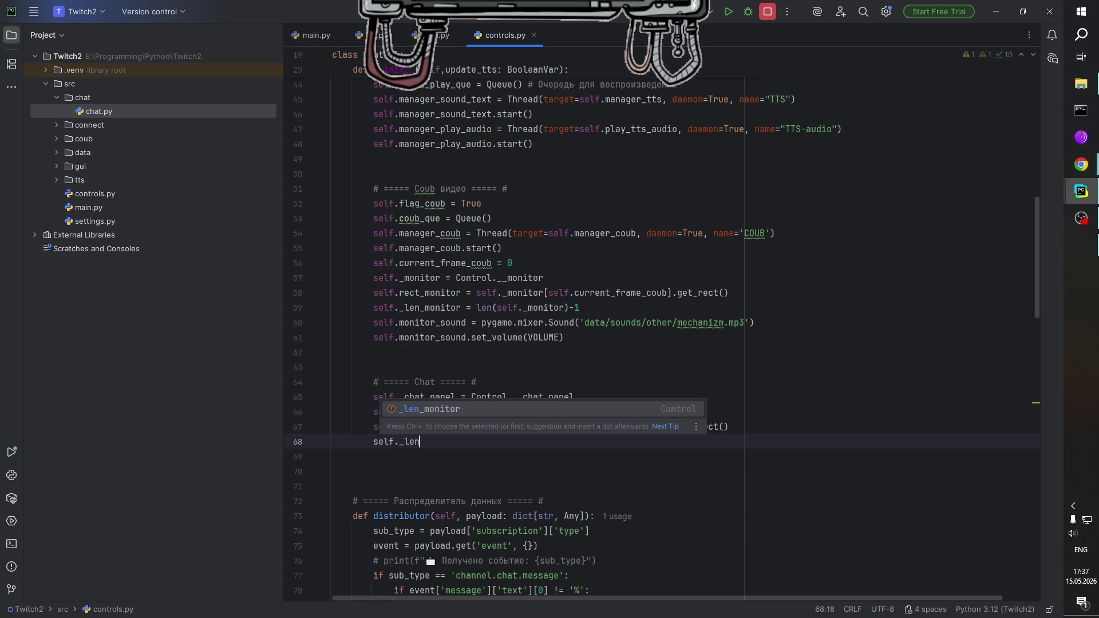
pyautogui.write('_chat =')
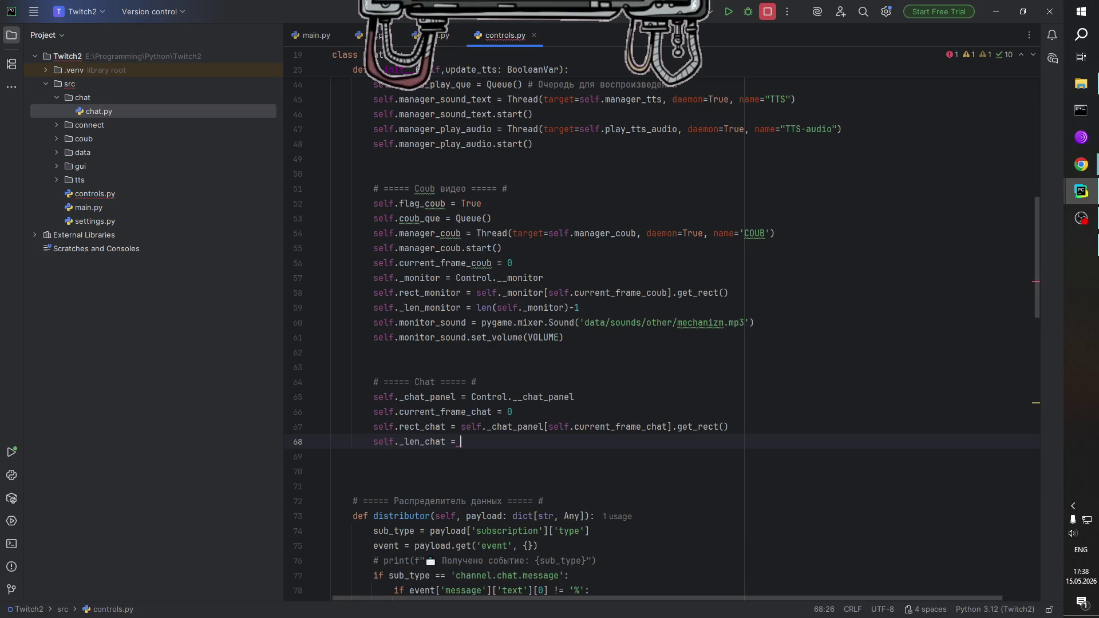
pyautogui.write('self.')
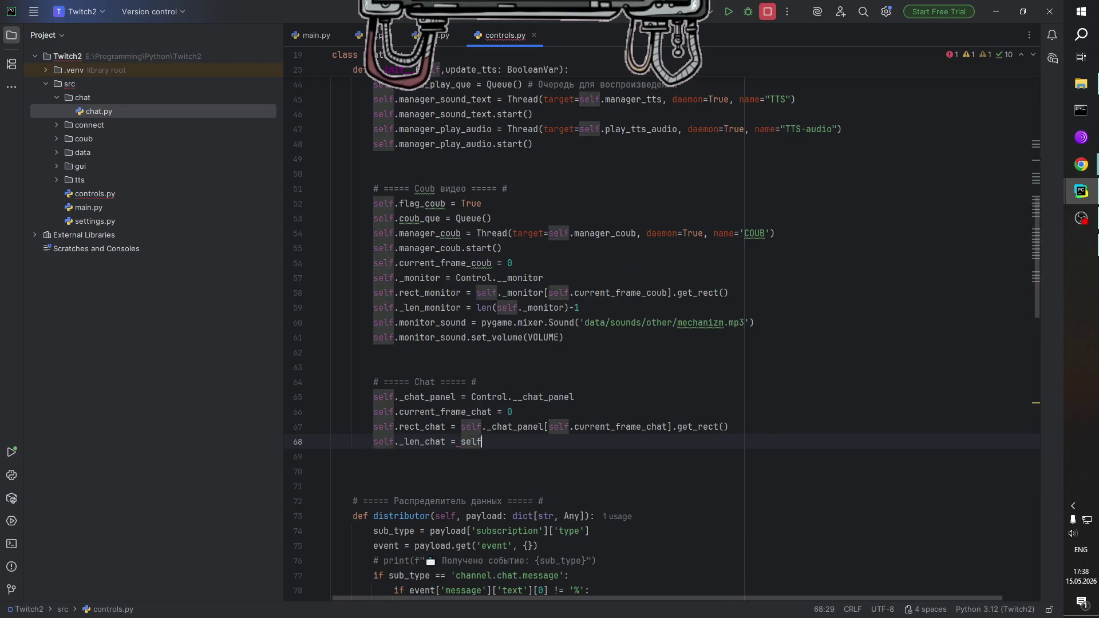
pyautogui.press('BackSpace')
pyautogui.press('BackSpace')
pyautogui.press('BackSpace')
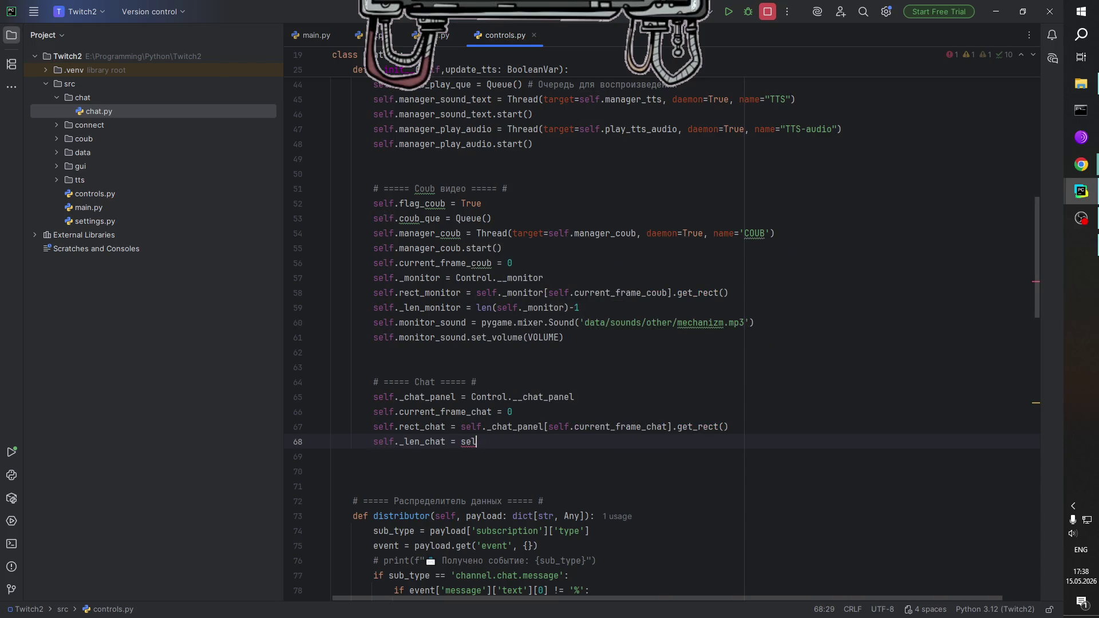
pyautogui.write('len(self.')
pyautogui.write('_')
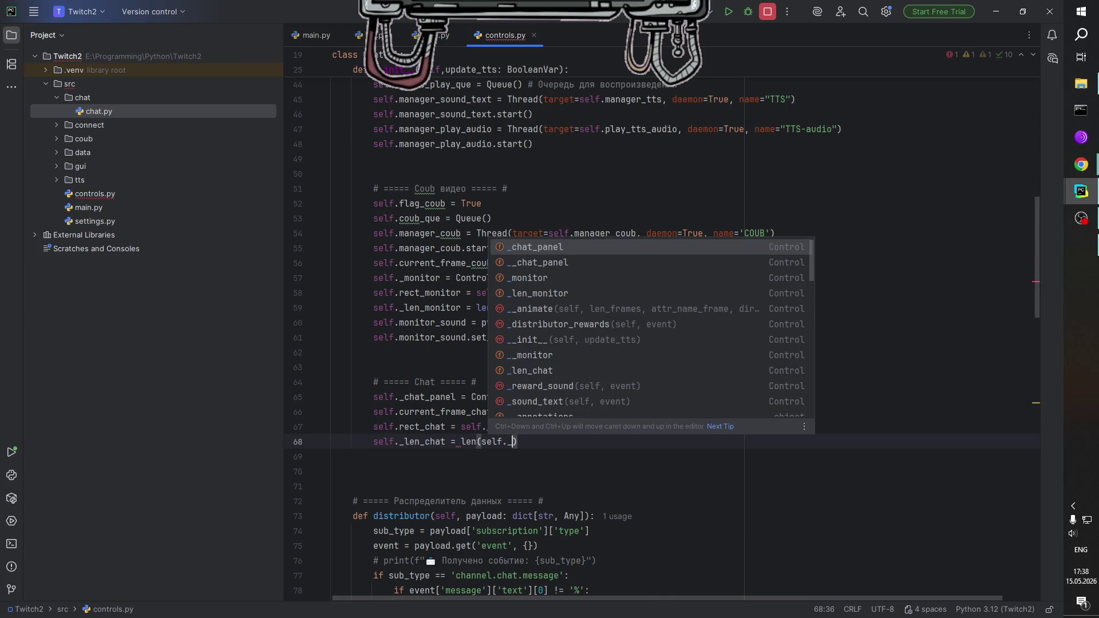
pyautogui.write('ch')
pyautogui.press('Return')
pyautogui.write(')-1')
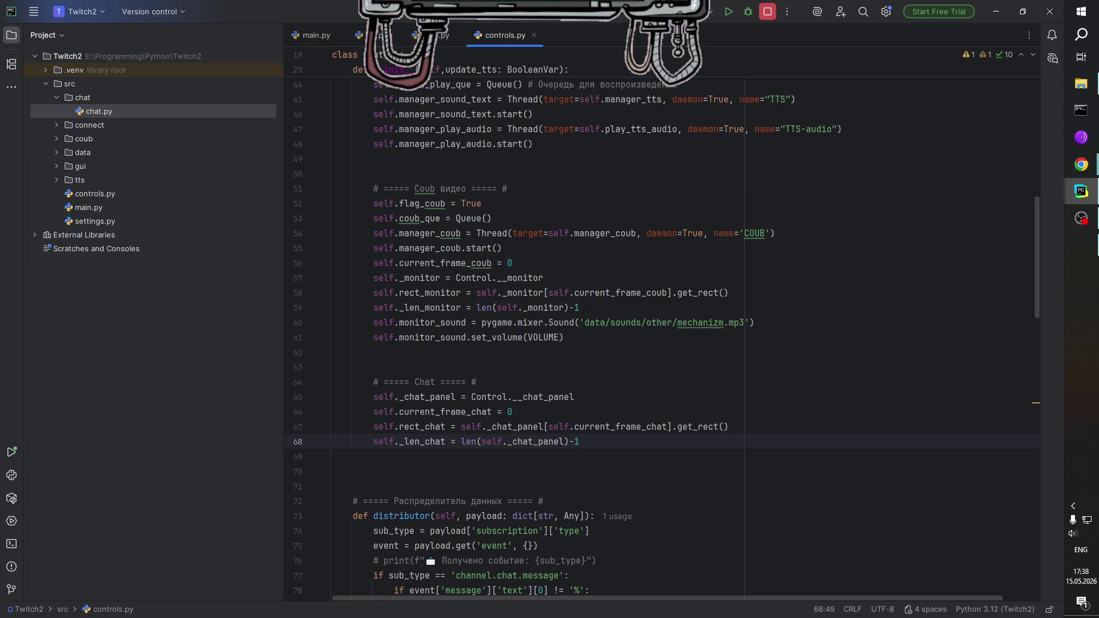
# Highlight the usages of monitor_sound and scroll down through controls.py to find them.
pyautogui.doubleClick(418, 324)
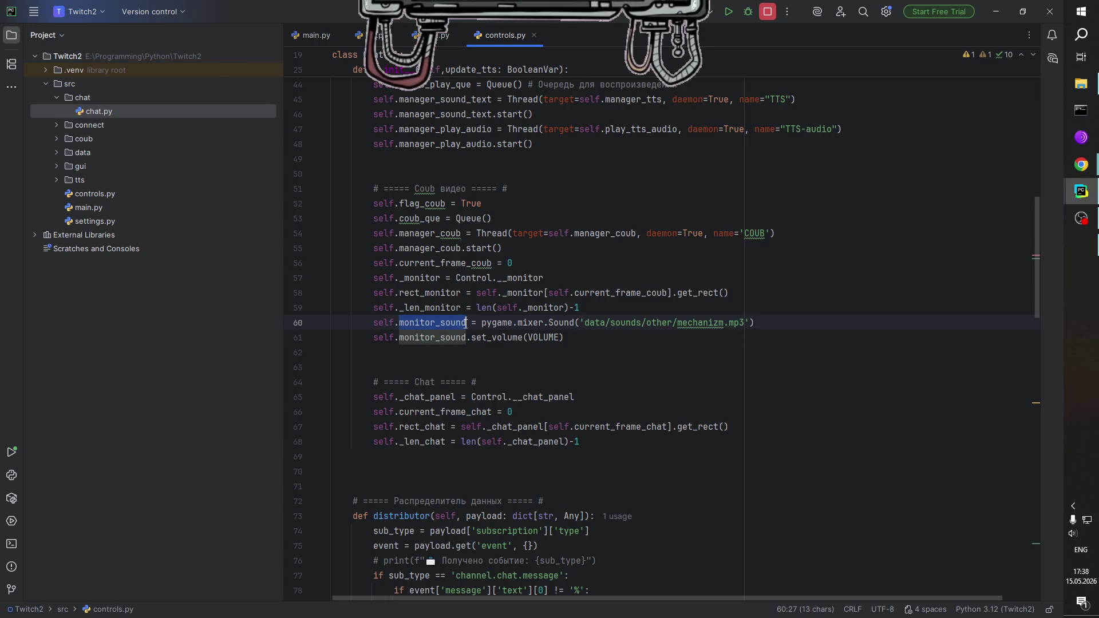
pyautogui.doubleClick(490, 324)
pyautogui.doubleClick(447, 324)
pyautogui.scroll(-15, 481, 326)
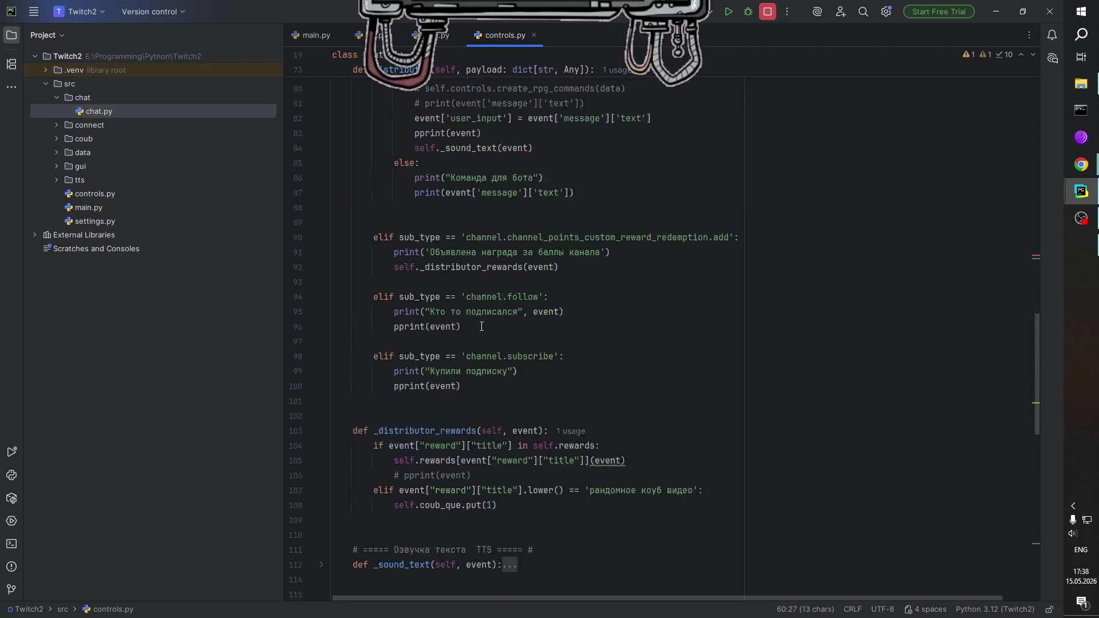
pyautogui.scroll(-8, 493, 330)
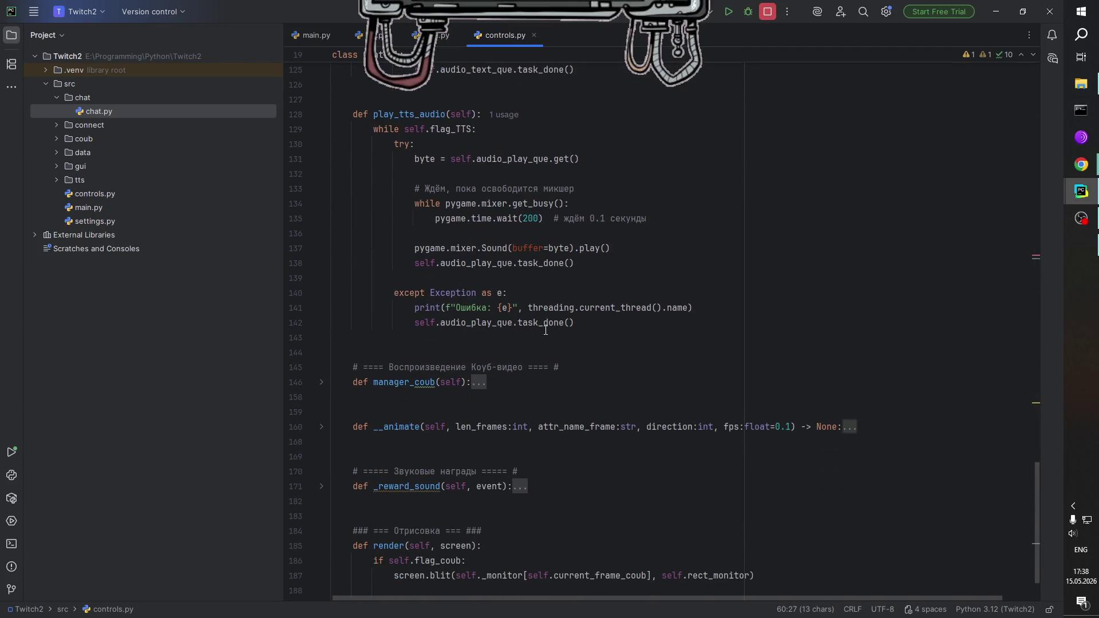
pyautogui.scroll(-4, 532, 338)
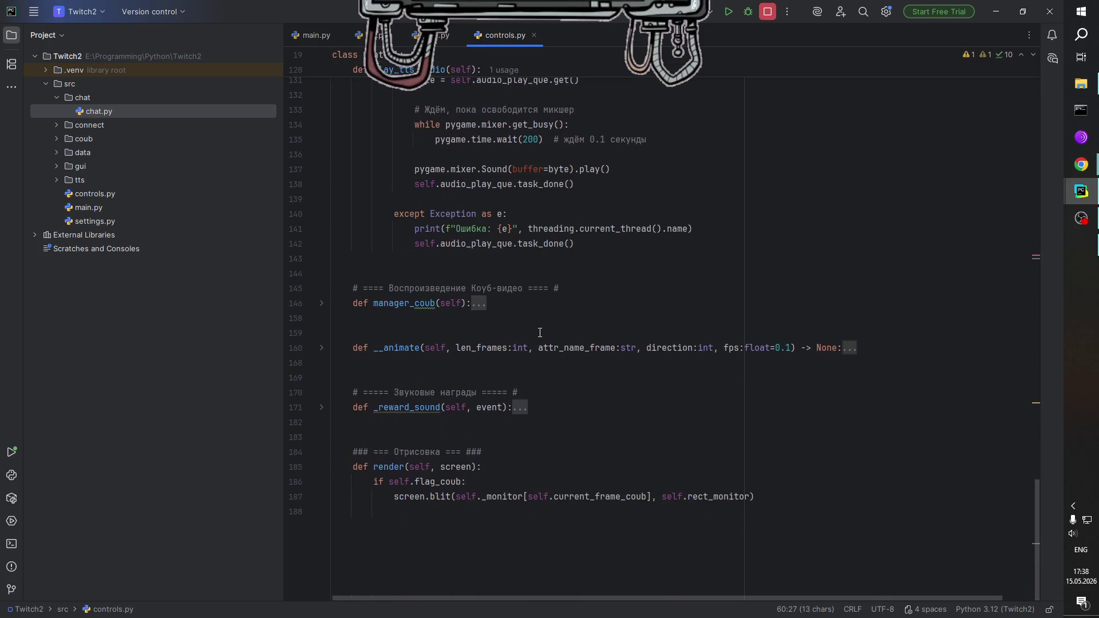
pyautogui.scroll(6, 511, 347)
pyautogui.scroll(-3, 462, 407)
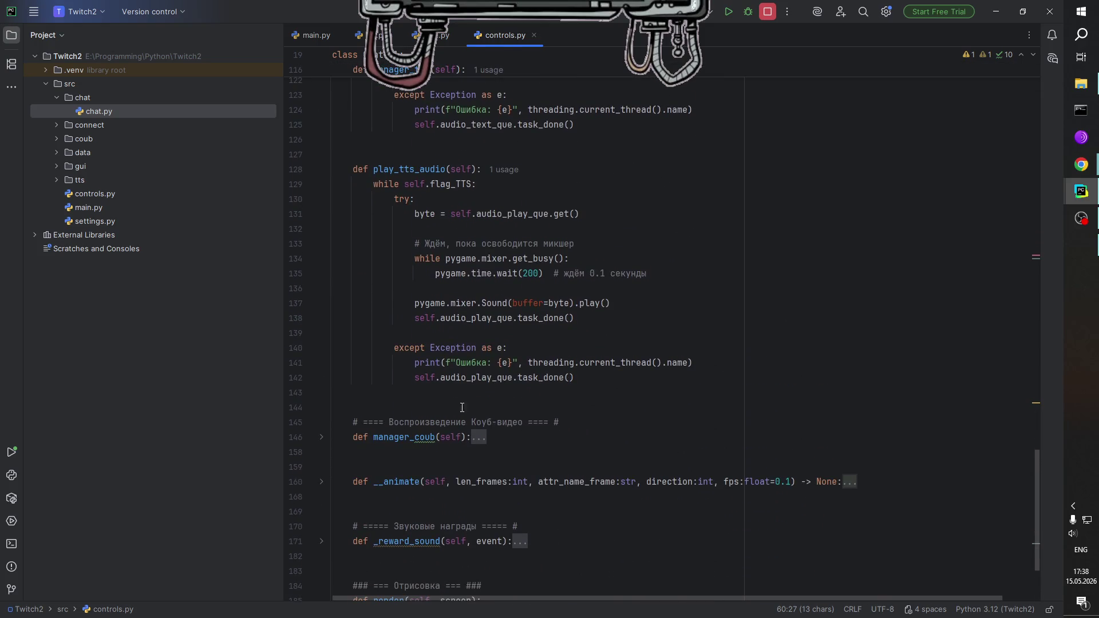
pyautogui.scroll(-3, 379, 538)
pyautogui.scroll(3, 366, 493)
pyautogui.scroll(-2, 343, 436)
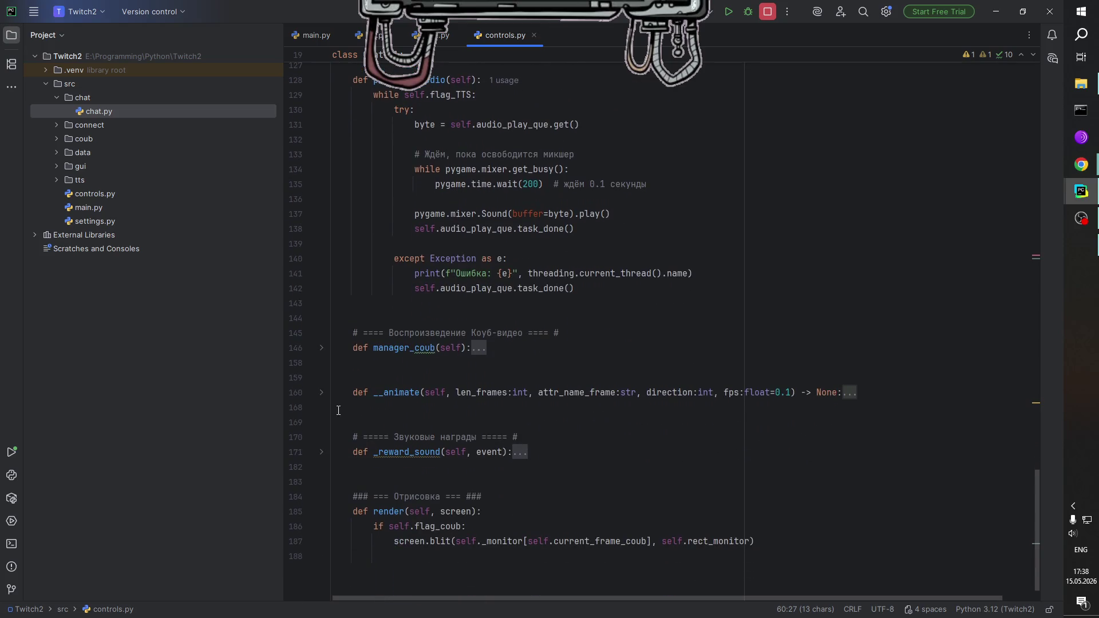
# Unfold the __animate method and select monitor_sound in its play call.
pyautogui.click(322, 393)
pyautogui.scroll(-2, 420, 399)
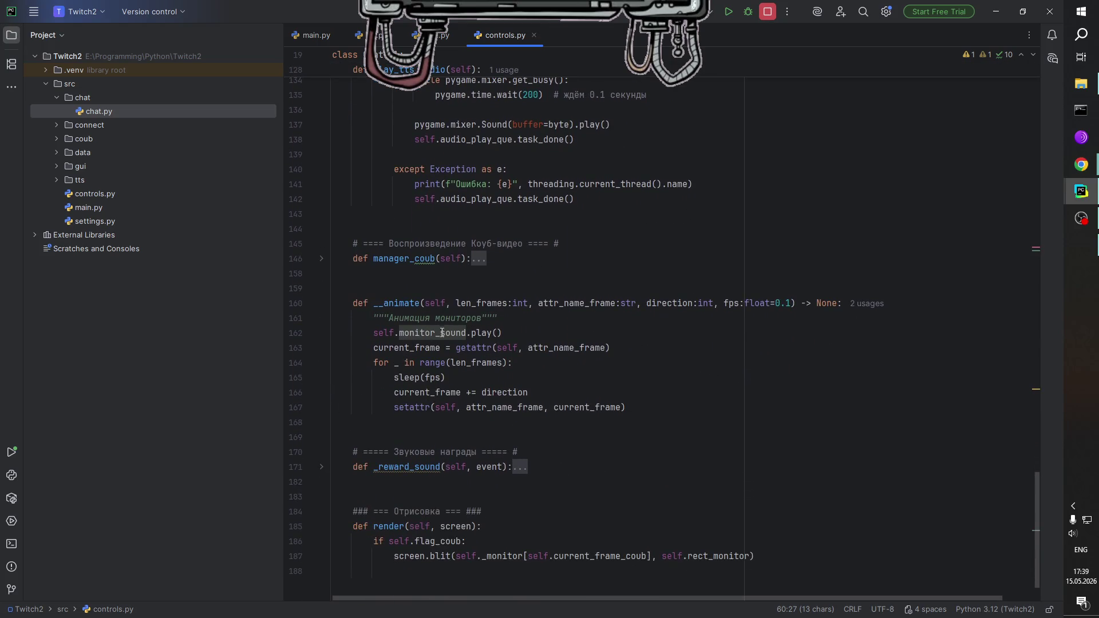
pyautogui.click(503, 333)
pyautogui.hotkey('ctrl', 'z')
# Add a current_sound parameter before fps in the __animate signature.
pyautogui.click(794, 305)
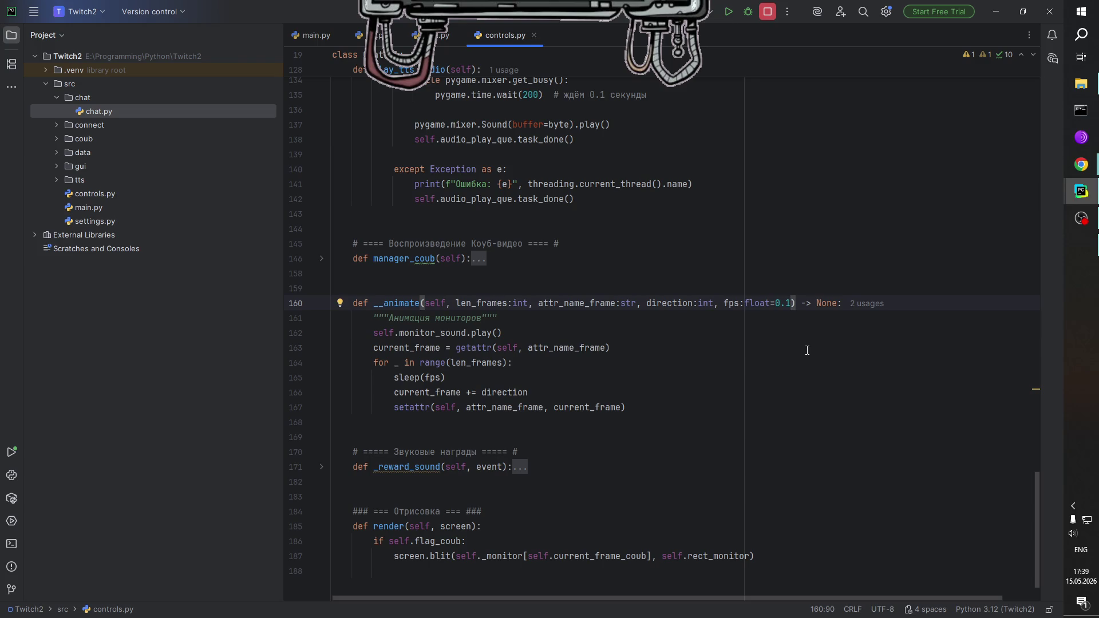
pyautogui.write(', current')
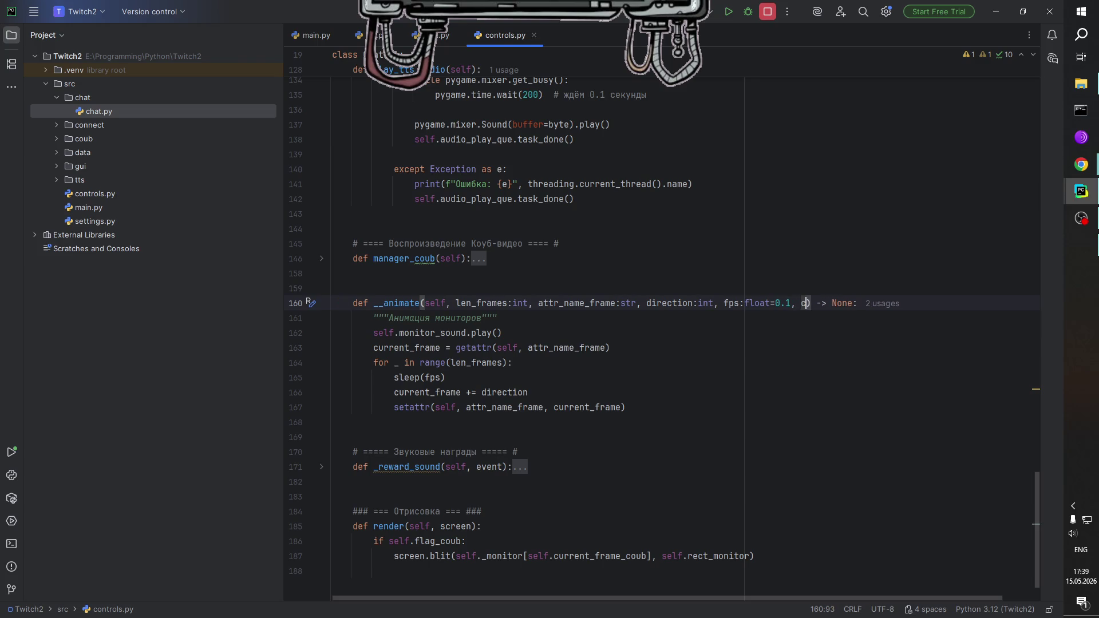
pyautogui.write('_')
pyautogui.press('BackSpace')
pyautogui.press('BackSpace')
pyautogui.press('BackSpace')
pyautogui.press('Left')
pyautogui.press('Left')
pyautogui.press('Left')
pyautogui.press('Left')
pyautogui.press('Left')
pyautogui.press('Left')
pyautogui.write(',')
pyautogui.press('Left')
pyautogui.write('curr')
pyautogui.write('net_soun')
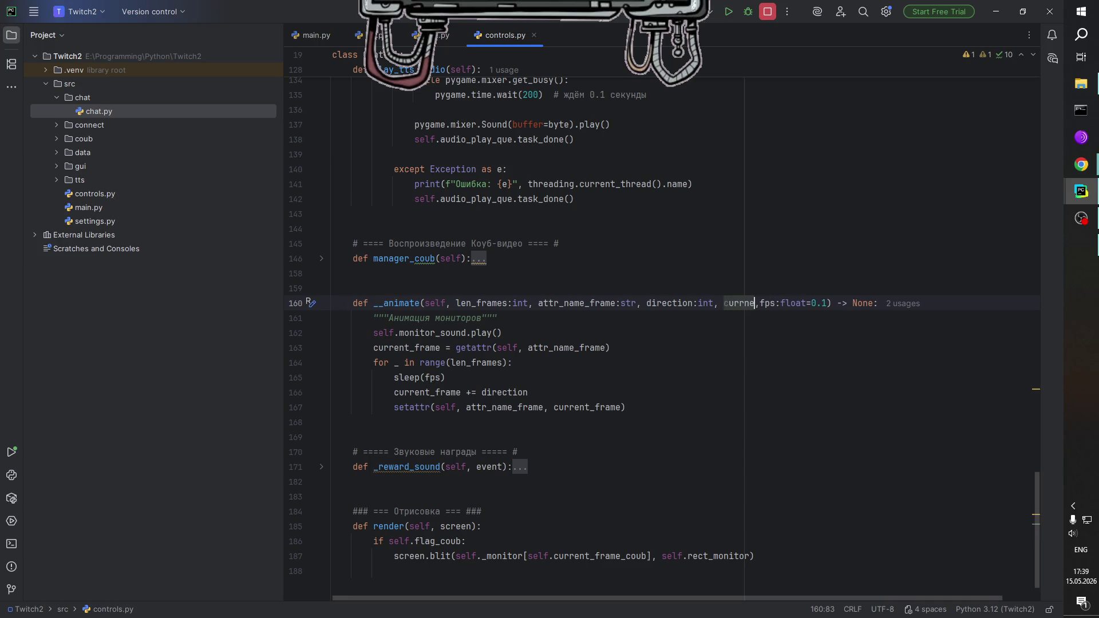
pyautogui.write('d')
pyautogui.hotkey('ctrl', 'Left')
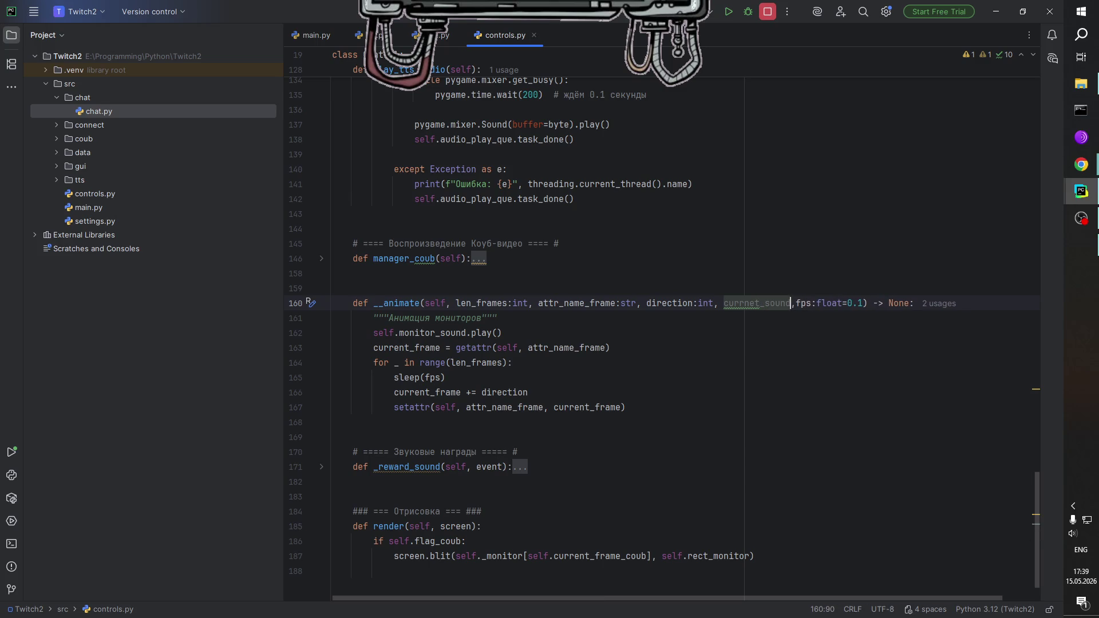
pyautogui.press('Right')
pyautogui.press('Right')
pyautogui.press('Right')
pyautogui.press('BackSpace')
pyautogui.press('Right')
pyautogui.write('n')
# Replace self.monitor_sound with current_sound in the play call.
pyautogui.press('Down')
pyautogui.press('Down')
pyautogui.press('Down')
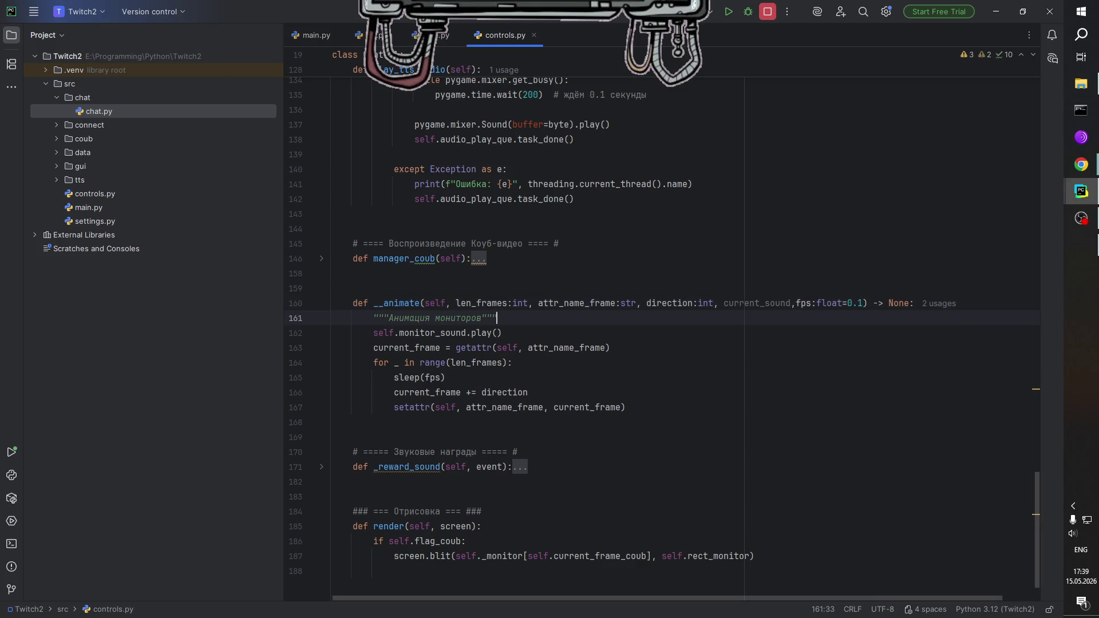
pyautogui.moveTo(467, 334); pyautogui.dragTo(374, 333)
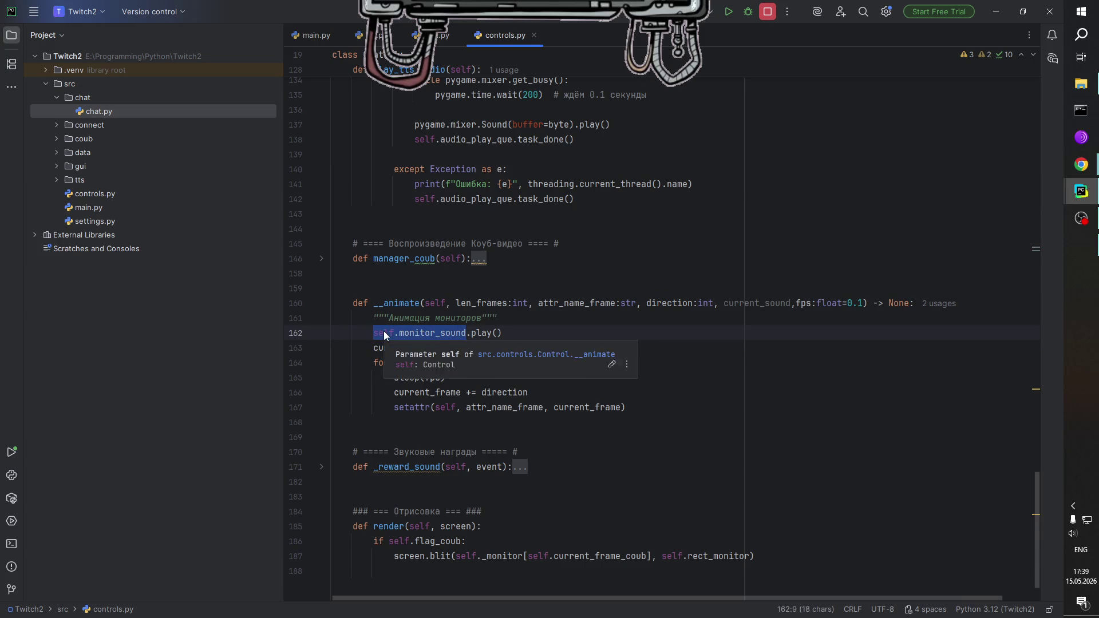
pyautogui.write('current')
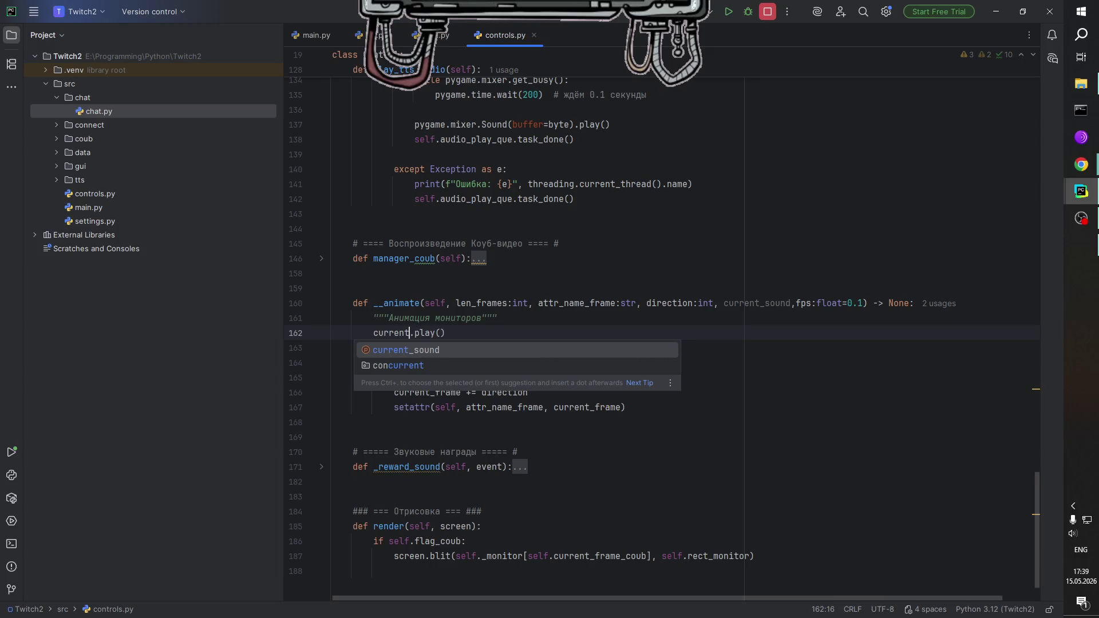
pyautogui.write('_sound')
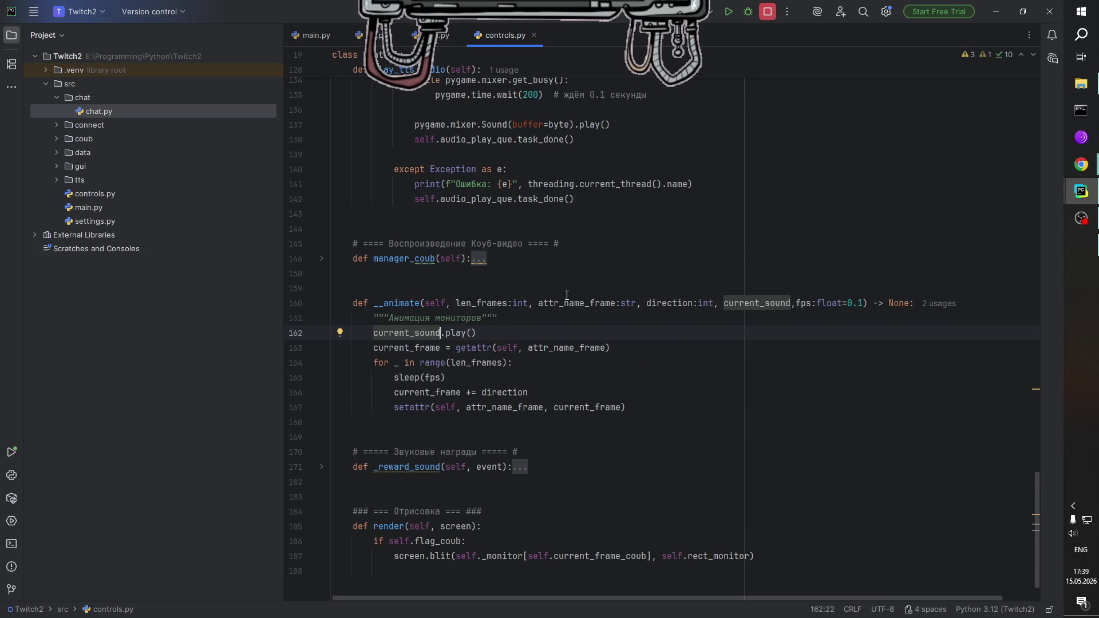
# Annotate the current_sound parameter with the type pygame.mixer.Sound.
pyautogui.click(789, 305)
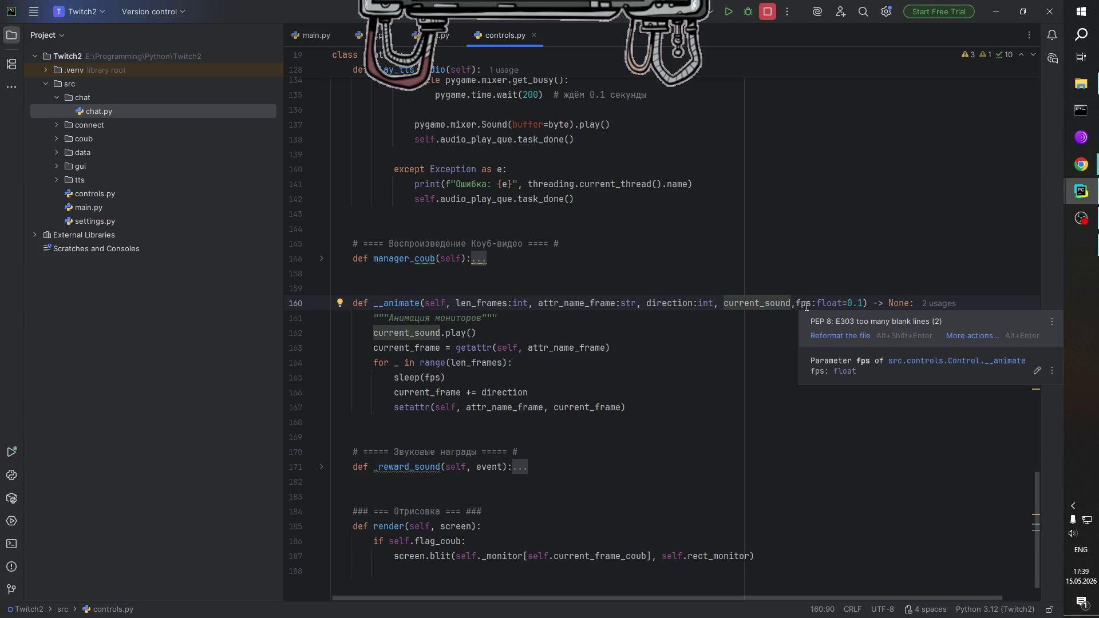
pyautogui.write(':')
pyautogui.press('Left')
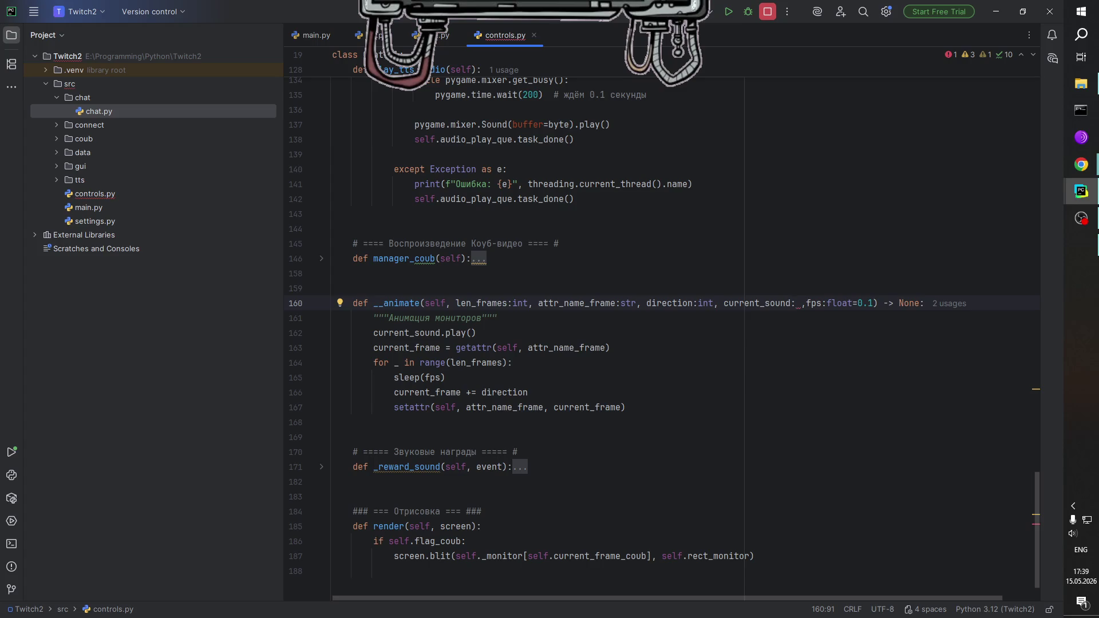
pyautogui.moveTo(803, 309)
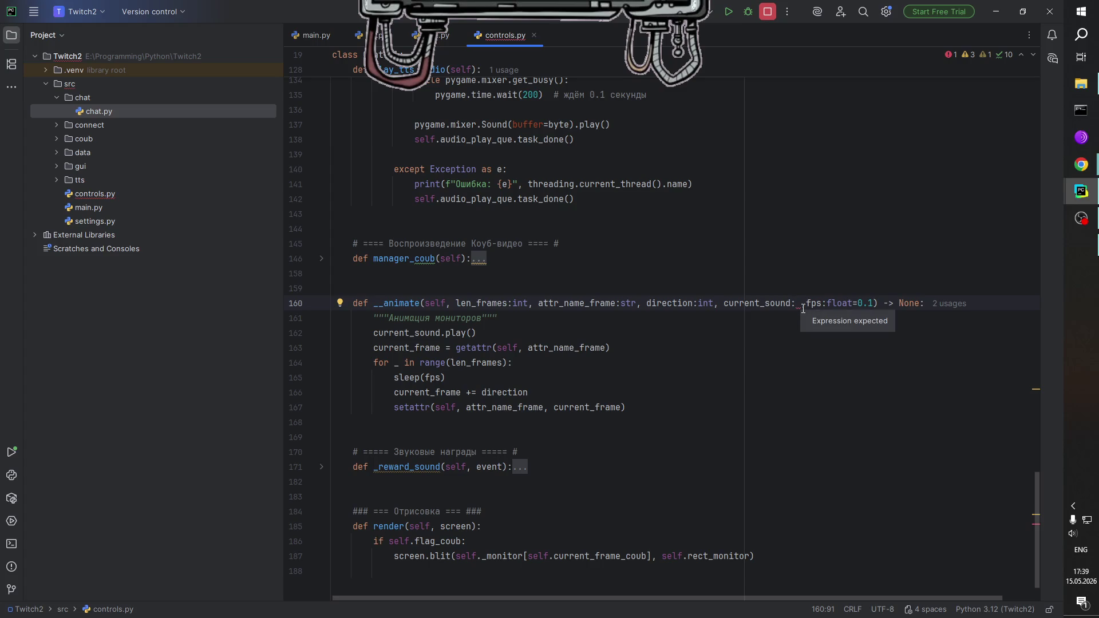
pyautogui.write('pygame.')
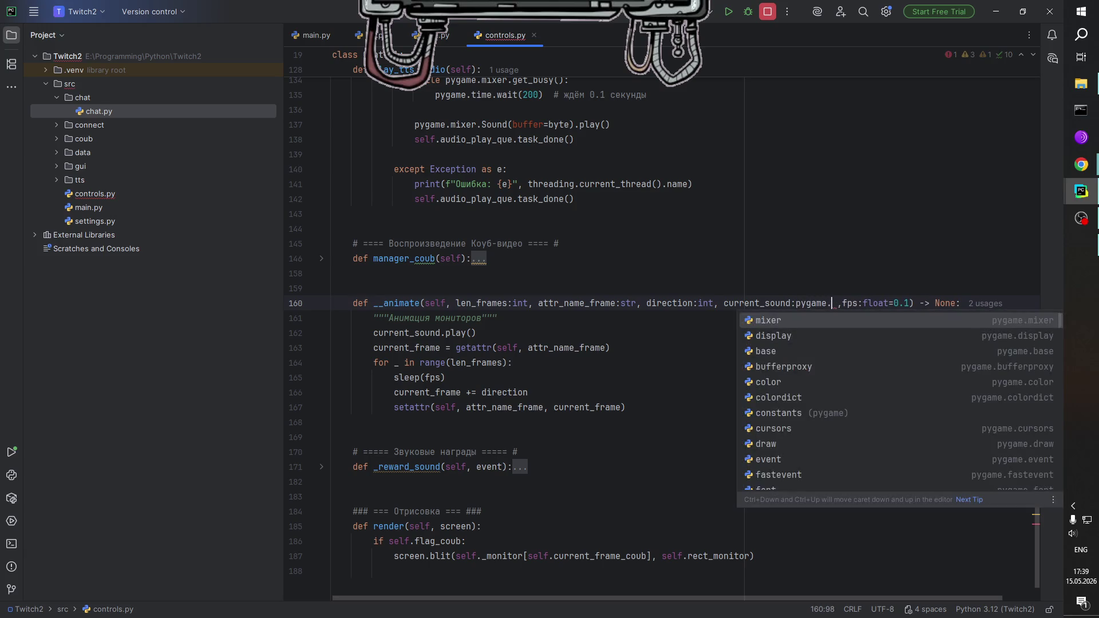
pyautogui.write('me')
pyautogui.press('BackSpace')
pyautogui.write('ixer.Sound')
# Check the new pygame.mixer.Sound annotation and unfold the manager_coub method body.
pyautogui.click(811, 284)
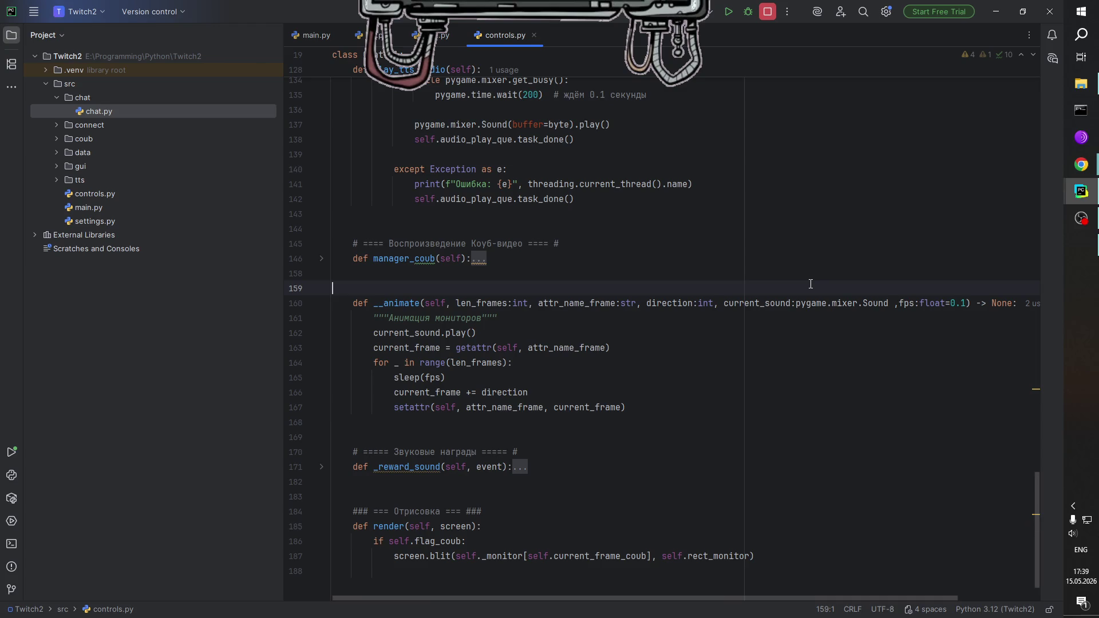
pyautogui.click(829, 344)
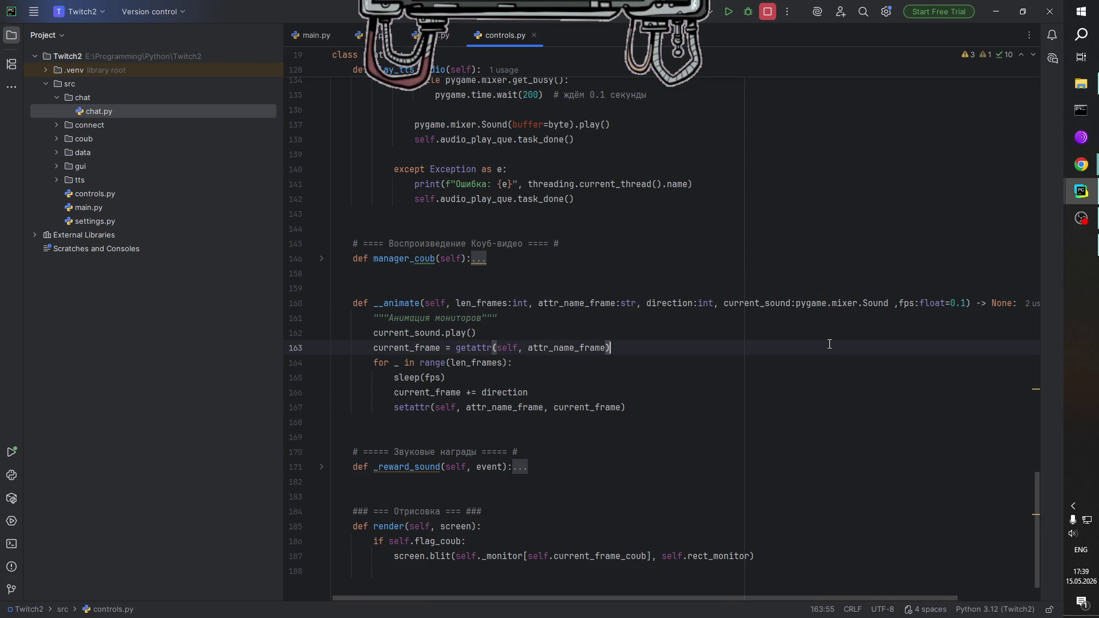
pyautogui.click(832, 303)
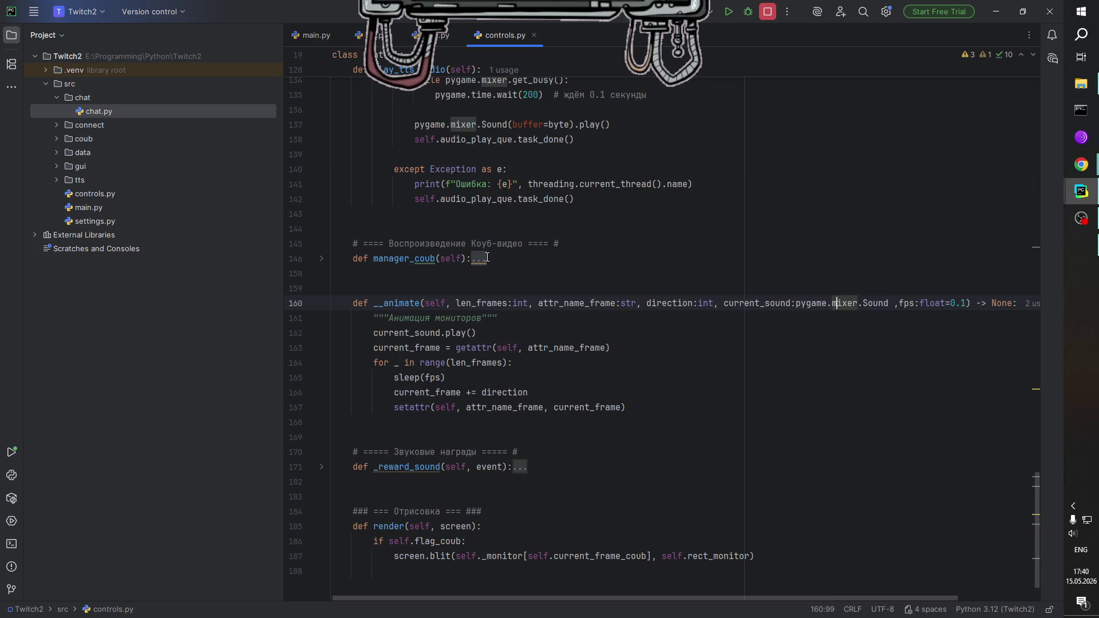
pyautogui.moveTo(483, 264)
pyautogui.click(322, 259)
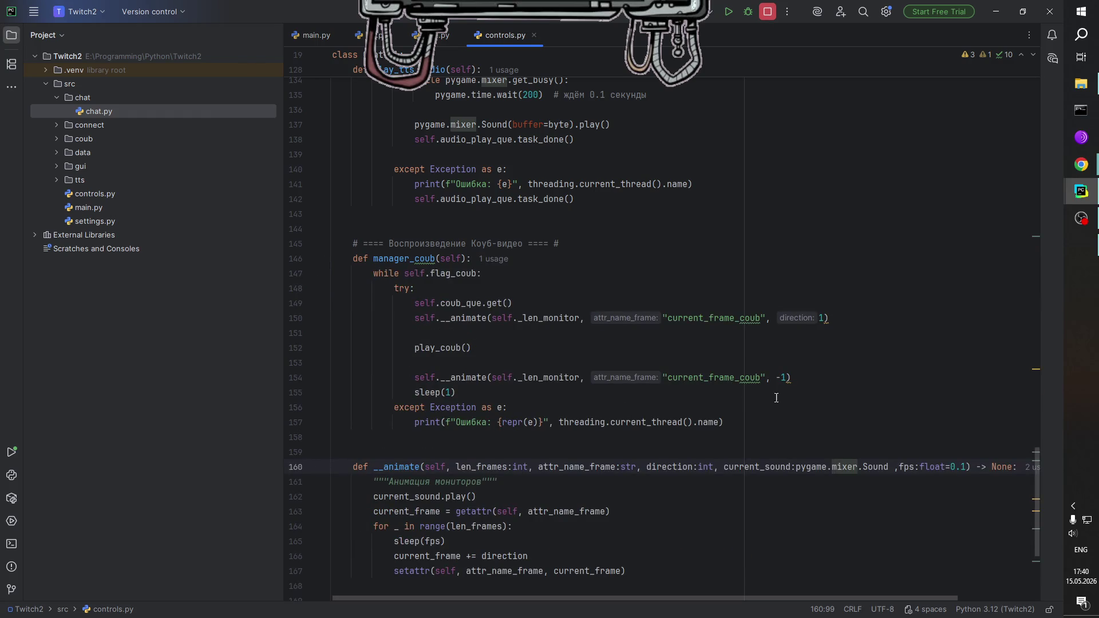
# Add a trailing comma for a new argument in both __animate calls.
pyautogui.click(778, 378)
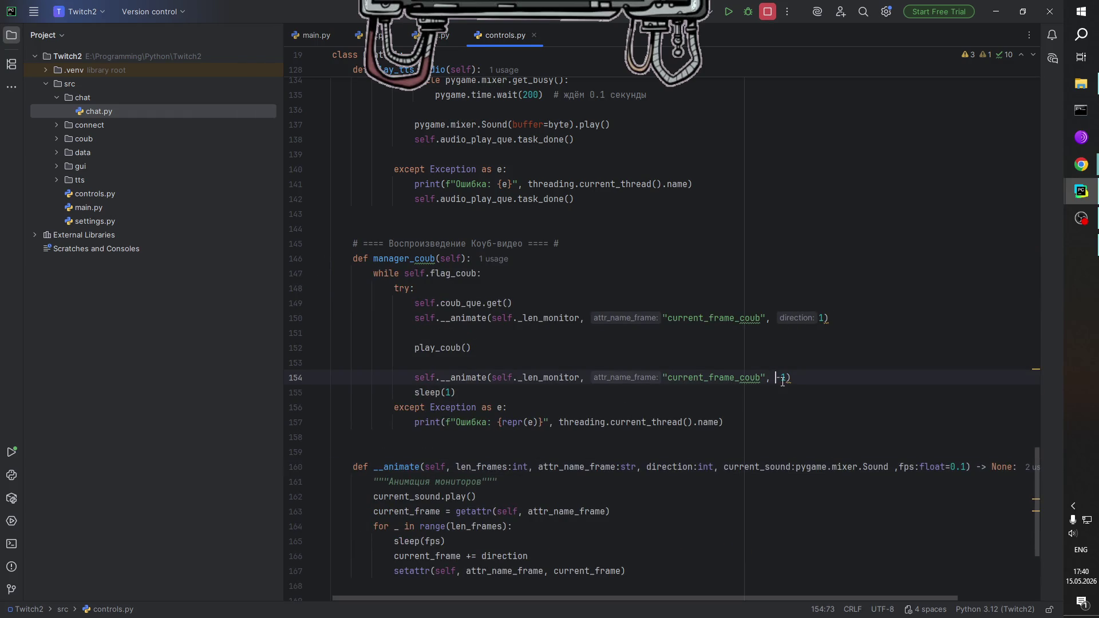
pyautogui.write(',')
pyautogui.press('Escape')
pyautogui.press('Up')
pyautogui.press('Up')
pyautogui.press('Up')
pyautogui.write(',')
# Copy self.monitor_sound from line 60 and paste it into the __animate calls on lines 154 and 150.
pyautogui.scroll(20, 726, 364)
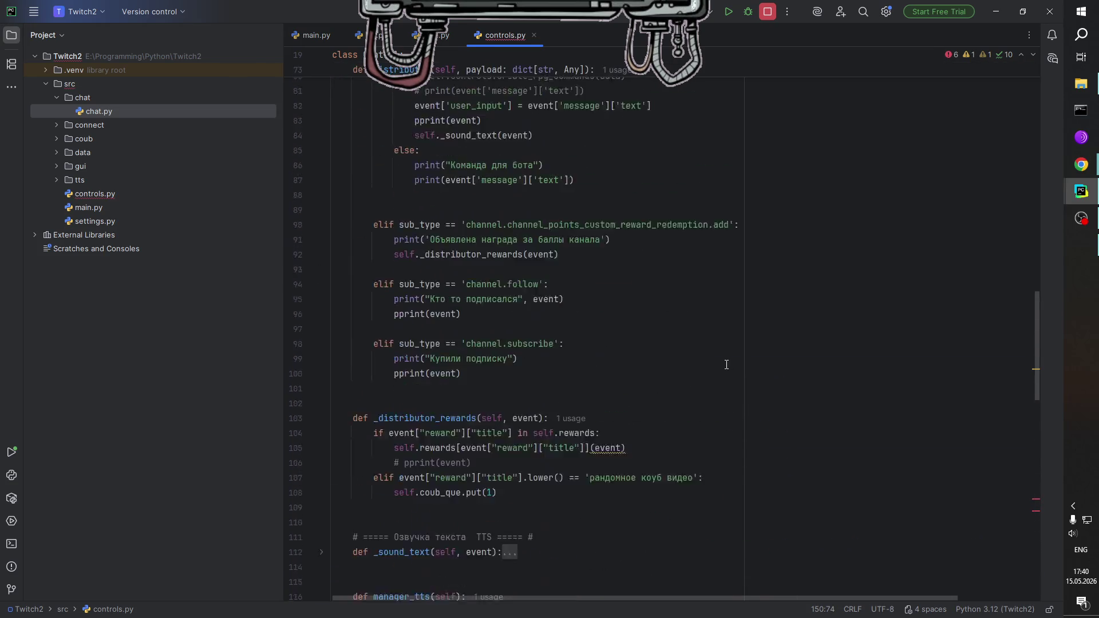
pyautogui.scroll(5, 726, 364)
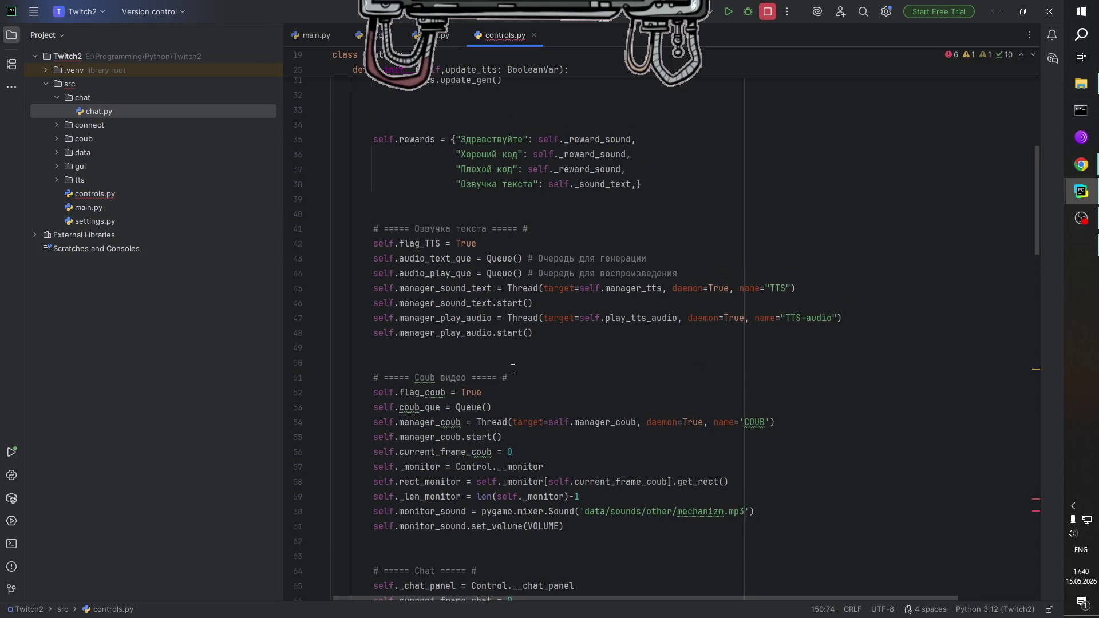
pyautogui.scroll(-2, 482, 445)
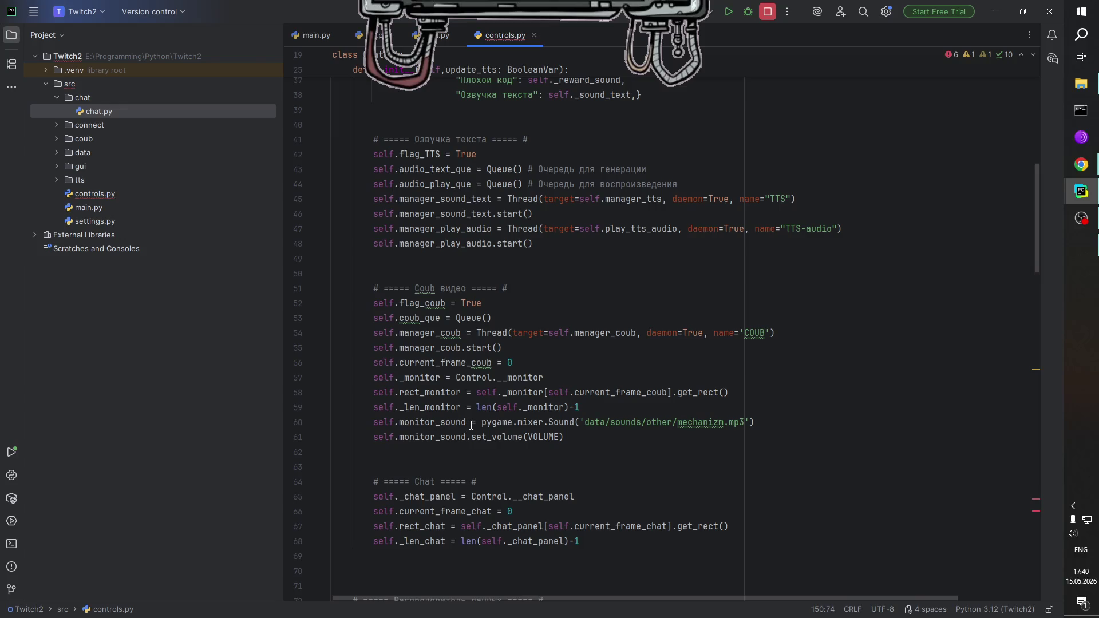
pyautogui.doubleClick(435, 423)
pyautogui.moveTo(404, 423); pyautogui.dragTo(375, 424)
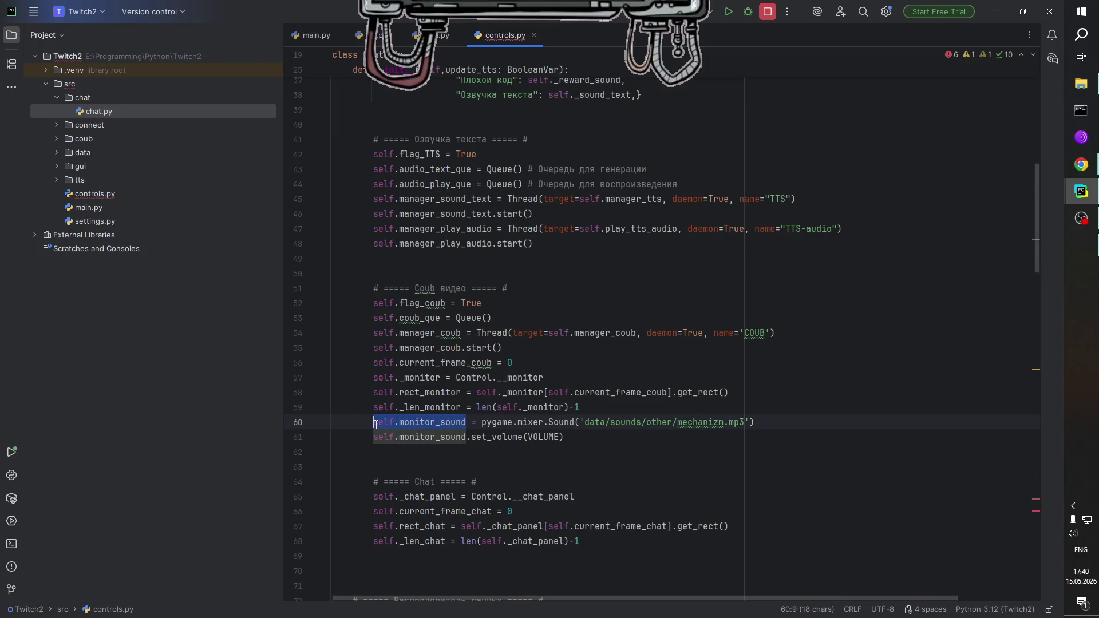
pyautogui.click(448, 422)
pyautogui.scroll(-20, 626, 427)
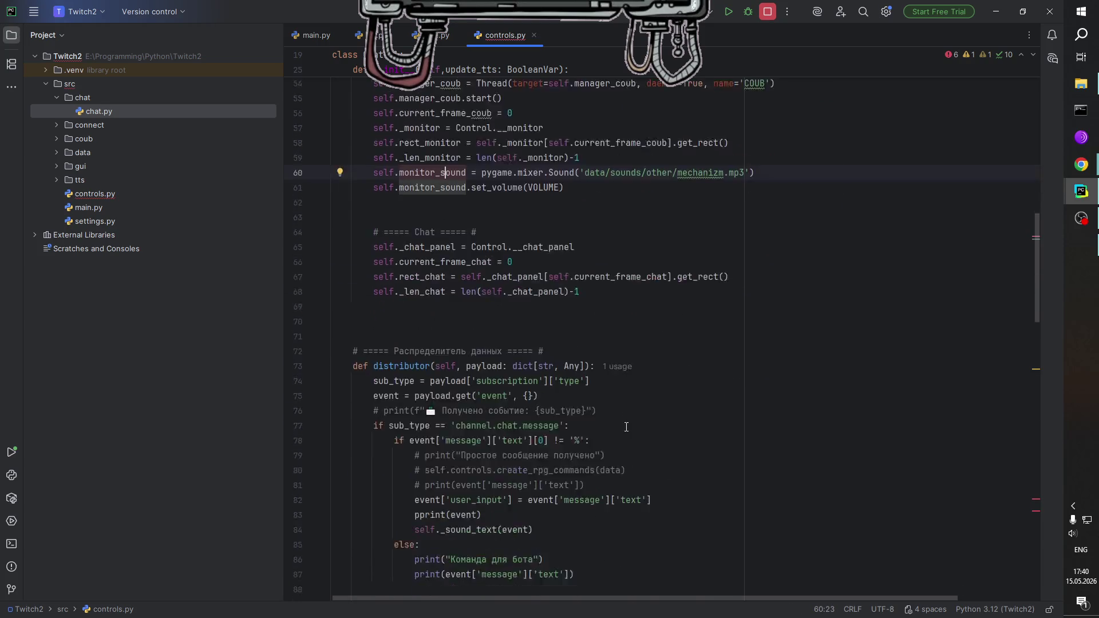
pyautogui.scroll(-9, 626, 427)
pyautogui.click(776, 422)
pyautogui.write('self.monitor_sound')
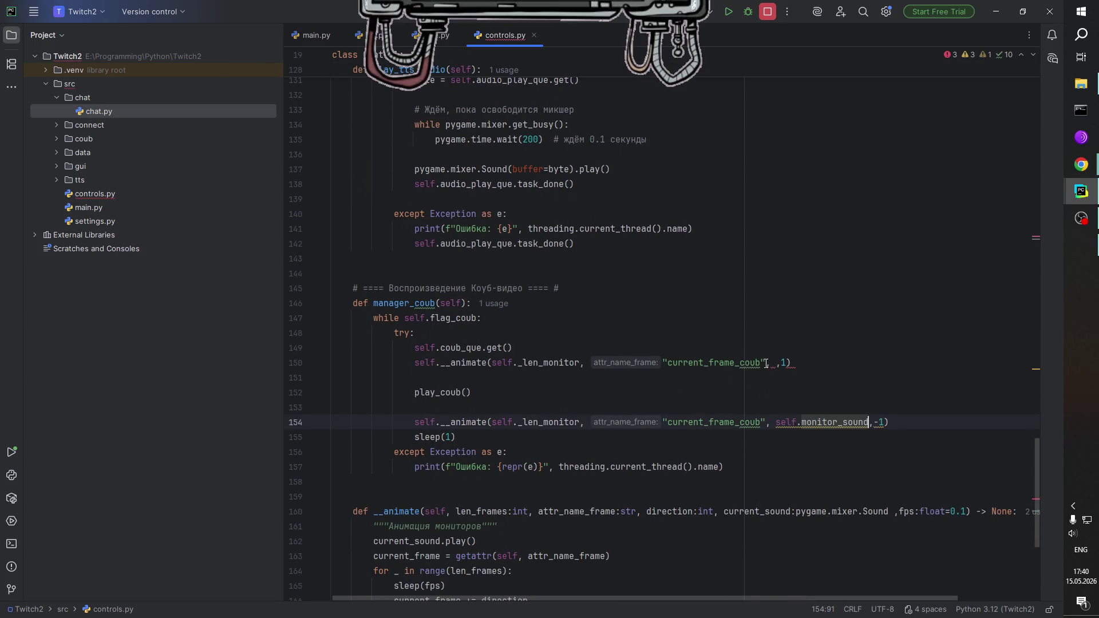
pyautogui.click(776, 363)
pyautogui.write('self.monitor_sound')
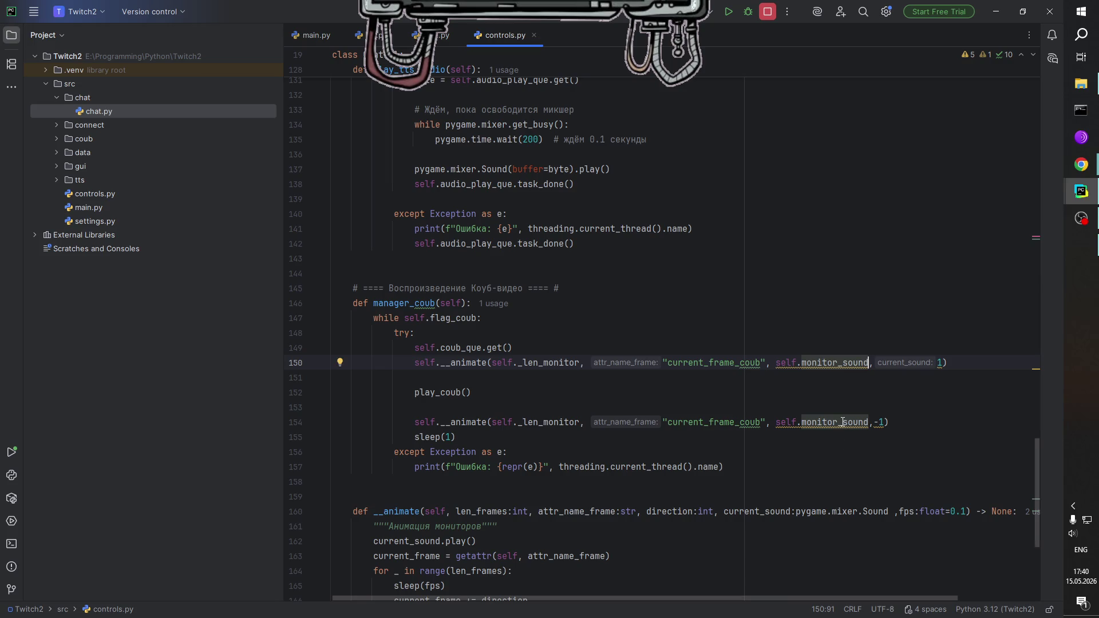
# Scroll back up through controls.py to review the edited code.
pyautogui.moveTo(842, 423)
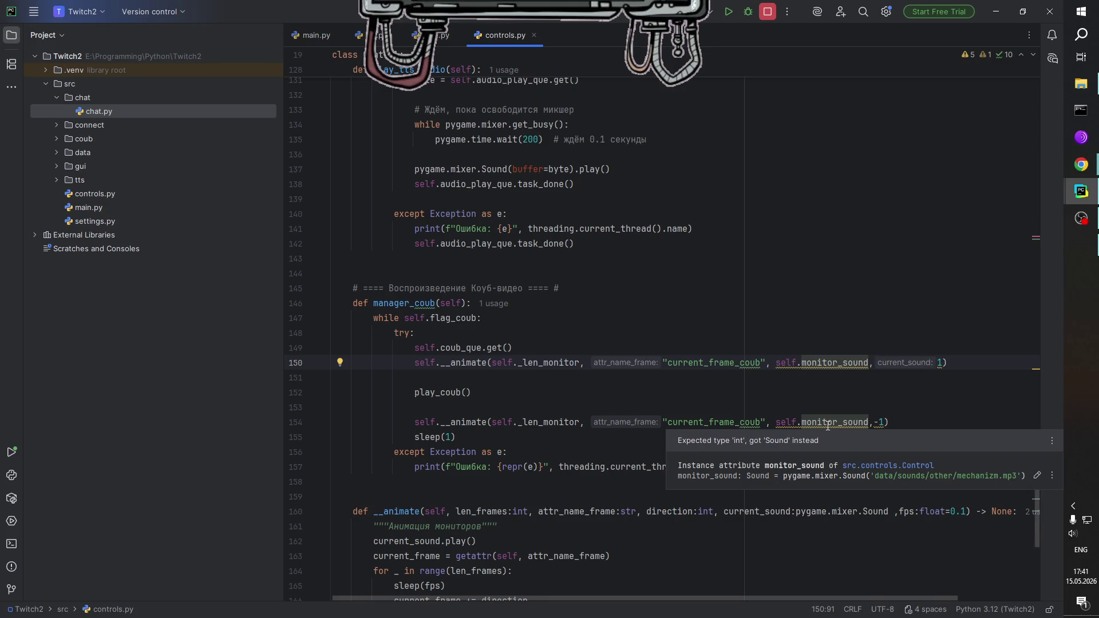
pyautogui.scroll(20, 825, 401)
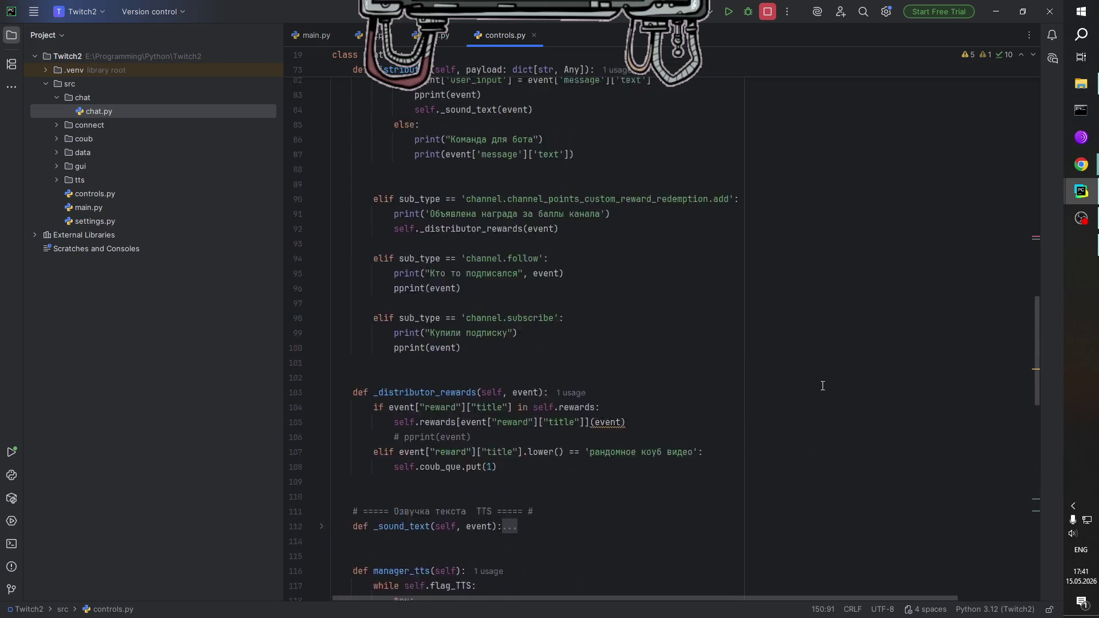
pyautogui.scroll(1, 823, 386)
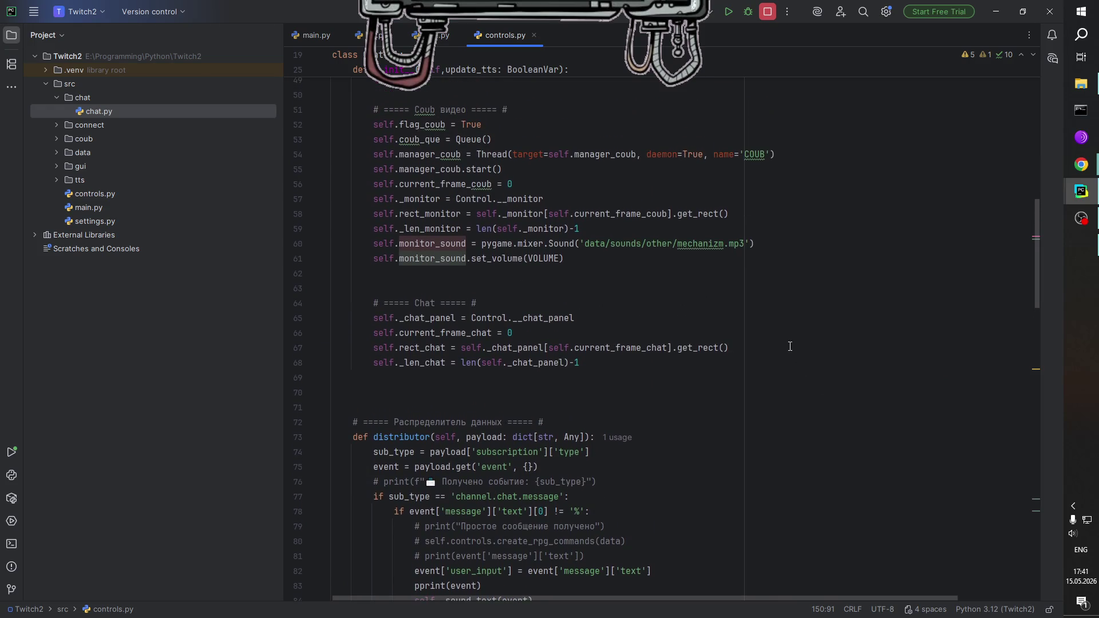
pyautogui.moveTo(533, 243)
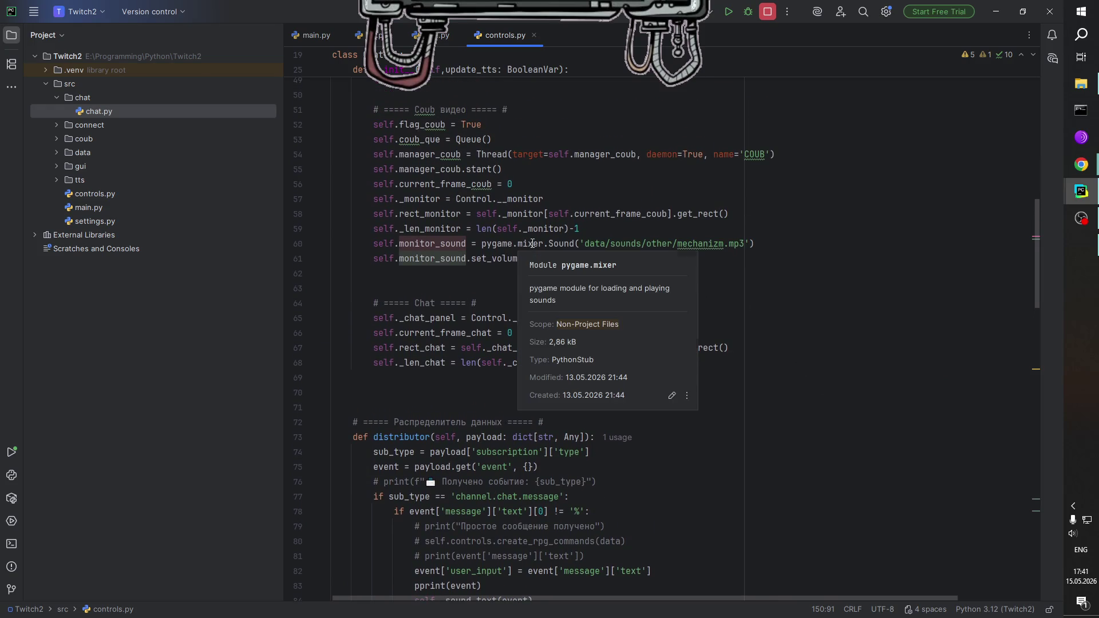
pyautogui.keyDown('ctrl'); pyautogui.click(565, 245); pyautogui.keyUp('ctrl')
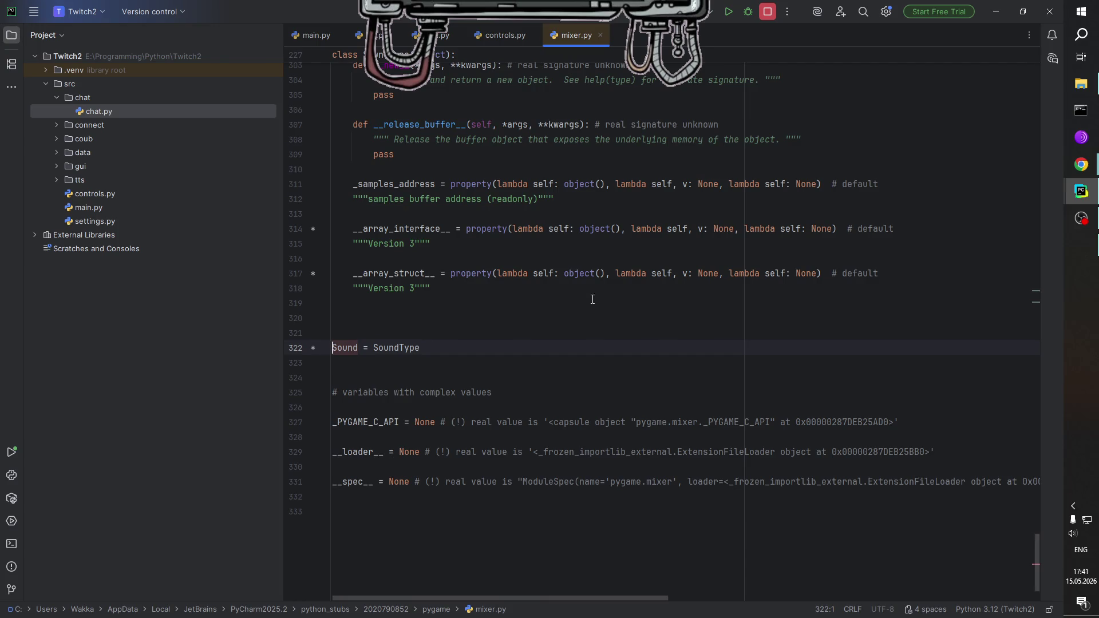
pyautogui.click(394, 347)
pyautogui.scroll(6, 442, 355)
pyautogui.scroll(5, 441, 356)
pyautogui.scroll(-5, 446, 358)
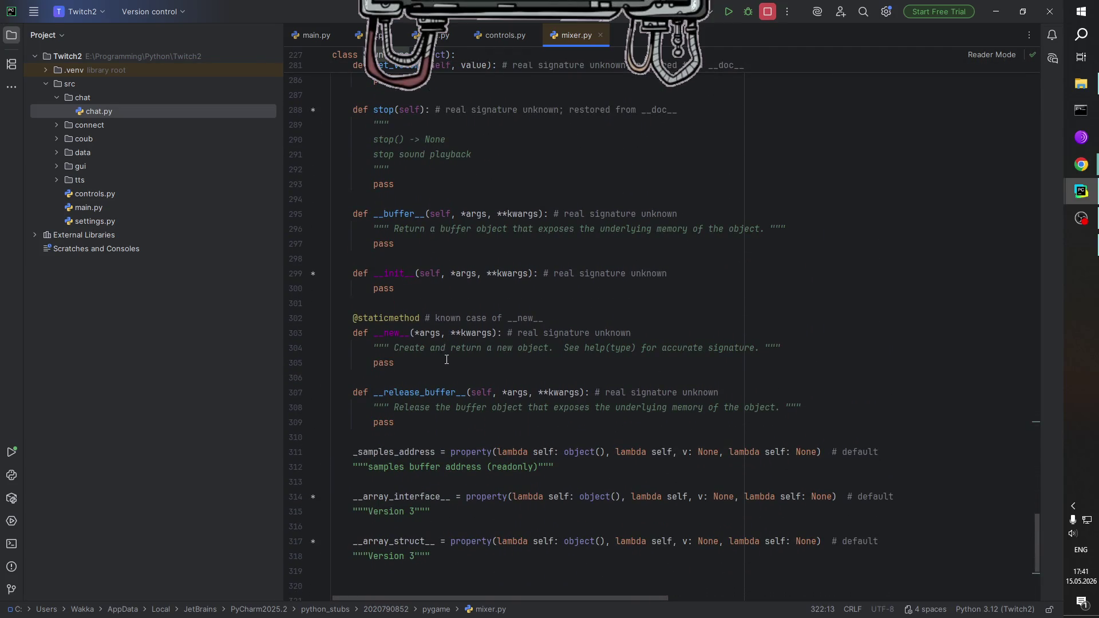
pyautogui.scroll(15, 446, 359)
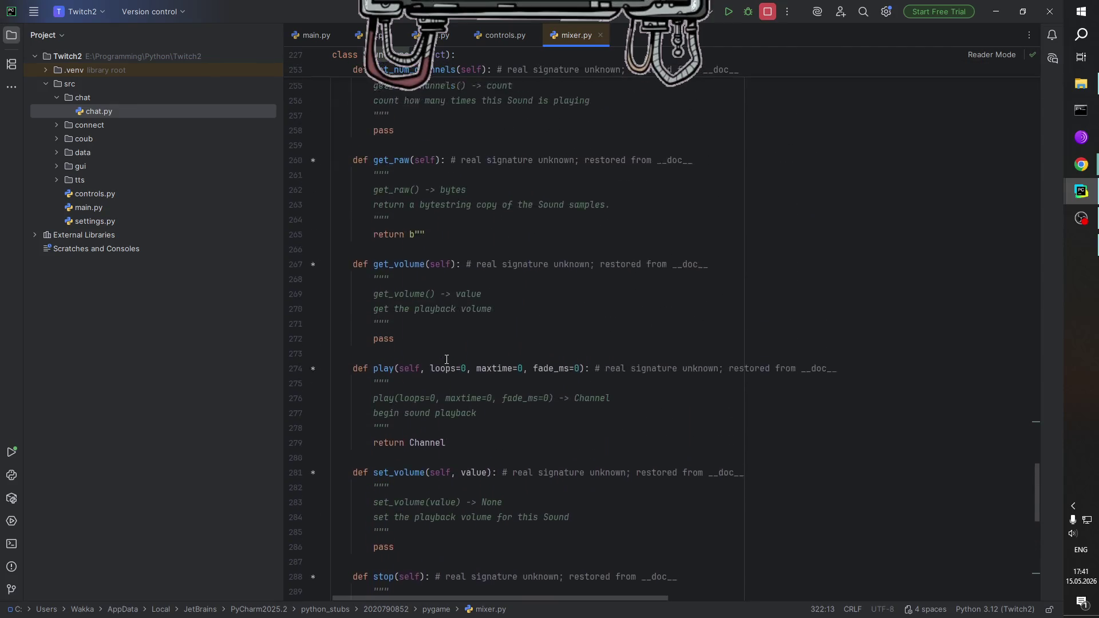
pyautogui.scroll(7, 447, 359)
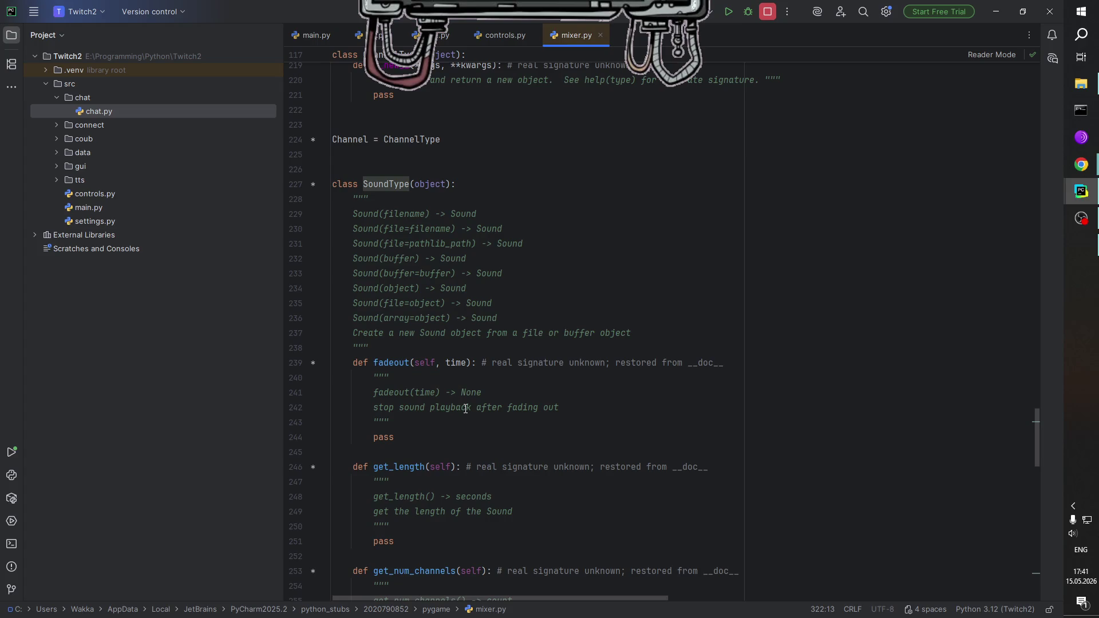
pyautogui.scroll(-3, 472, 440)
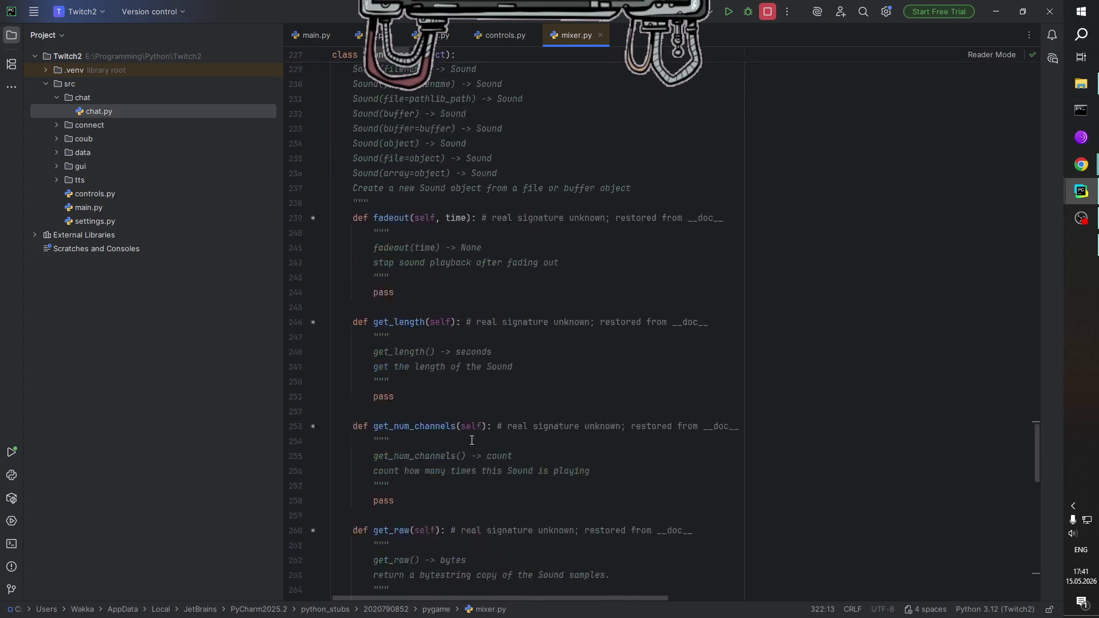
pyautogui.scroll(-3, 471, 440)
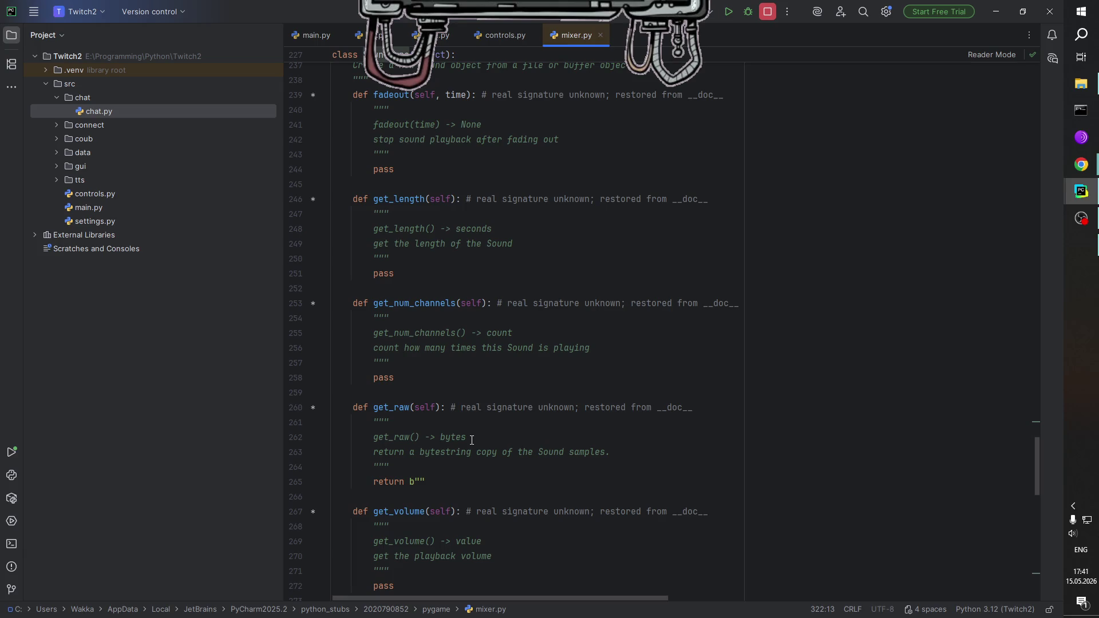
pyautogui.scroll(-15, 472, 440)
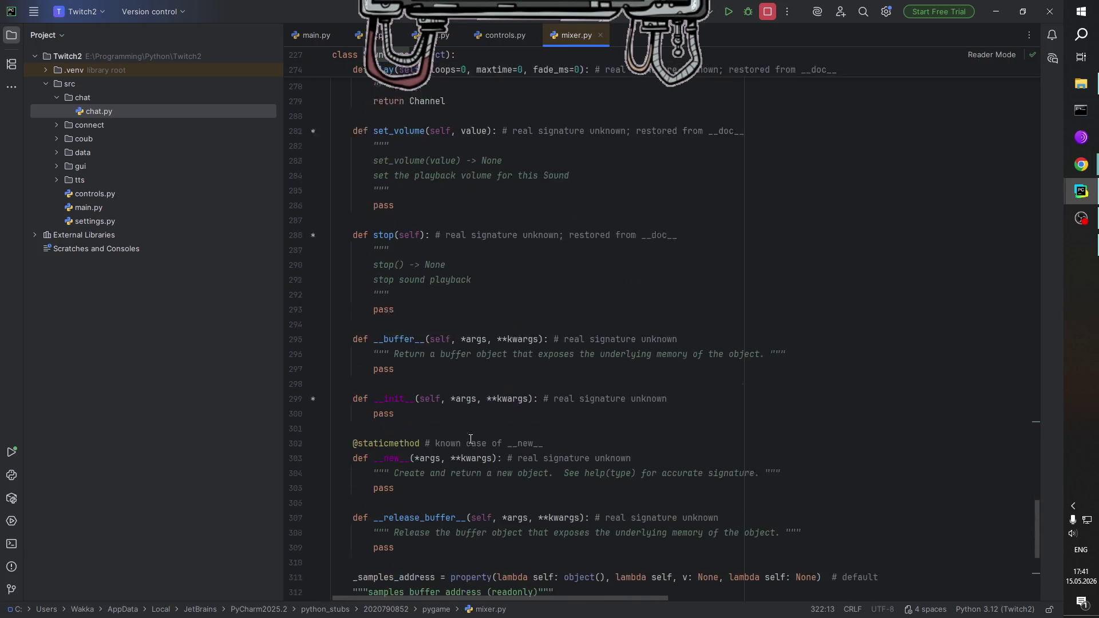
pyautogui.click(522, 36)
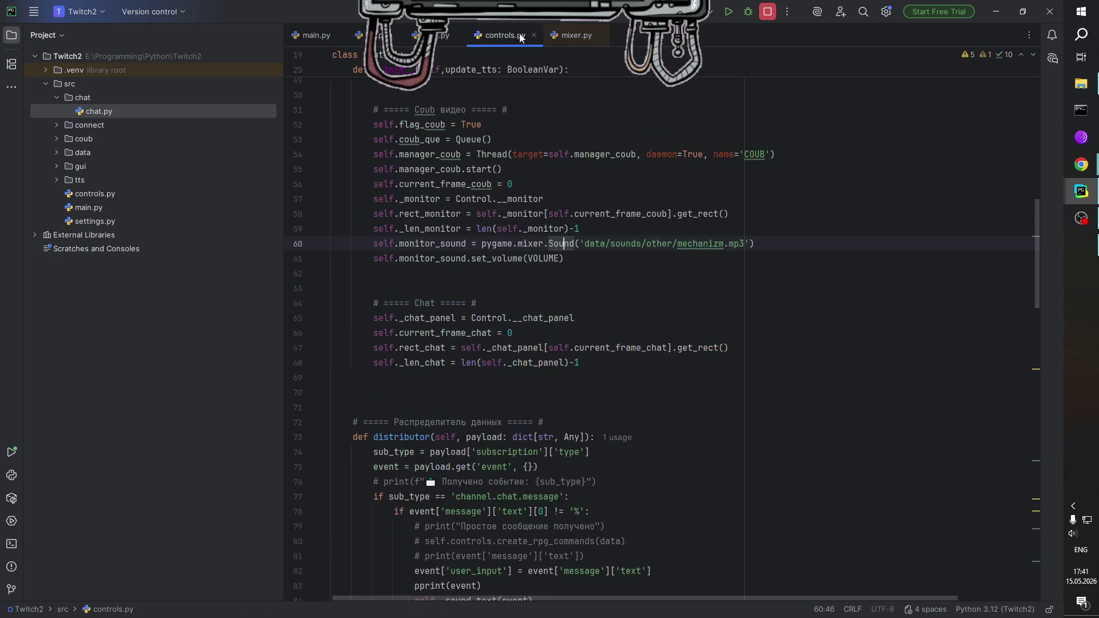
pyautogui.click(600, 36)
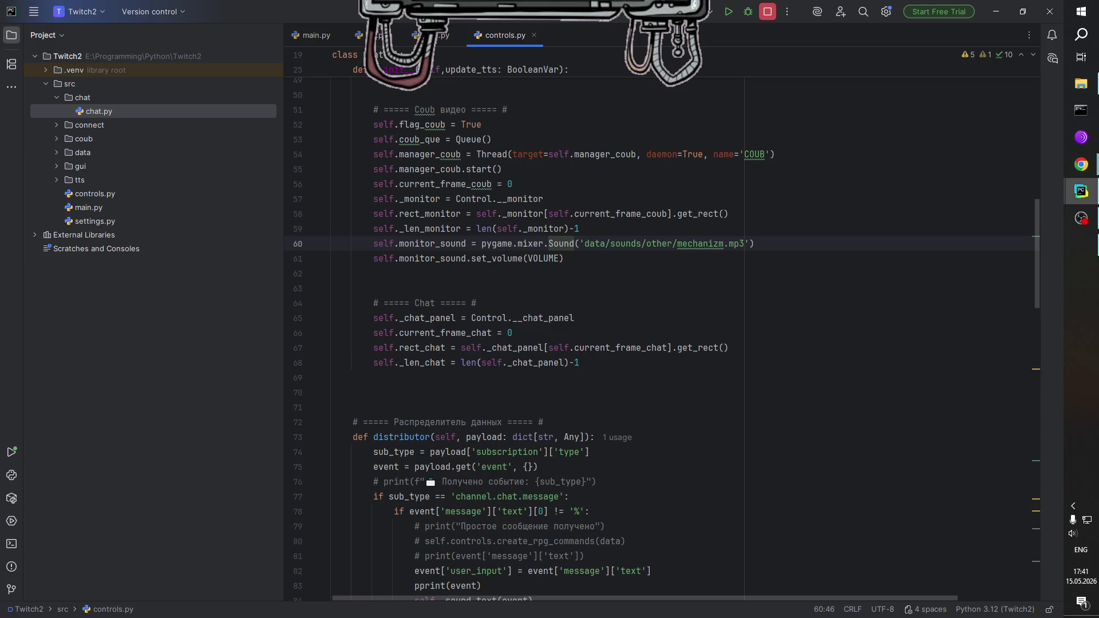
pyautogui.click(1081, 165)
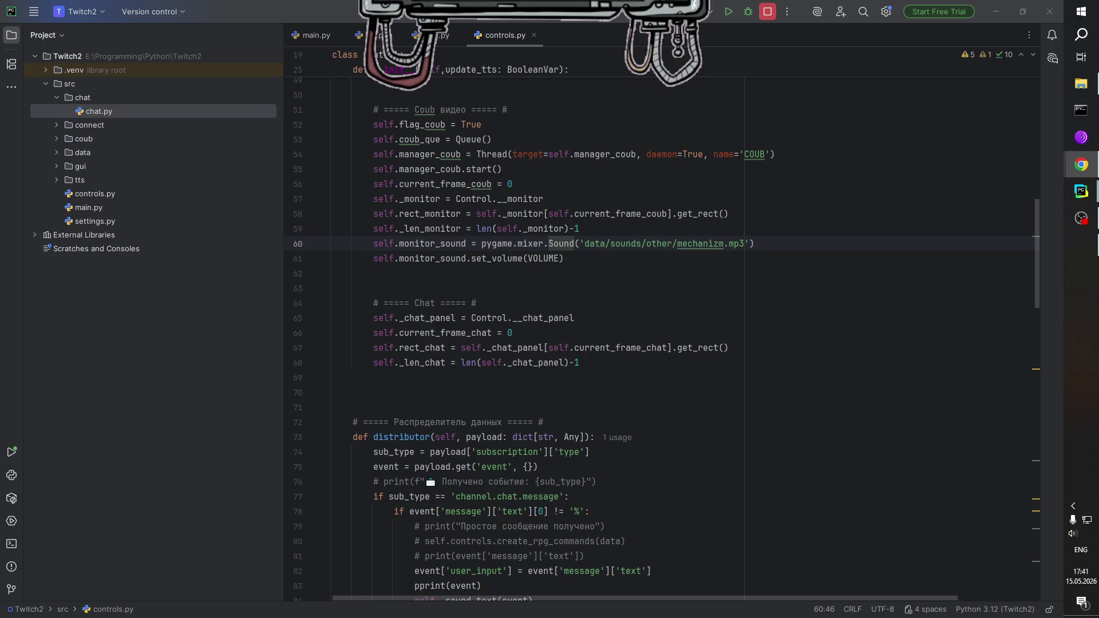
pyautogui.hotkey('alt', 'shift')
pyautogui.hotkey('alt', 'shift')
pyautogui.scroll(15, 494, 161)
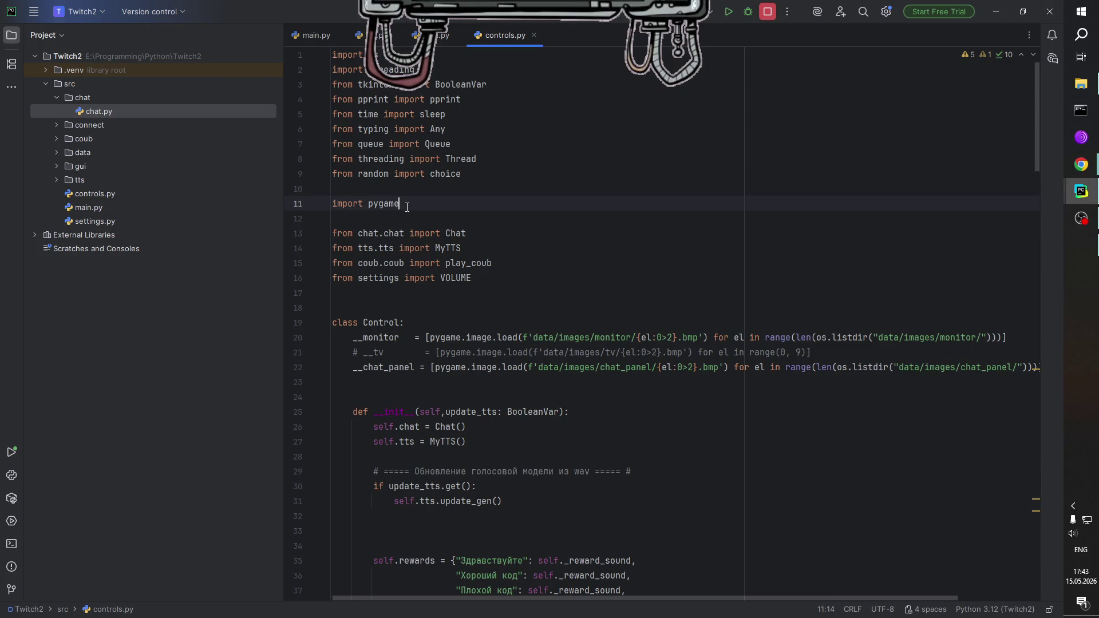
# Add 'from pygame import mixer' on a new line below import pygame.
pyautogui.press('Return')
pyautogui.write('from pygame impor')
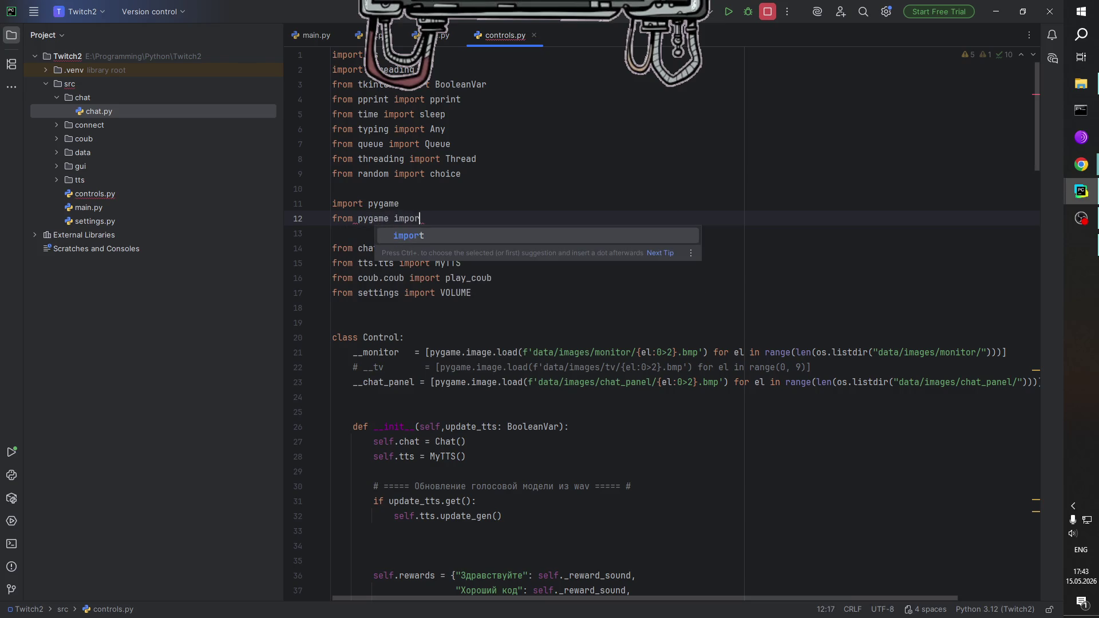
pyautogui.write('t mixer')
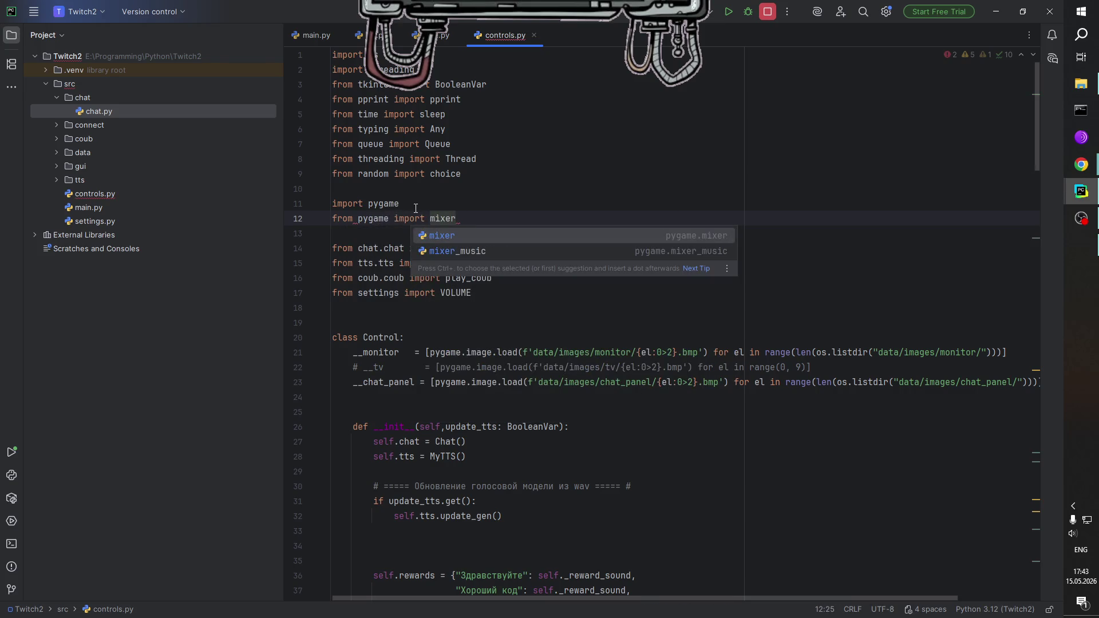
pyautogui.click(476, 216)
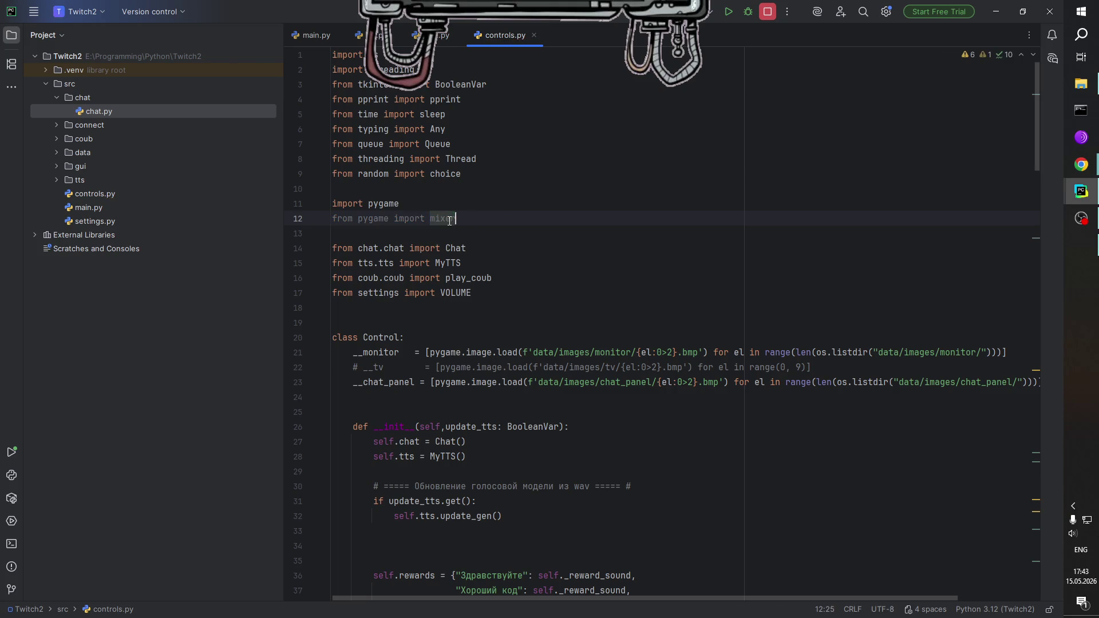
# Select the pygame.mixer.Sound type hint on line 161.
pyautogui.scroll(-20, 519, 231)
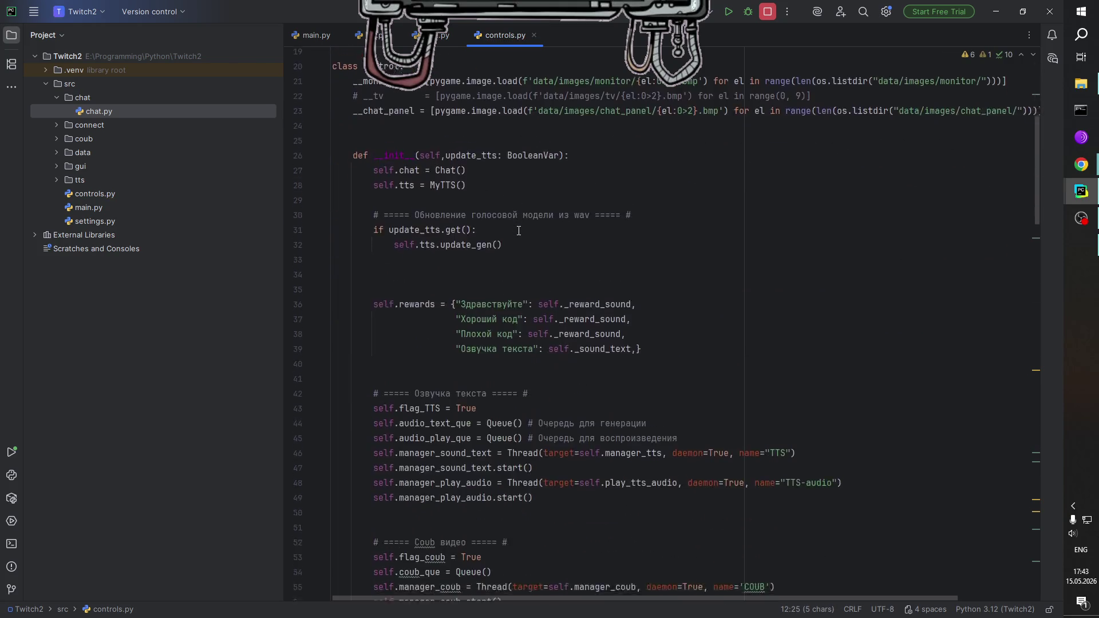
pyautogui.scroll(-14, 538, 269)
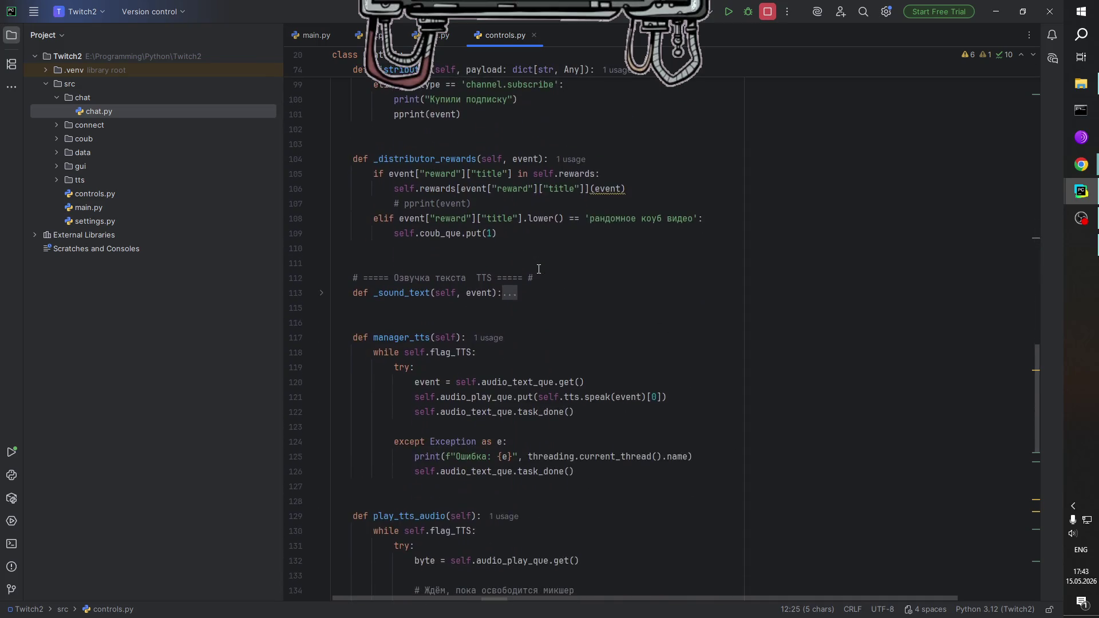
pyautogui.scroll(-5, 560, 290)
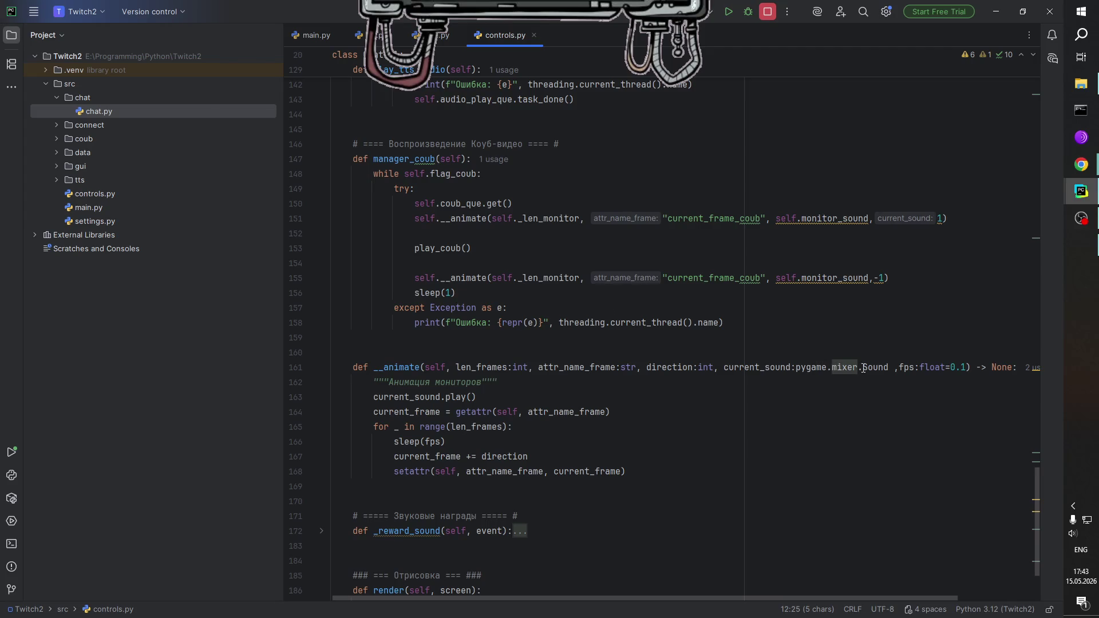
pyautogui.moveTo(889, 367); pyautogui.dragTo(795, 367)
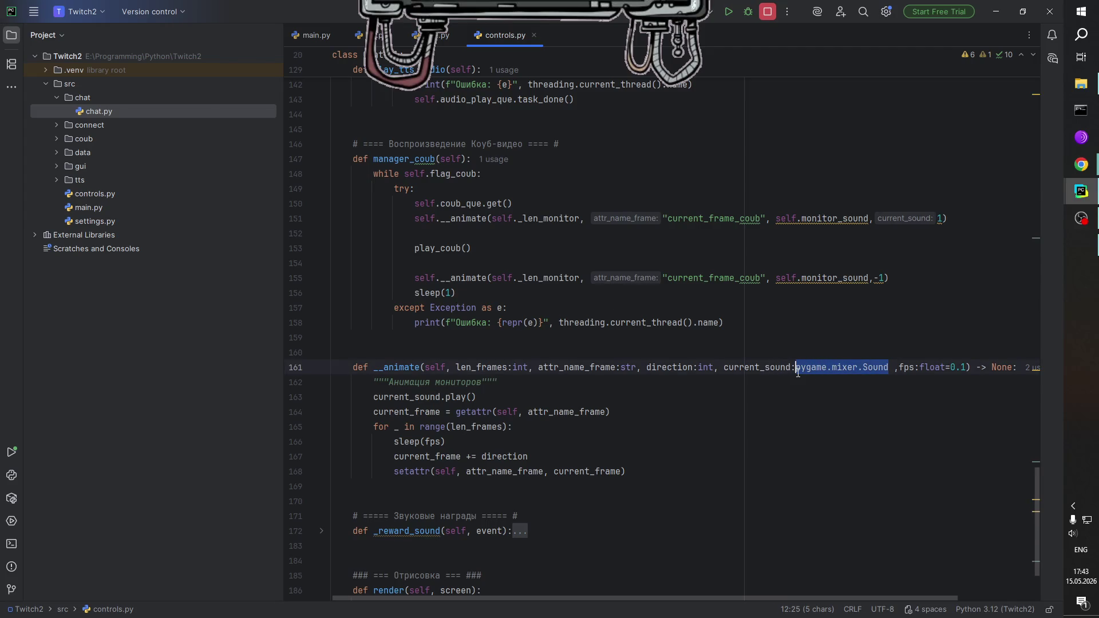